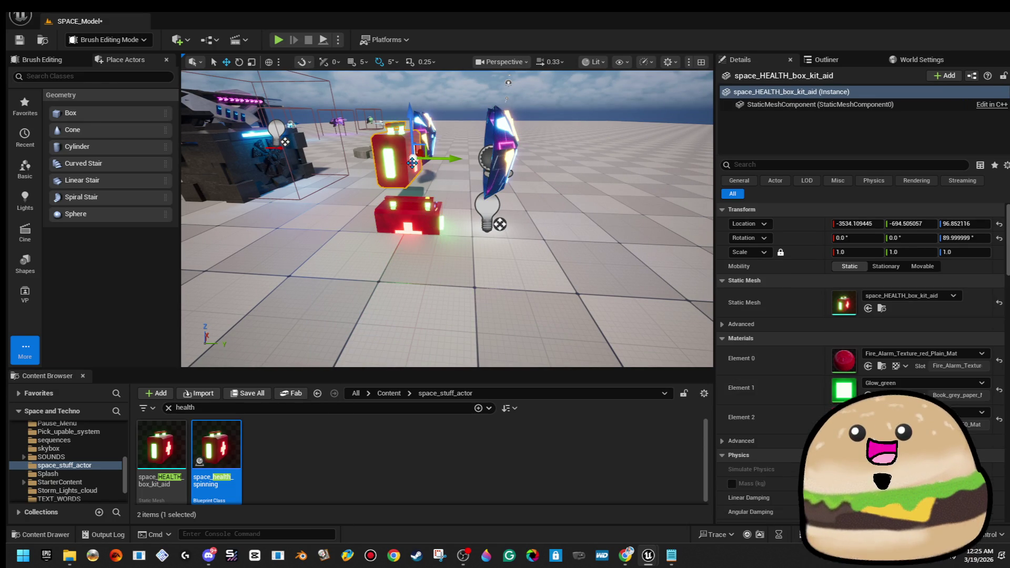
- Undo the stray health box copy and frame the spinning shield pickup beside the medkit
key("ctrl+z")
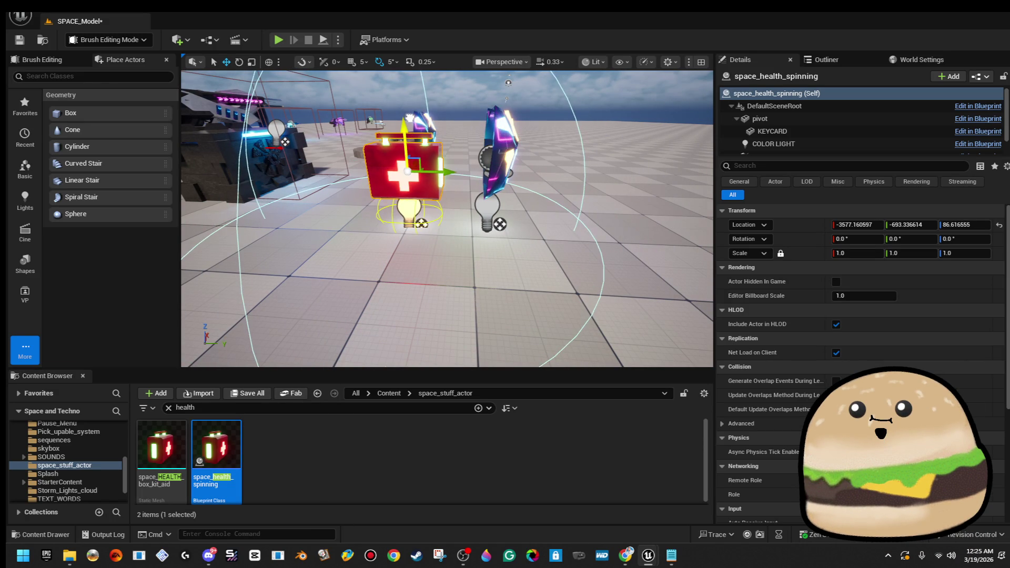
left_click(495, 158)
key("f")
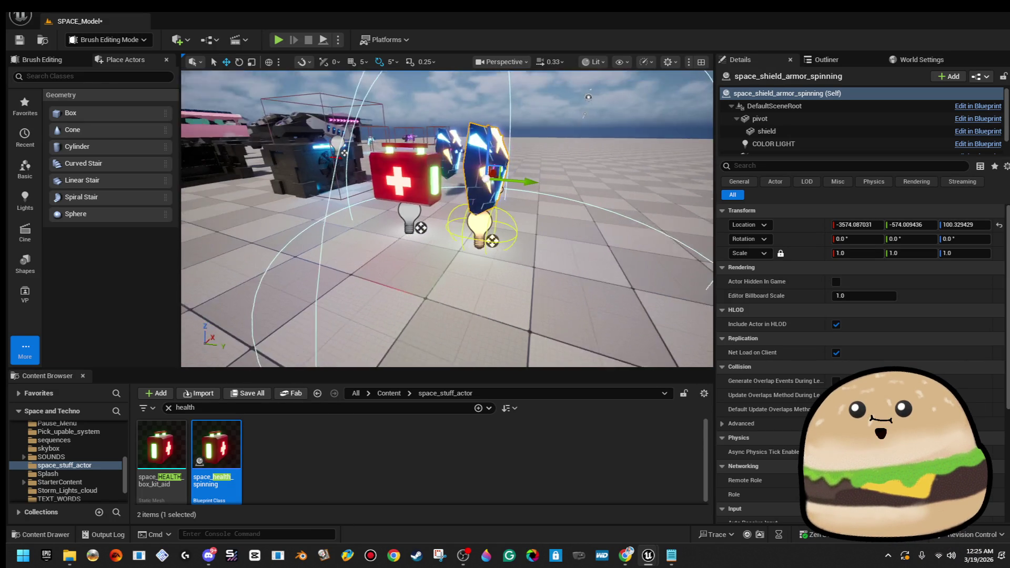
right_click(504, 163)
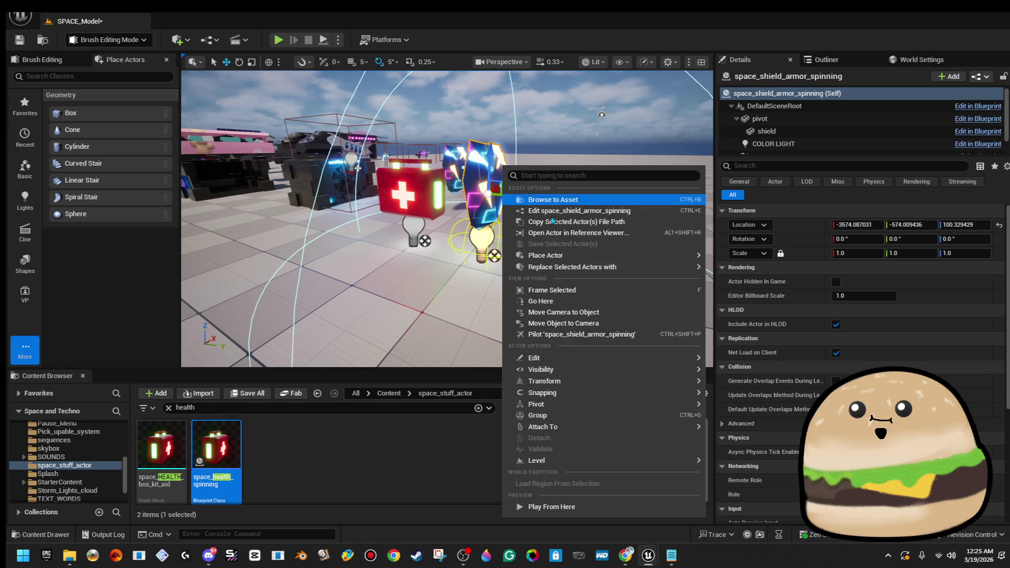
left_click(560, 210)
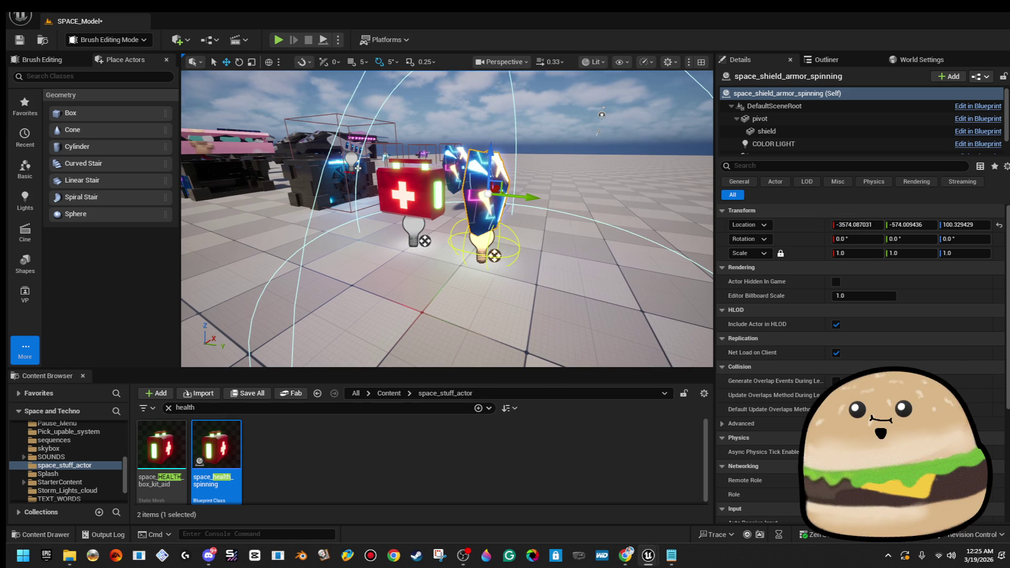
mouse_move(447, 221)
left_mouse_down()
mouse_move(273, 221)
mouse_move(284, 247)
left_mouse_up()
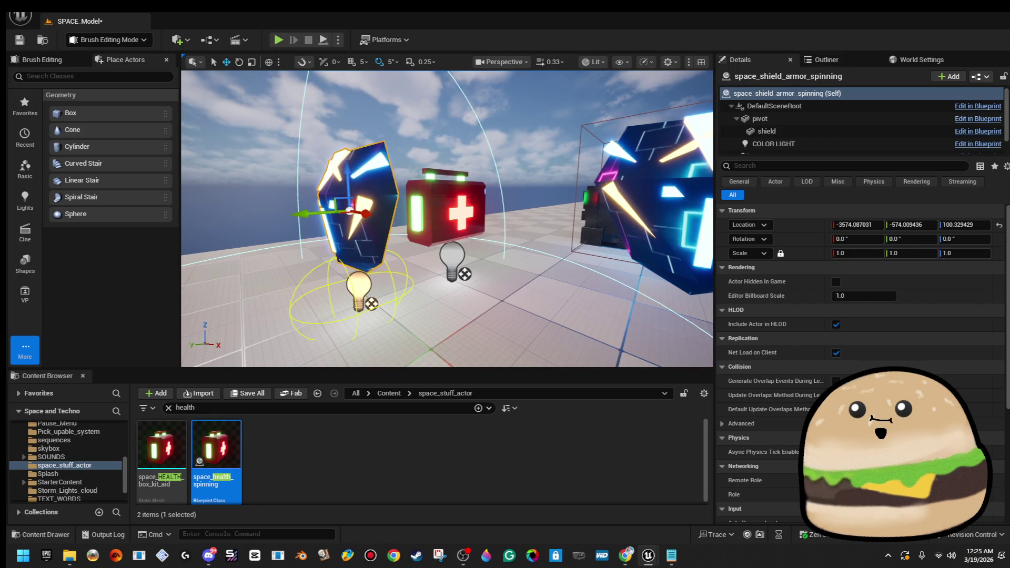
left_click_drag(447, 218, 368, 243)
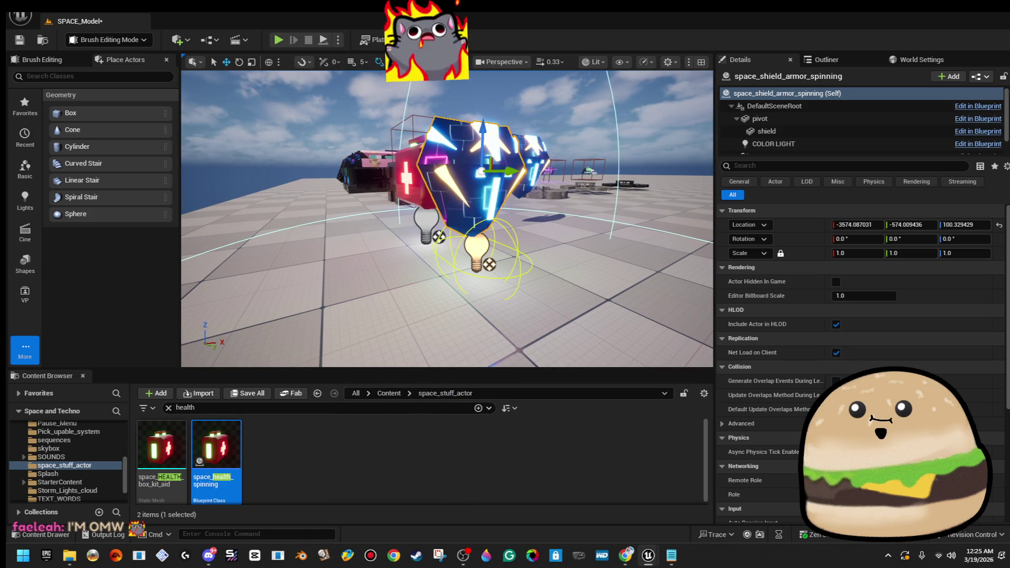
left_click_drag(686, 131, 363, 201)
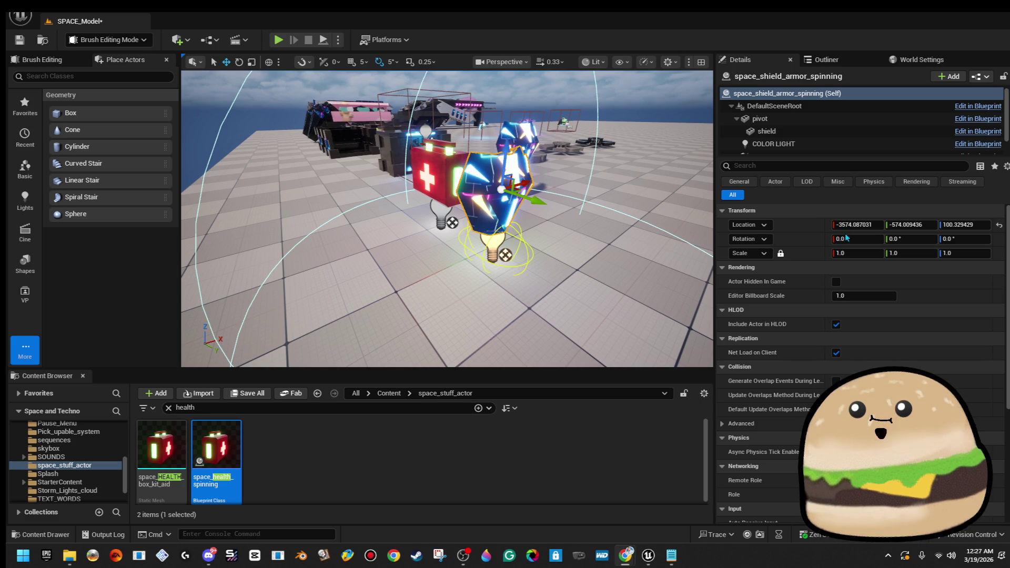
- Save the level, then run a test play from the floor and stop it
left_click_drag(568, 172, 521, 176)
key("ctrl+s")
mouse_move(447, 211)
left_mouse_down()
mouse_move(440, 251)
mouse_move(442, 226)
left_mouse_up()
right_click(530, 193)
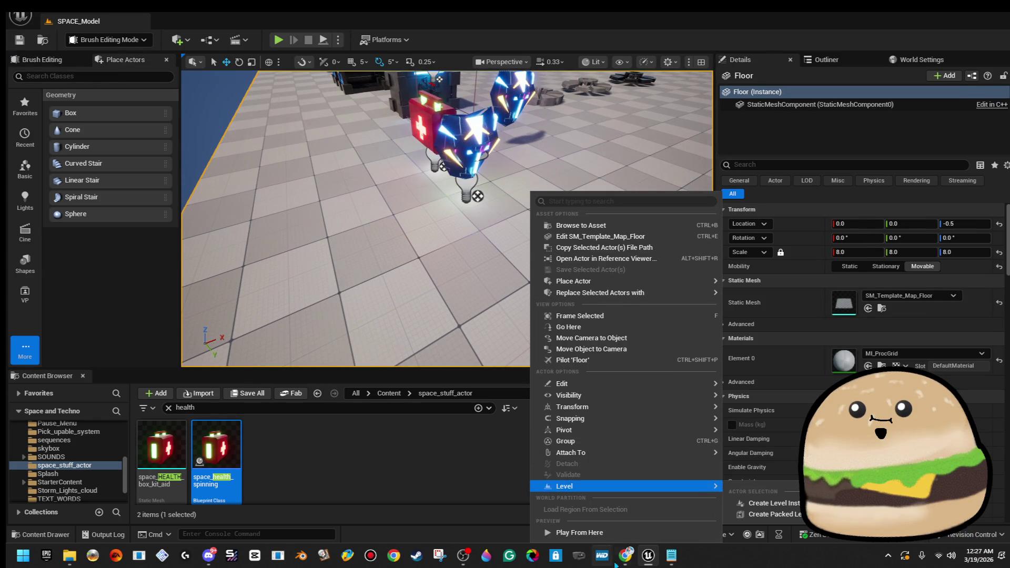
left_click(632, 538)
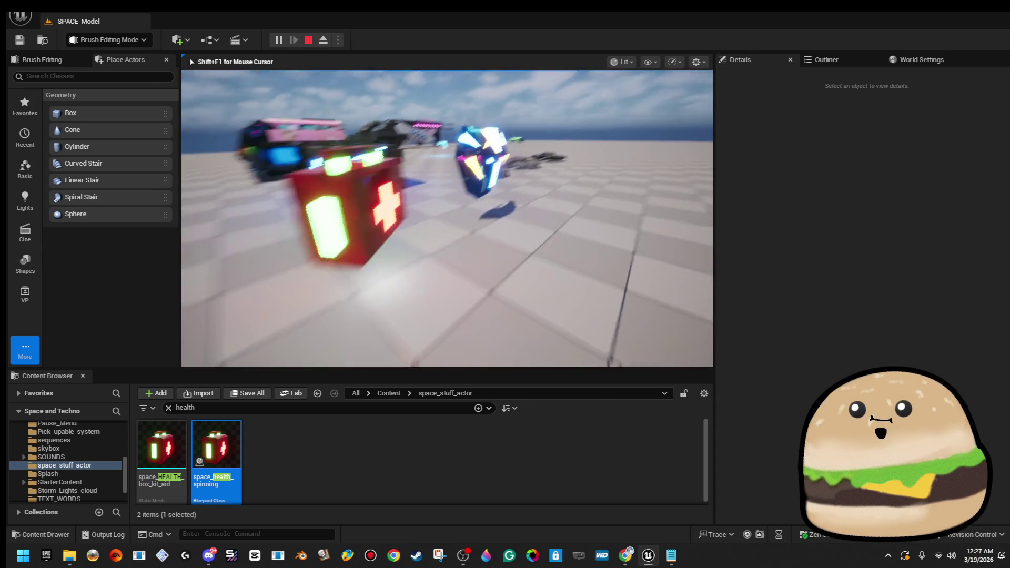
key("Escape")
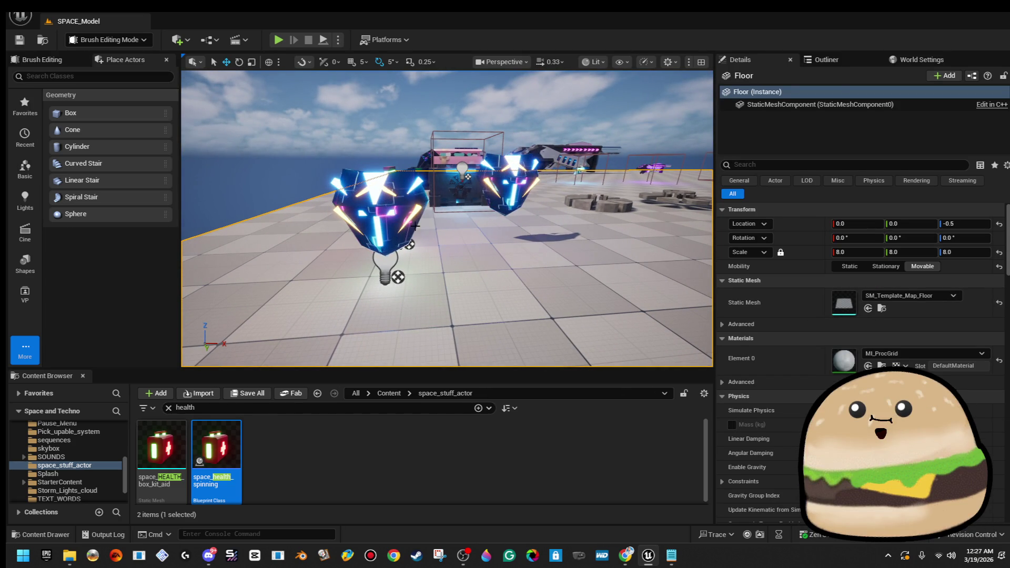
right_click(405, 195)
left_click(446, 238)
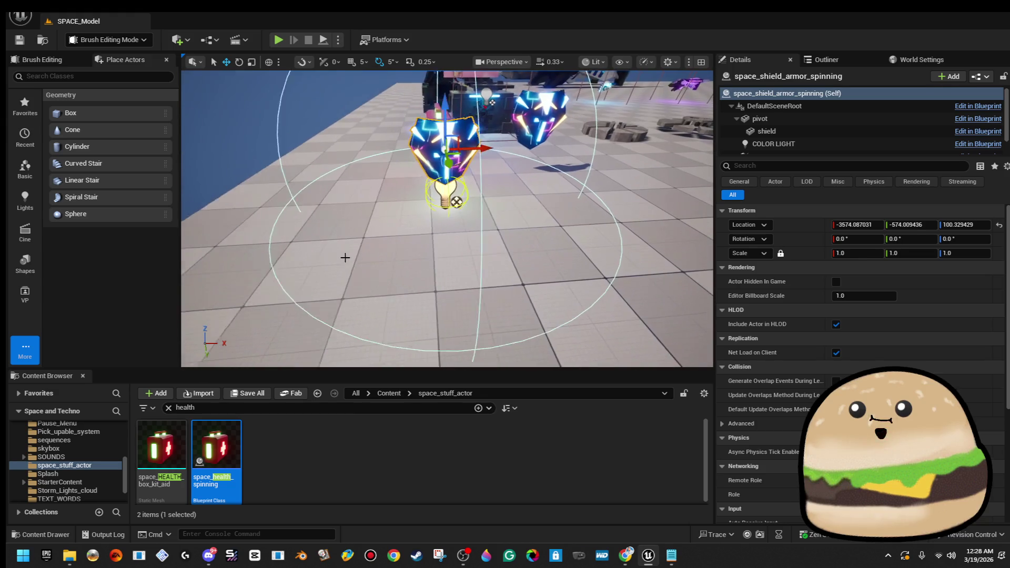
right_click(367, 196)
left_click(437, 526)
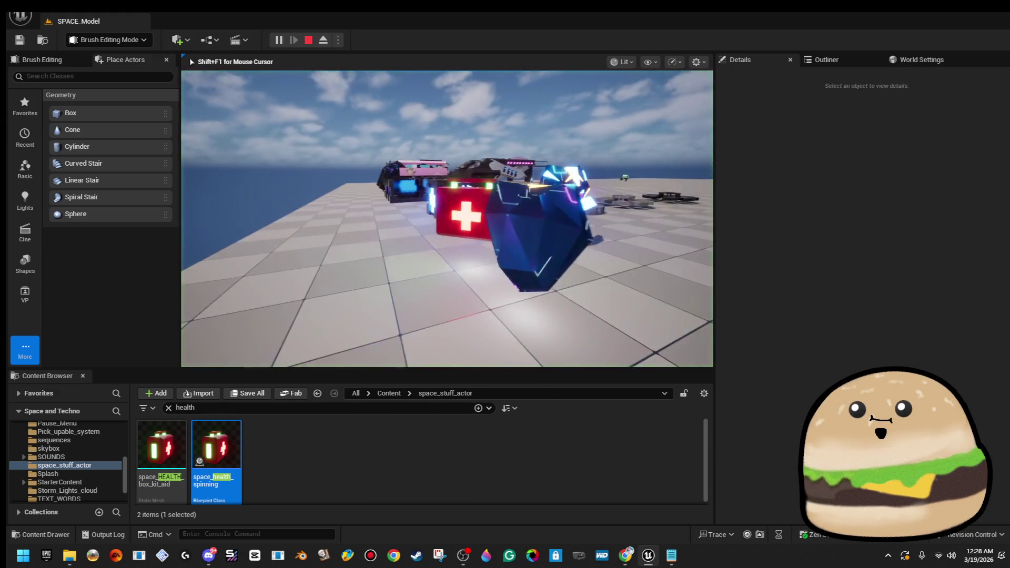
key("w")
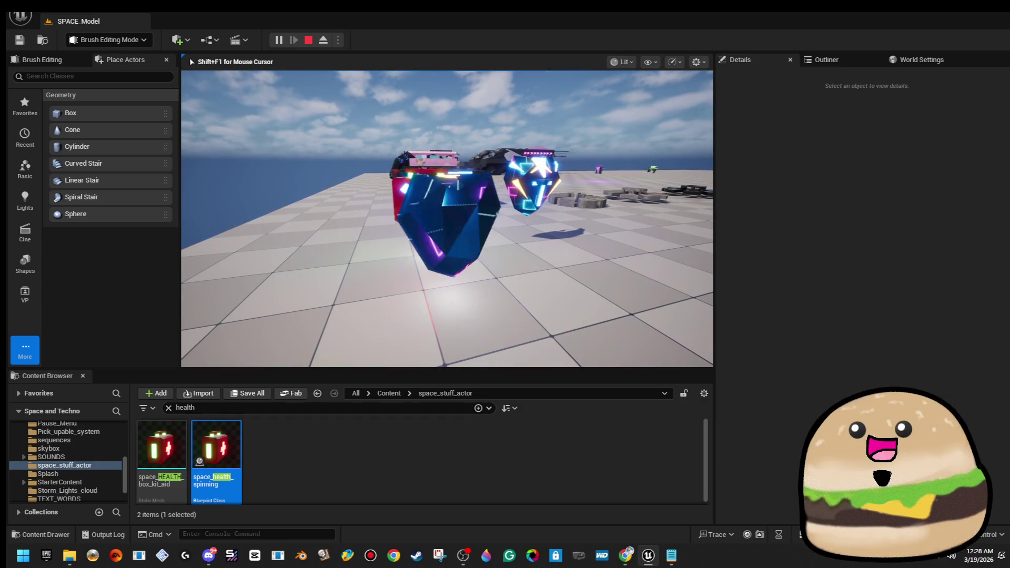
key("w")
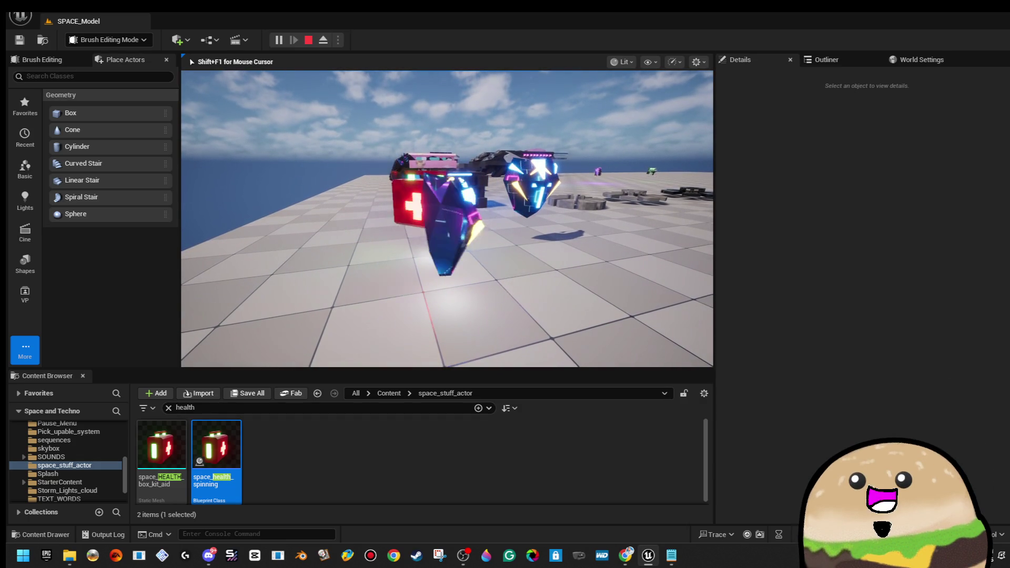
key("w")
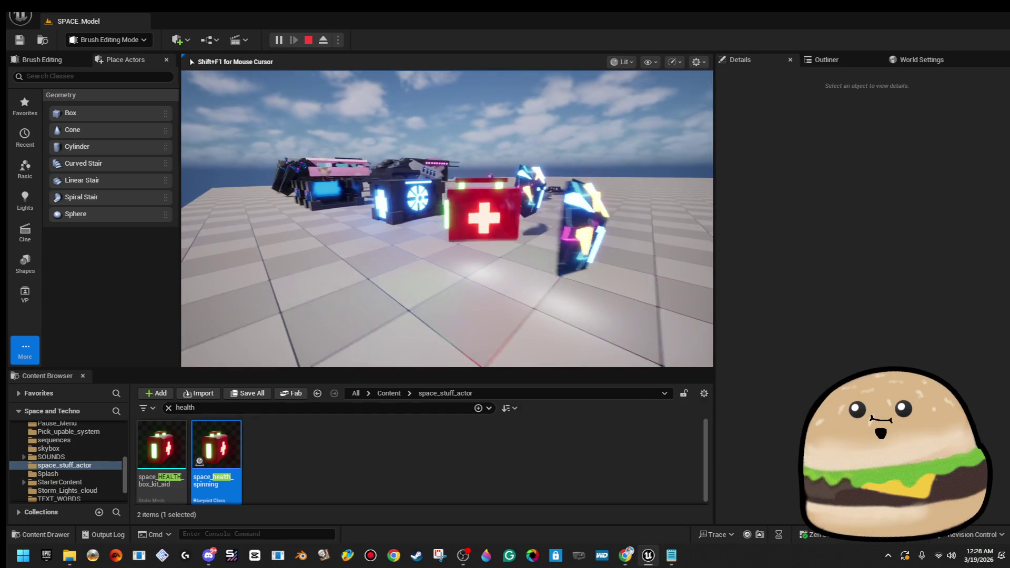
key("w")
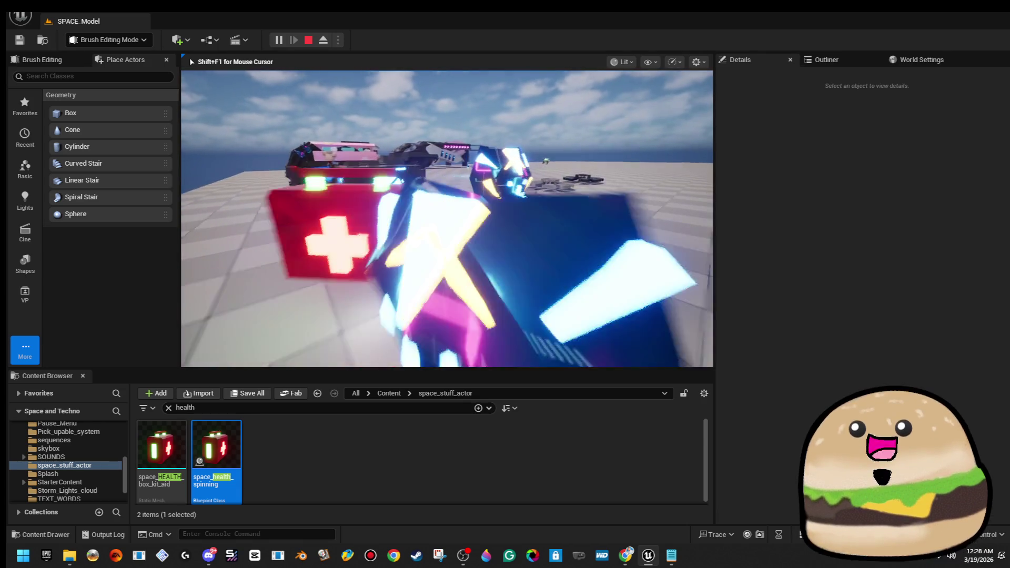
key("w")
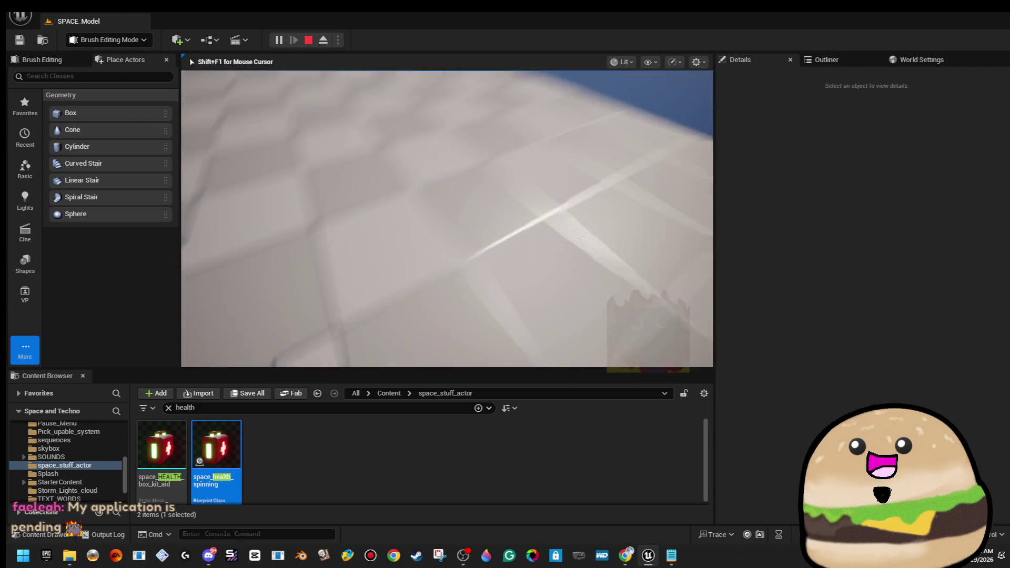
key("shift+F1")
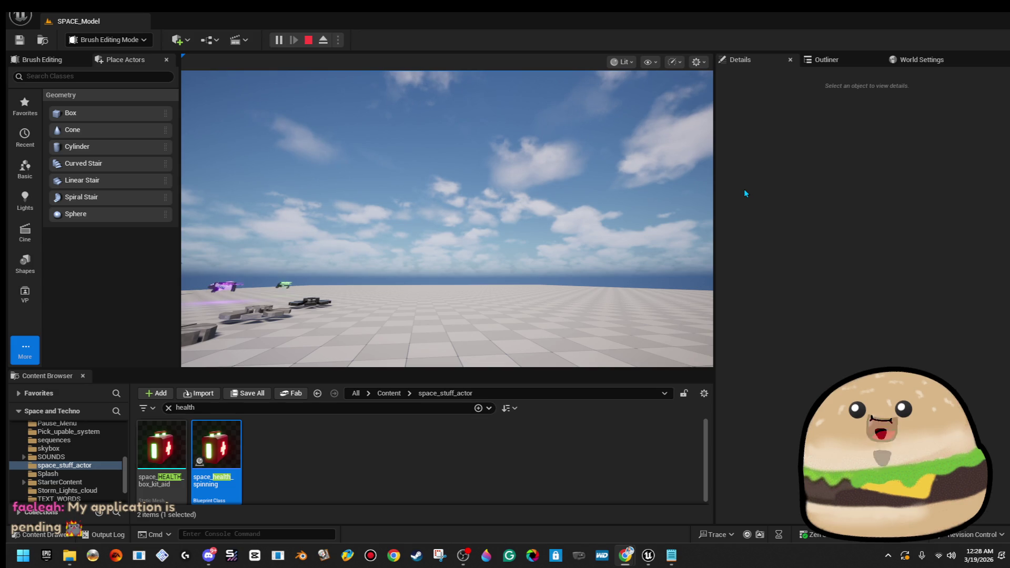
left_click(353, 237)
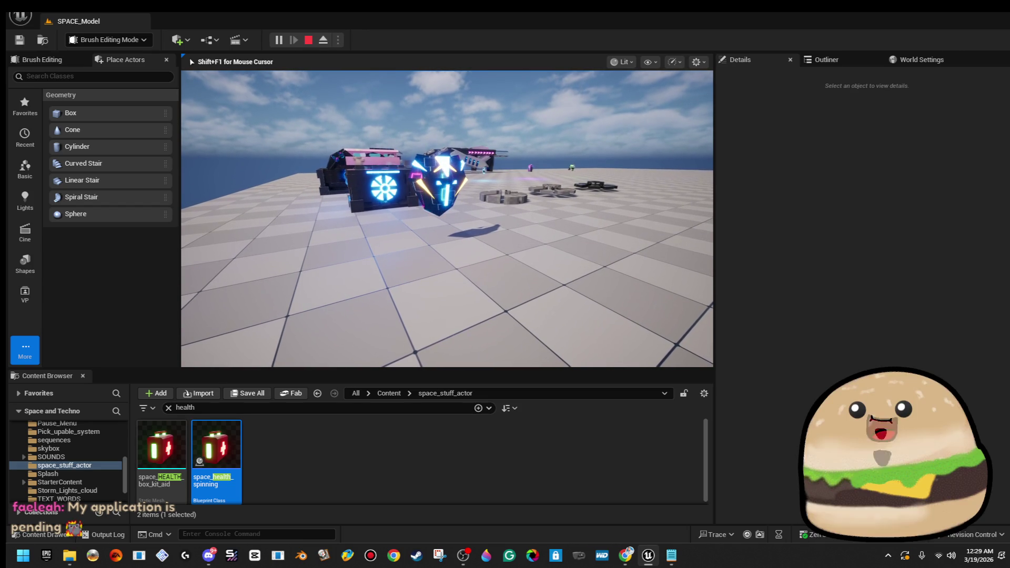
key("w")
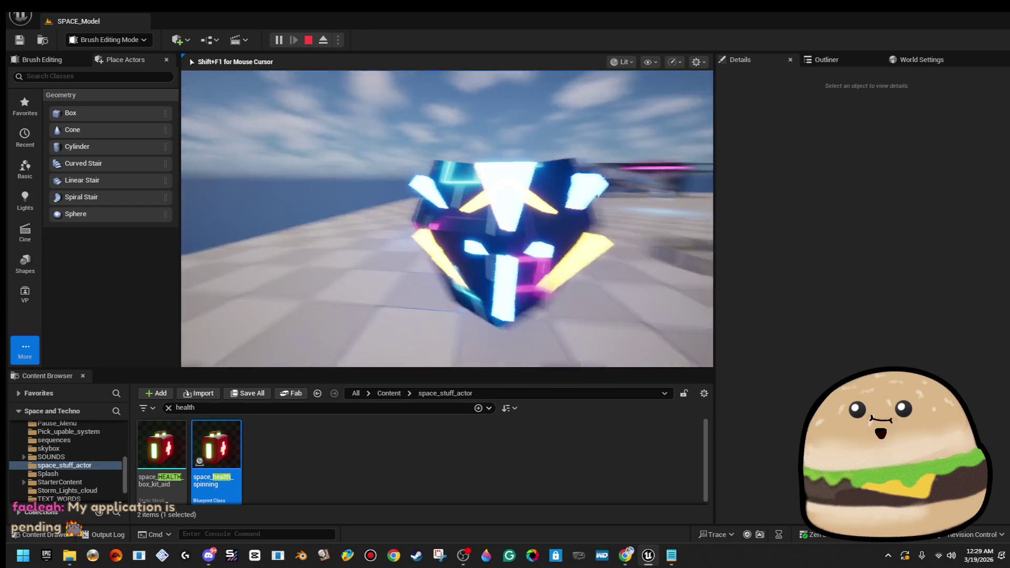
key("s")
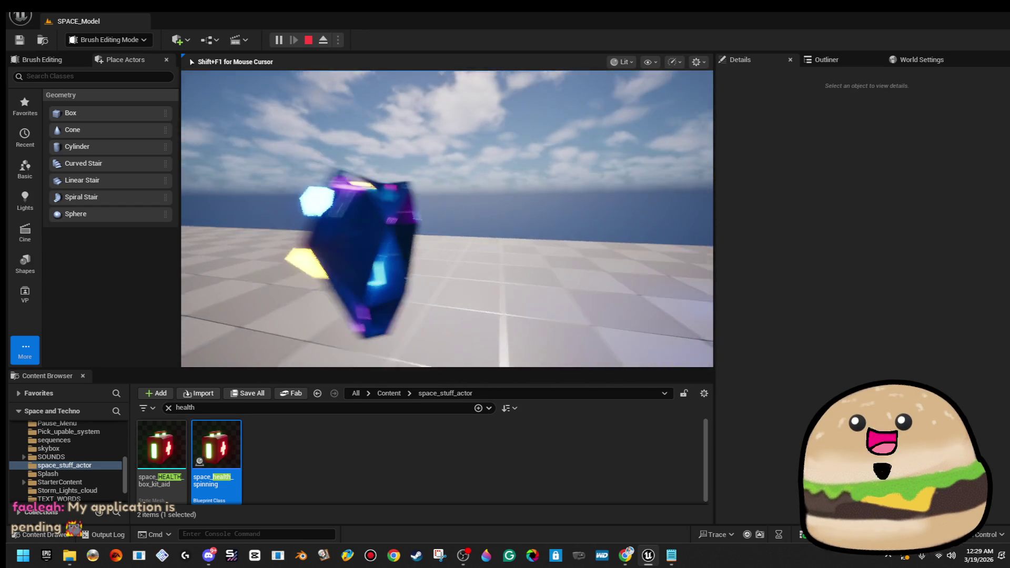
key("Escape")
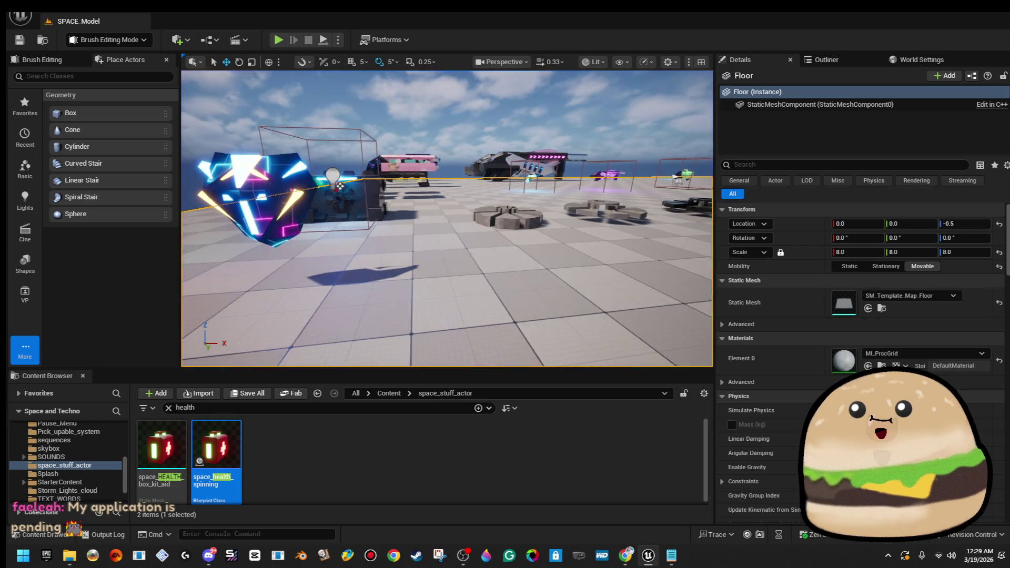
- Open the loot crate Blueprint full screen and pan around its event graph
right_click(430, 217)
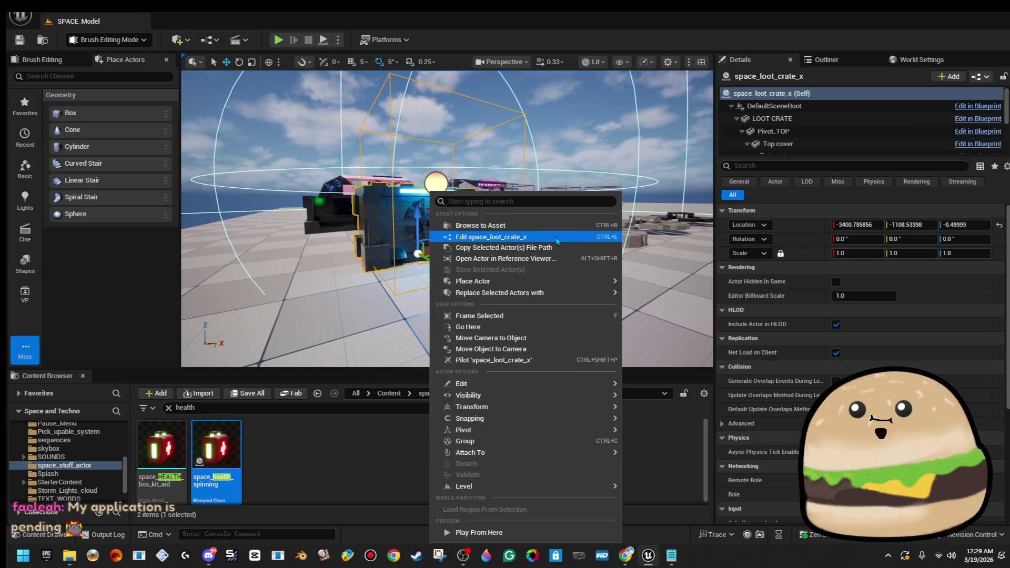
left_click(556, 236)
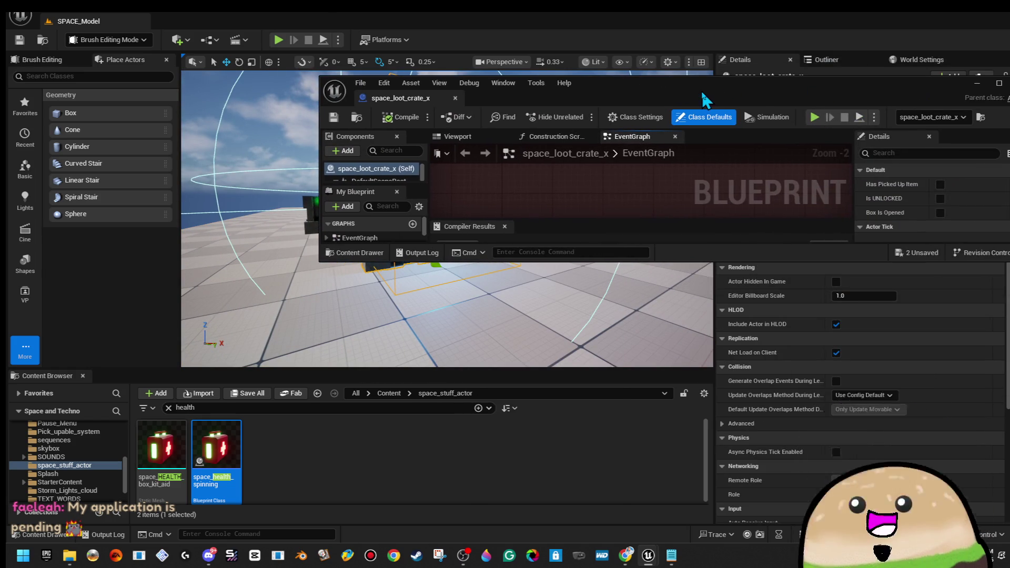
double_click(702, 90)
scroll(386, 236, "down", 6)
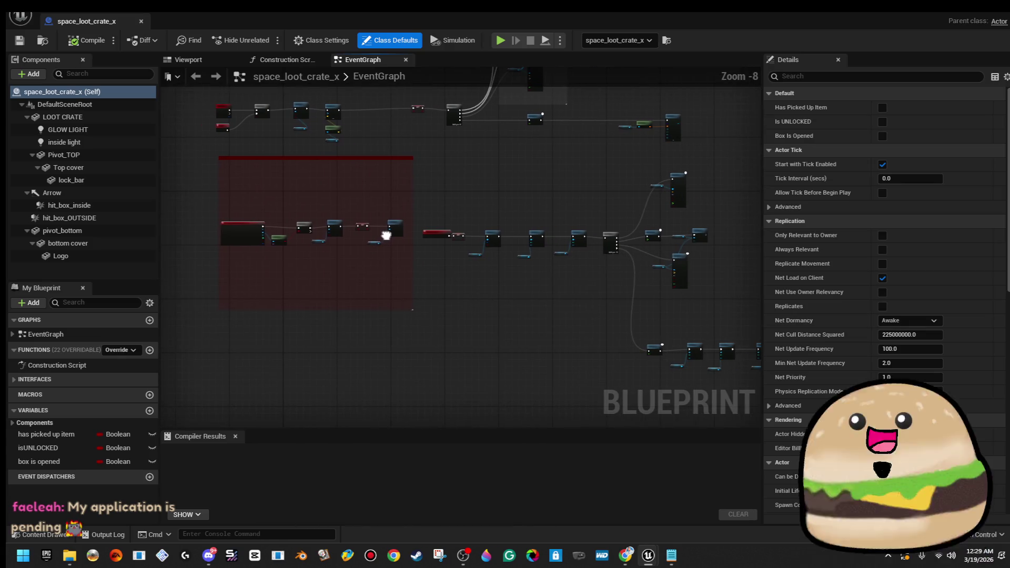
scroll(579, 232, "down", 2)
left_click_drag(575, 243, 504, 292)
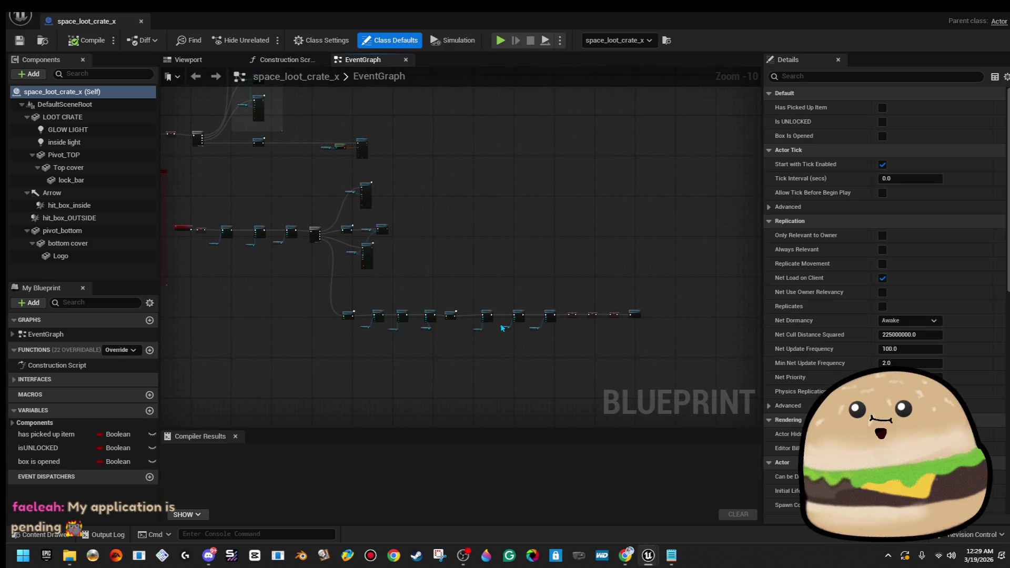
- Box-select the Arrow, Get World Transform and SpawnActor nodes and move them up and right
scroll(340, 216, "up", 5)
scroll(485, 286, "down", 3)
scroll(573, 318, "up", 3)
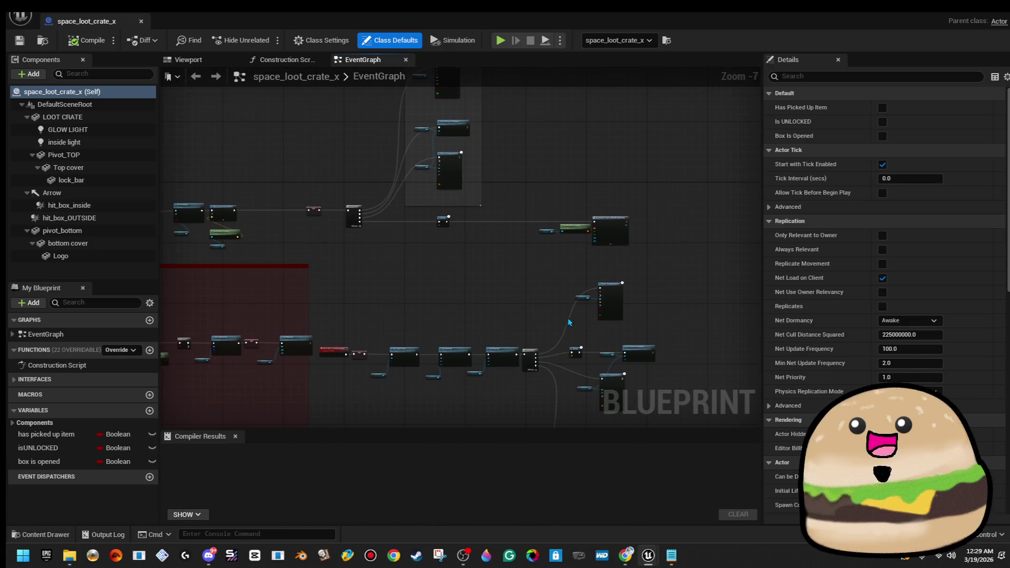
scroll(623, 224, "up", 3)
scroll(539, 245, "down", 2)
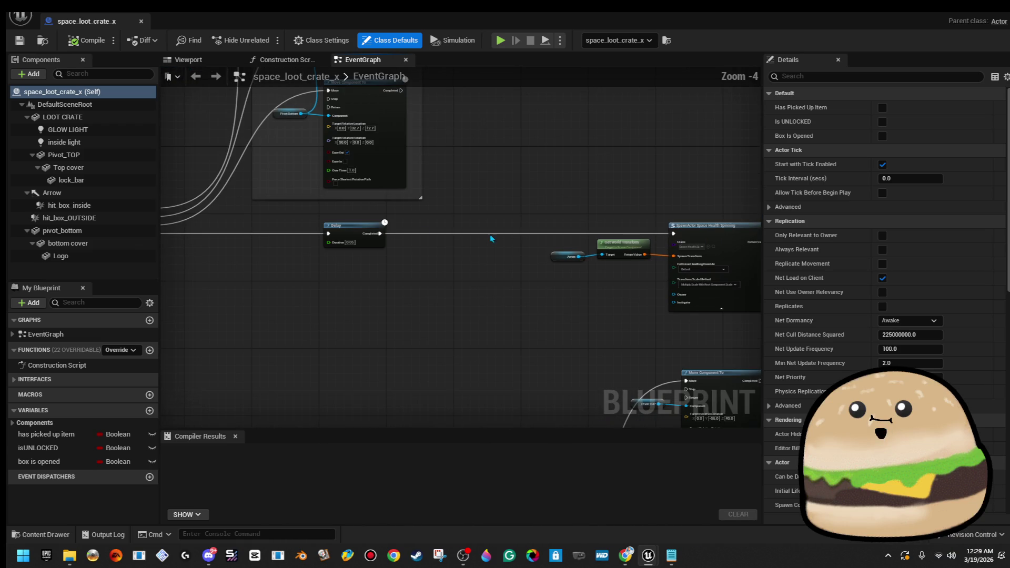
mouse_move(391, 235)
left_mouse_down()
mouse_move(263, 246)
mouse_move(669, 328)
left_mouse_up()
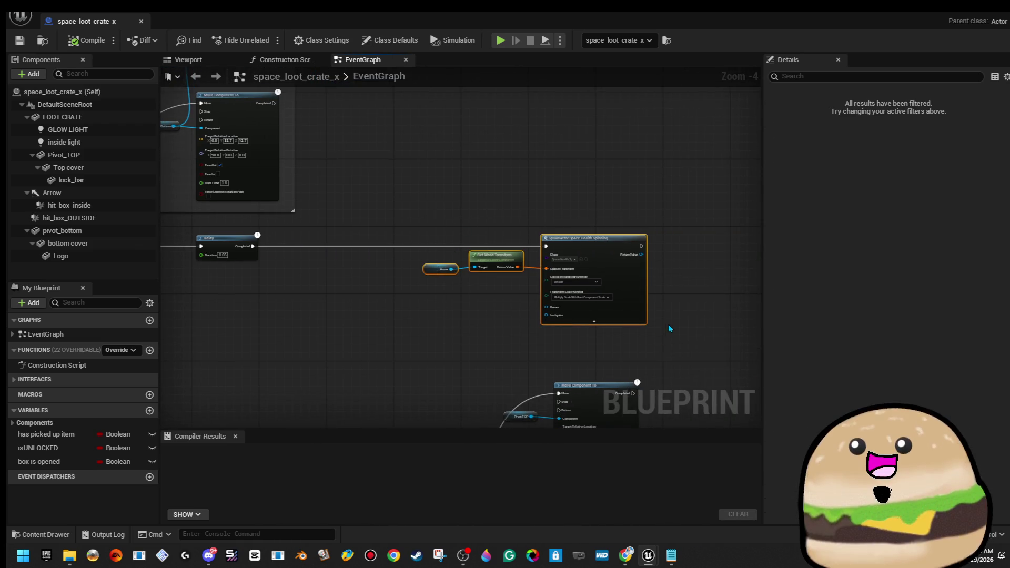
left_click_drag(633, 283, 692, 203)
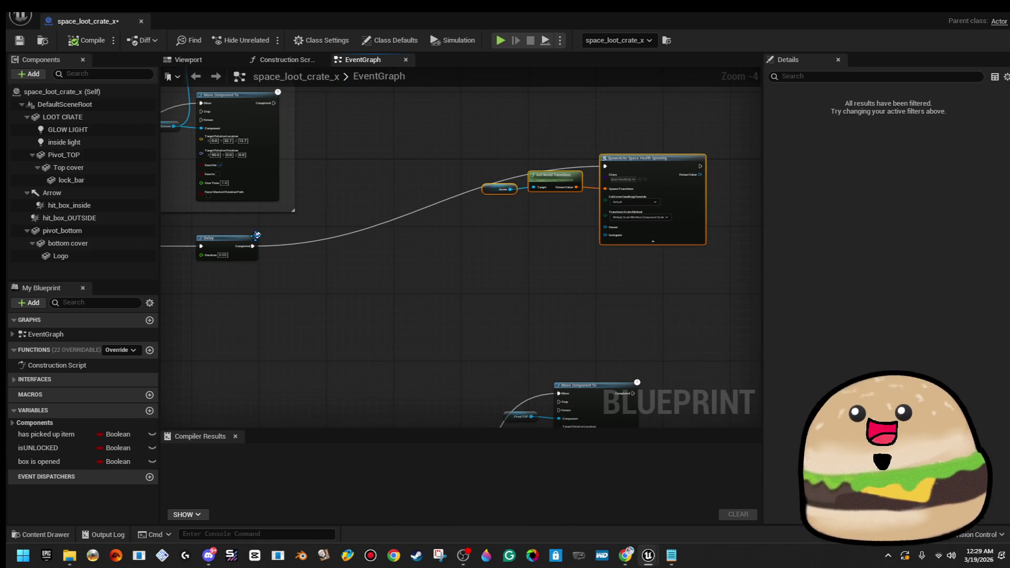
left_click_drag(251, 248, 395, 253)
- Add a Flip Flop node after the Delay's Completed pin
type("flif")
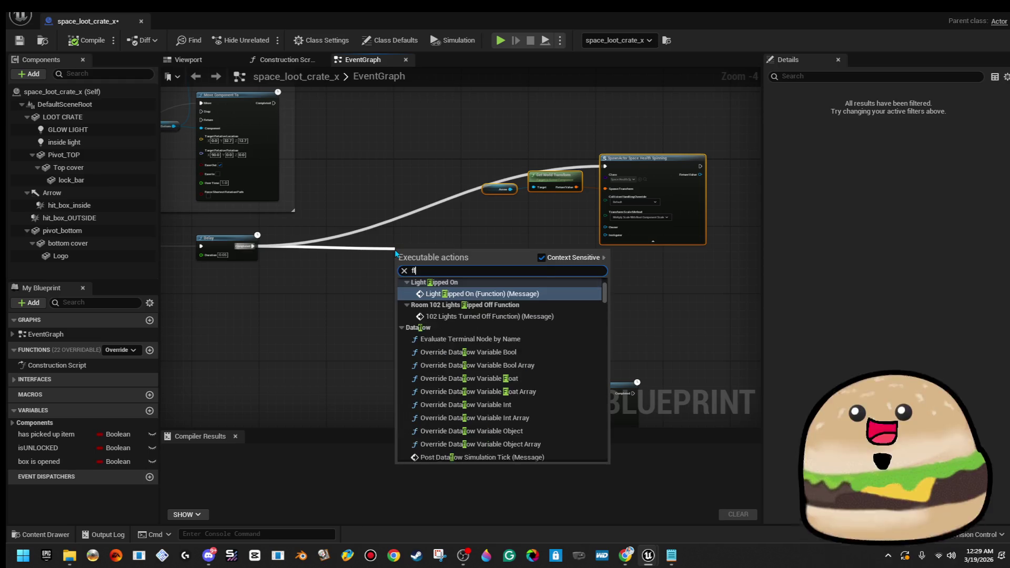
key("BackSpace")
key("BackSpace")
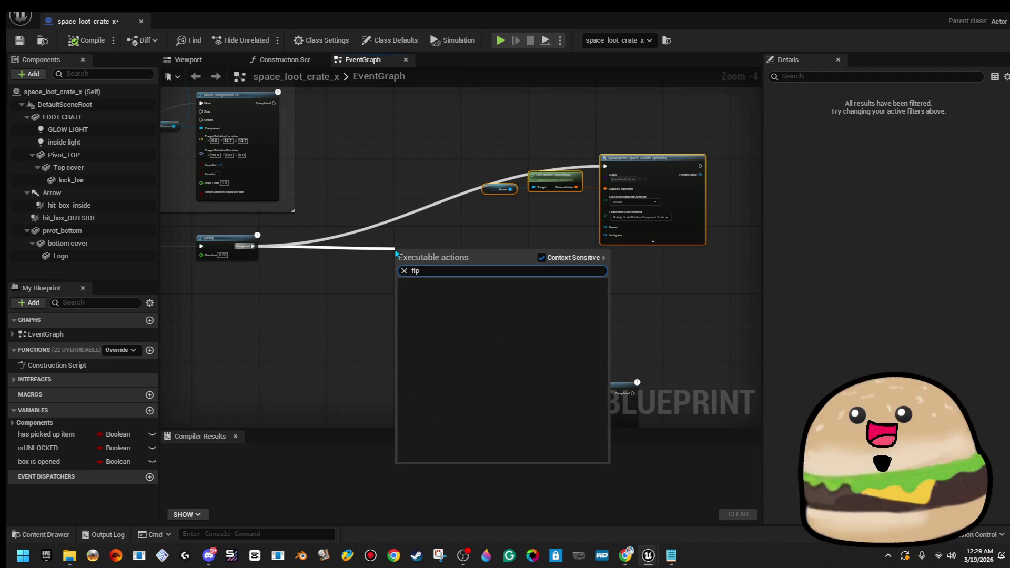
type("ipf")
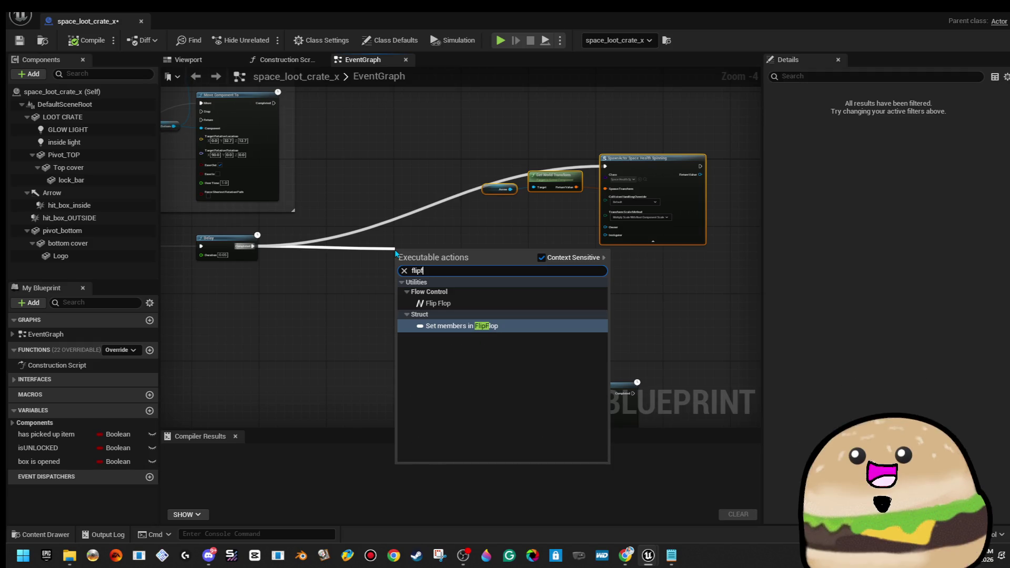
key("Up")
key("Return")
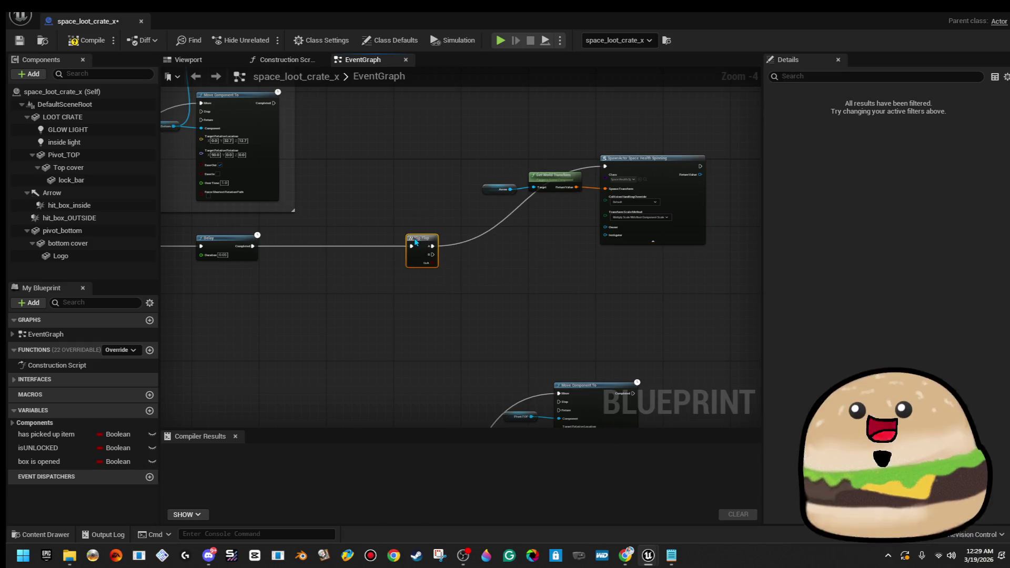
- Duplicate the three spawn nodes below the originals and wire Flip Flop output B to the copy
left_click_drag(500, 178, 683, 188)
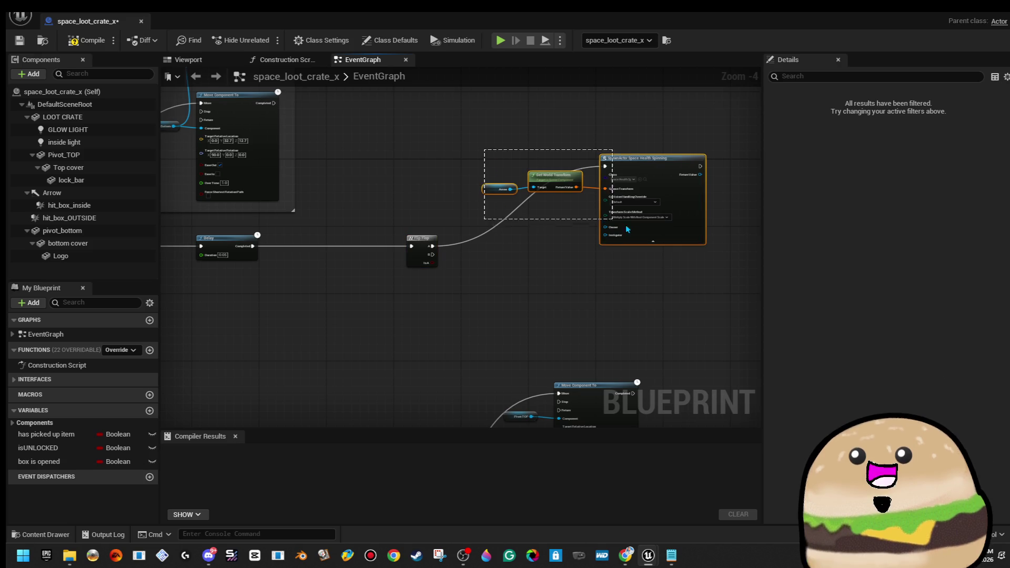
right_click(683, 188)
left_click(750, 249)
left_click_drag(607, 272, 469, 268)
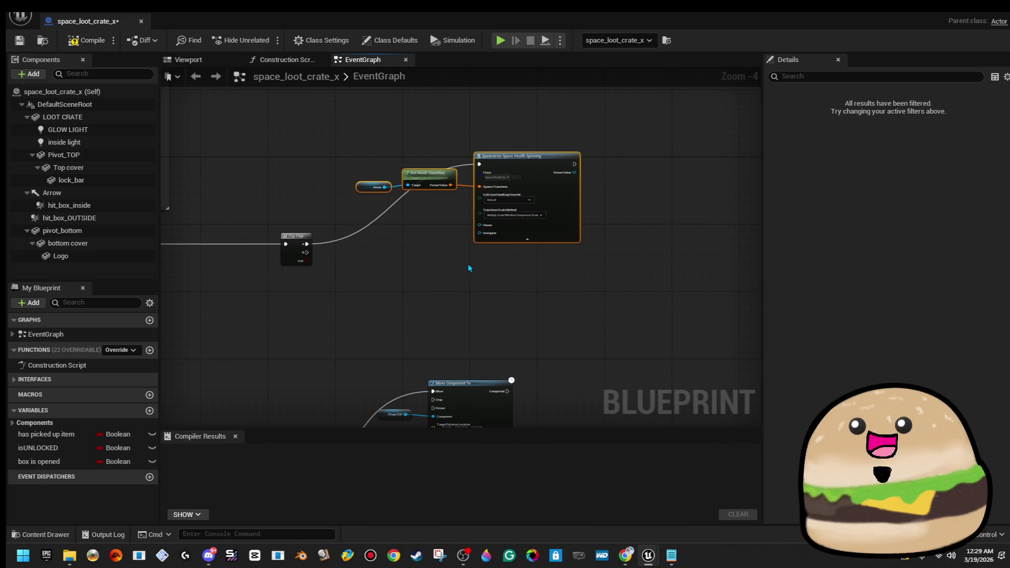
left_click(470, 268)
key("ctrl+v")
left_click_drag(601, 264, 545, 278)
left_click_drag(479, 269, 306, 253)
- Set the copied spawn's Class to space_shield_armor_spinning and compile the Blueprint
scroll(562, 280, "up", 4)
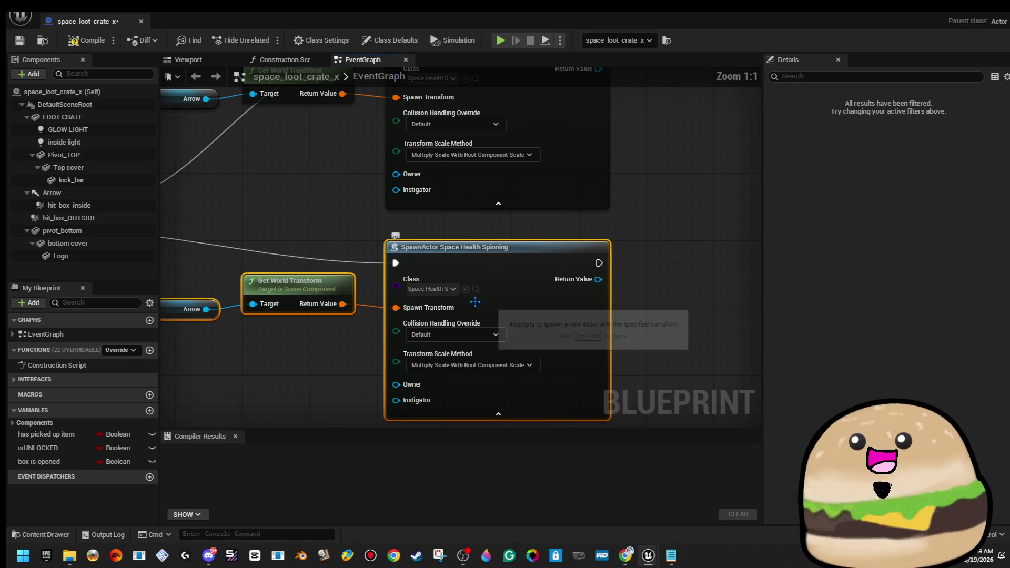
left_click(439, 294)
type("space")
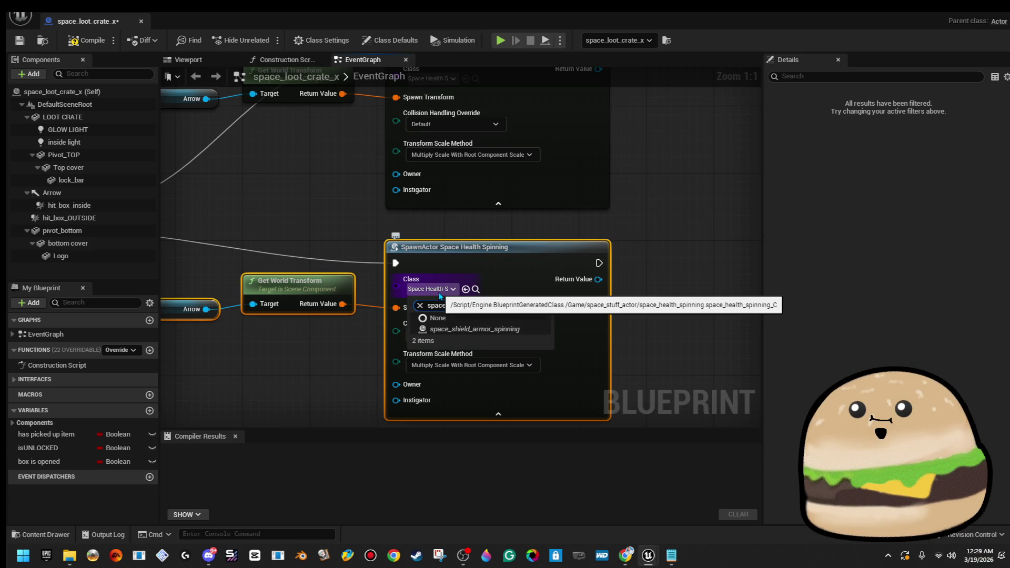
key("Escape")
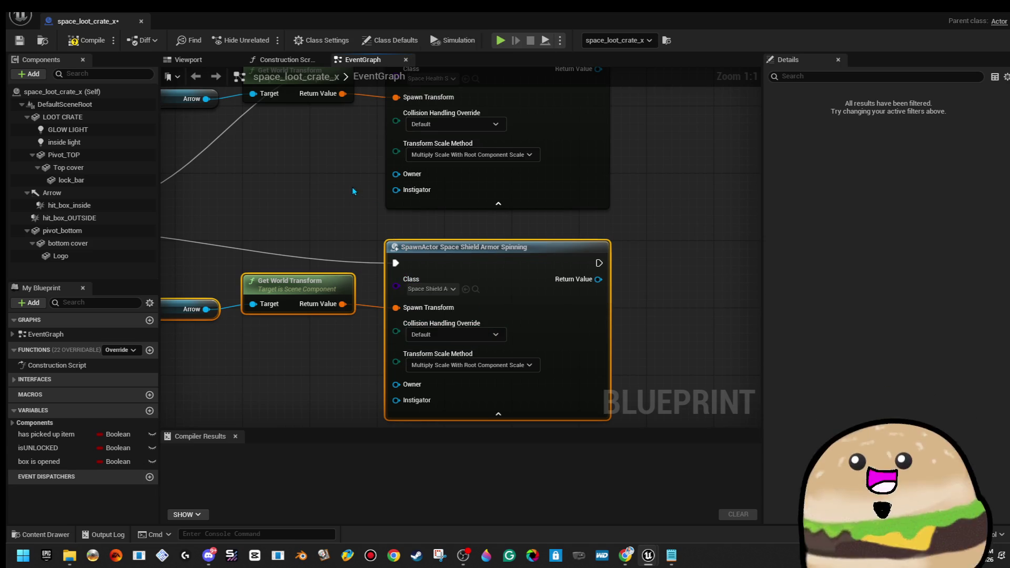
scroll(353, 191, "down", 1)
left_click(86, 40)
- Save and close the loot crate Blueprint
left_click(18, 46)
left_click(141, 21)
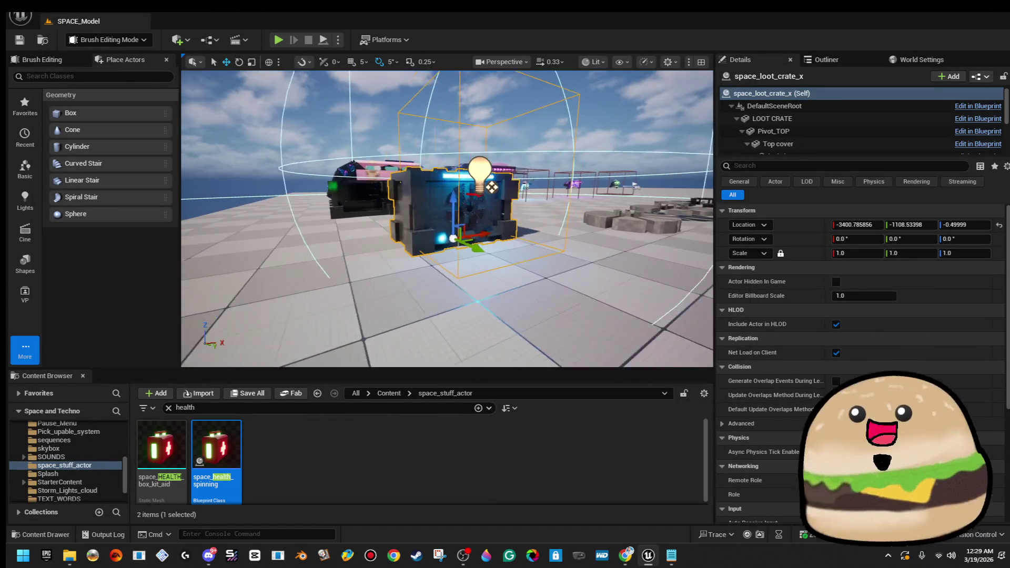
key("s")
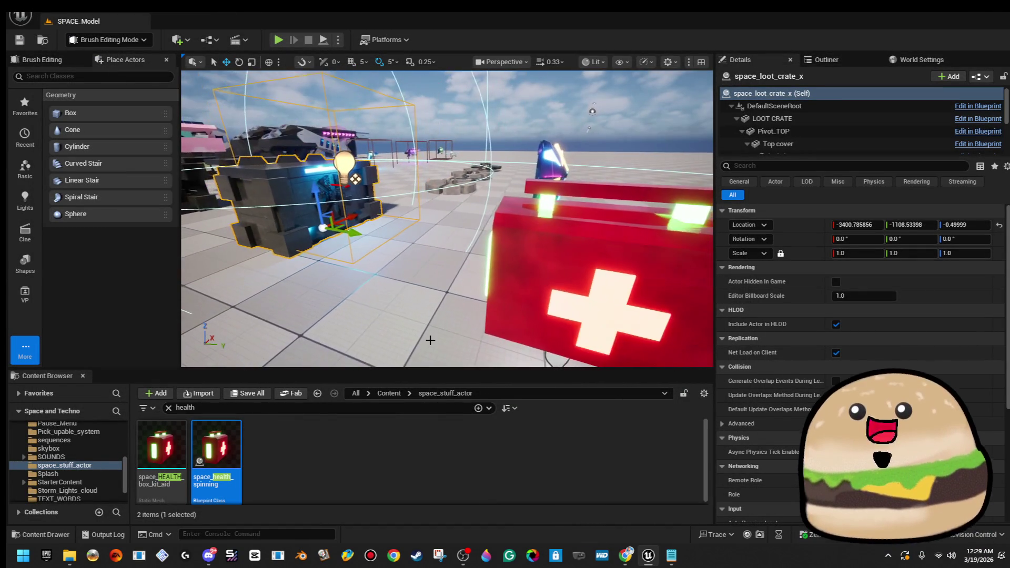
- In space_health_spinning, make the COLOR LIGHT red with Source Radius 100, then compile
right_click(470, 194)
left_click(554, 235)
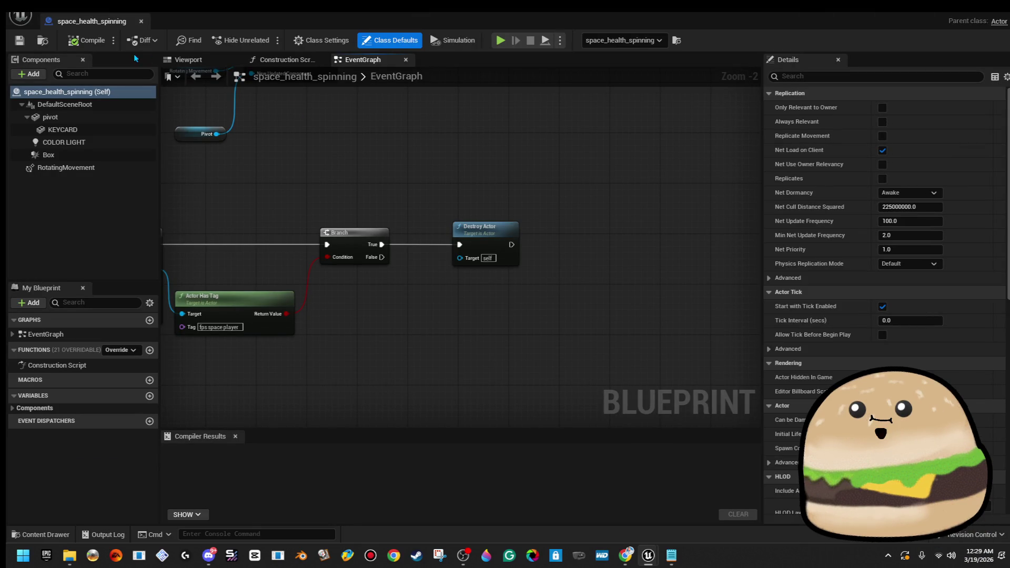
left_click(210, 61)
left_click(478, 318)
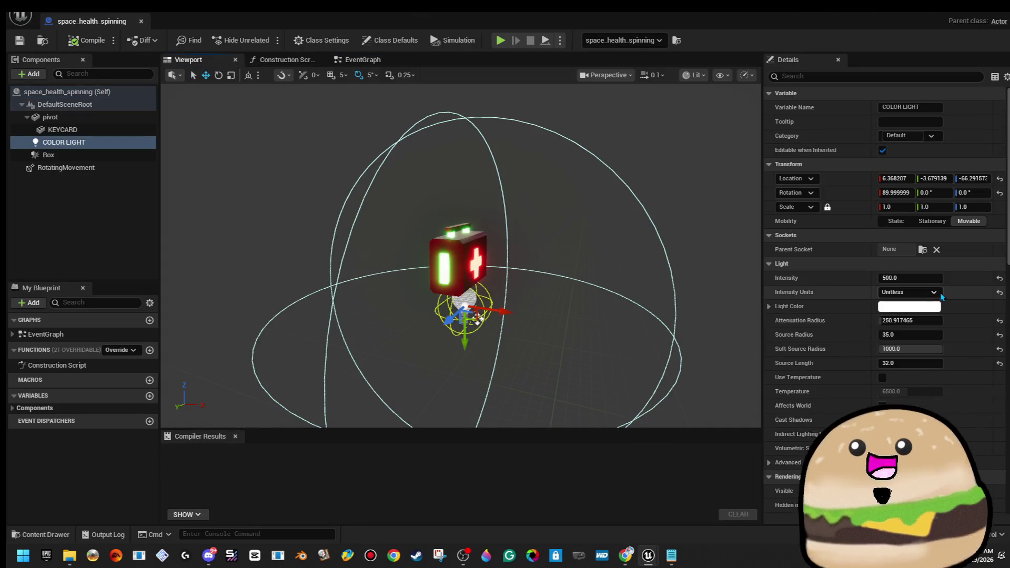
left_click(902, 305)
left_click_drag(837, 318, 834, 221)
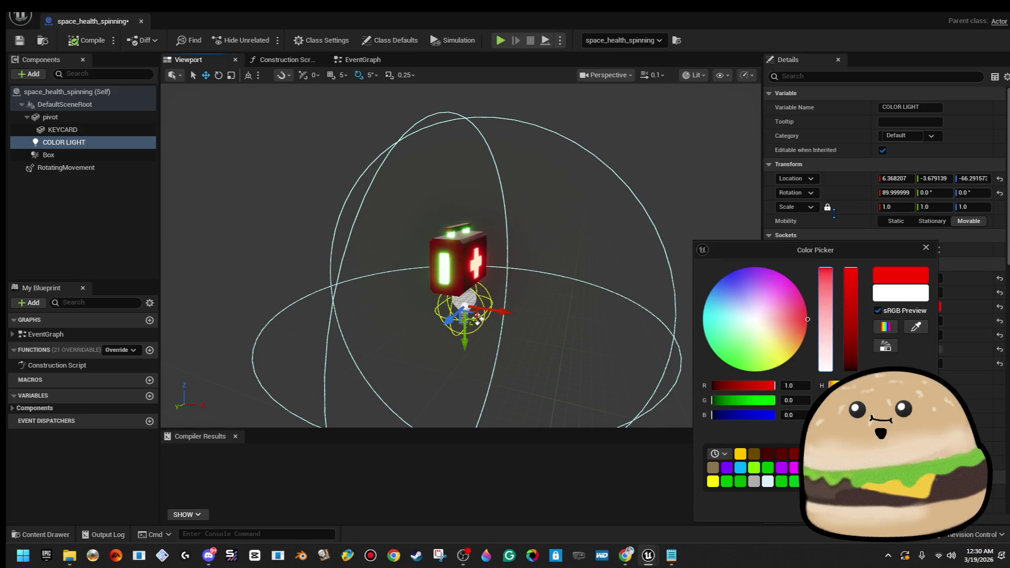
left_click(825, 206)
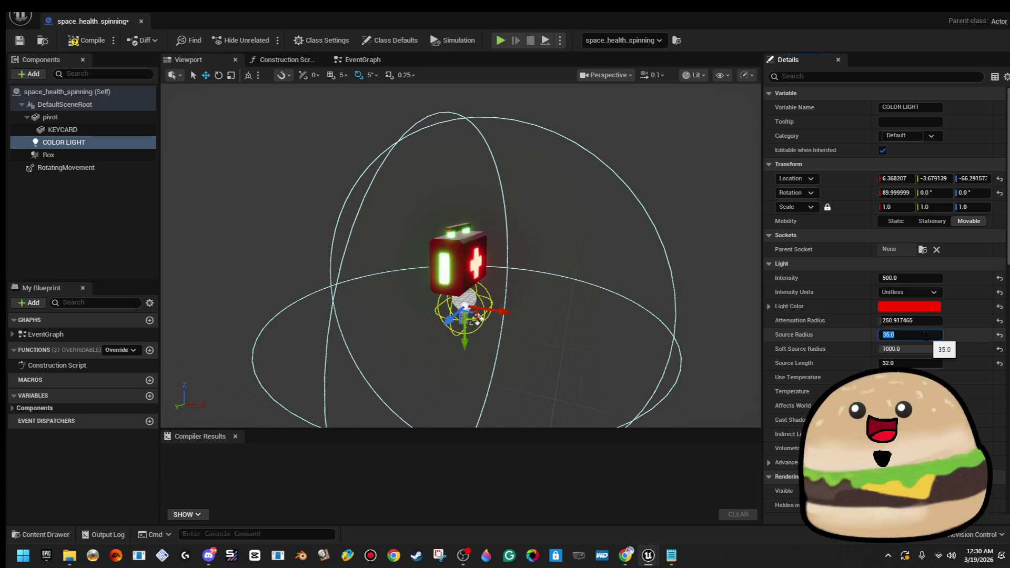
type("100")
key("Return")
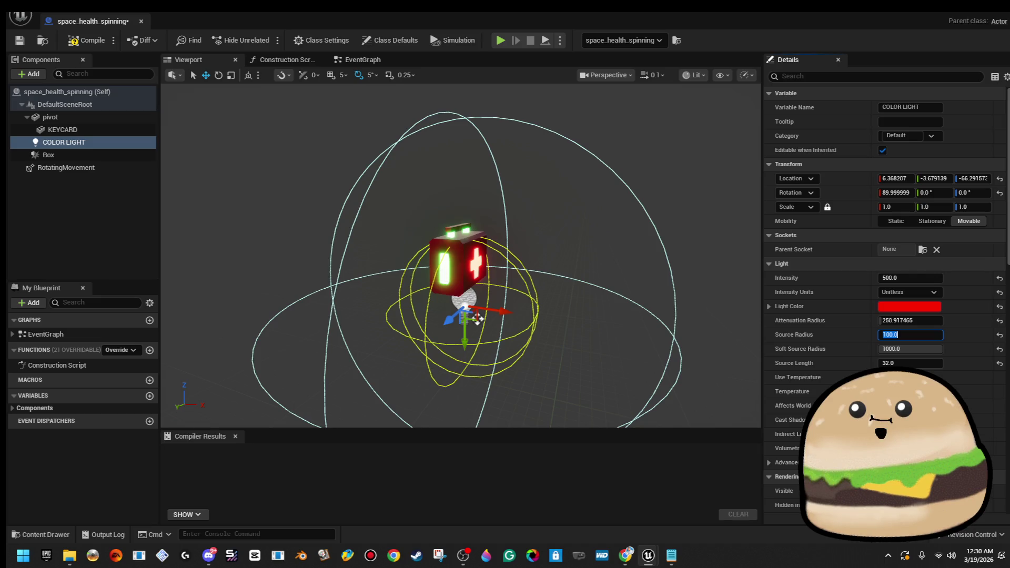
left_click(87, 40)
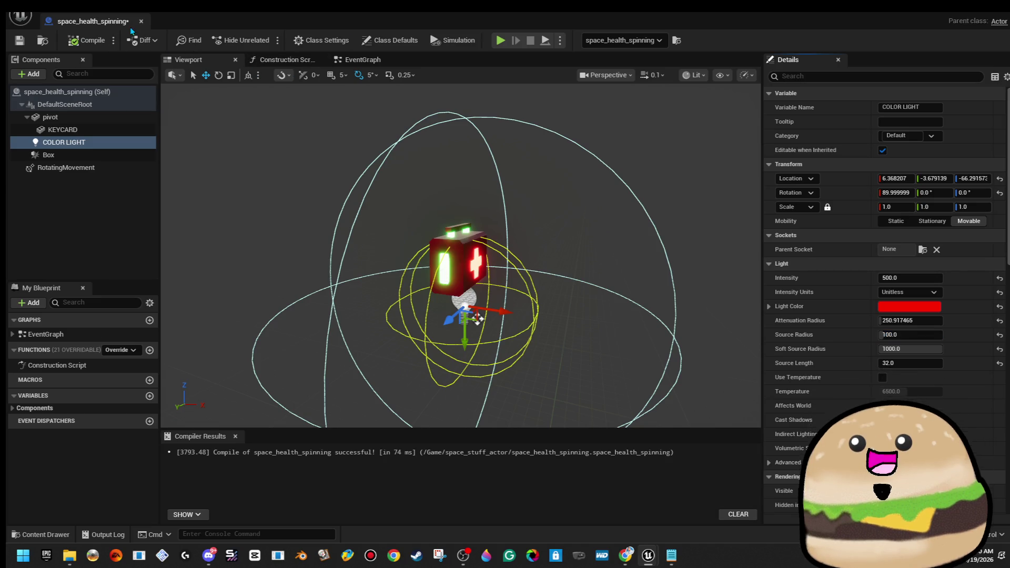
left_click(141, 21)
- Set the space_shield_armor_spinning COLOR LIGHT Source Radius to 100, then compile and save
right_click(593, 310)
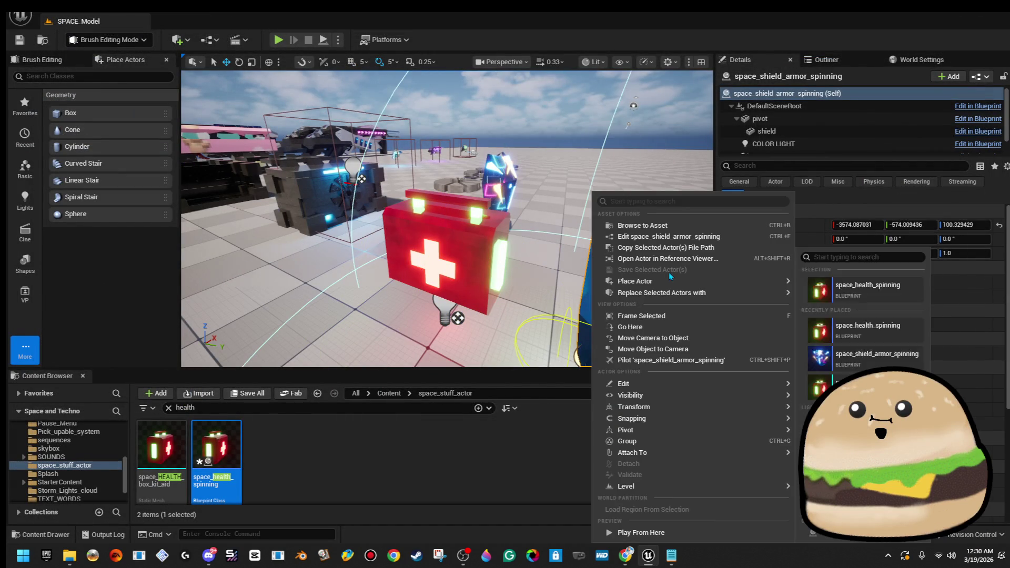
left_click(684, 245)
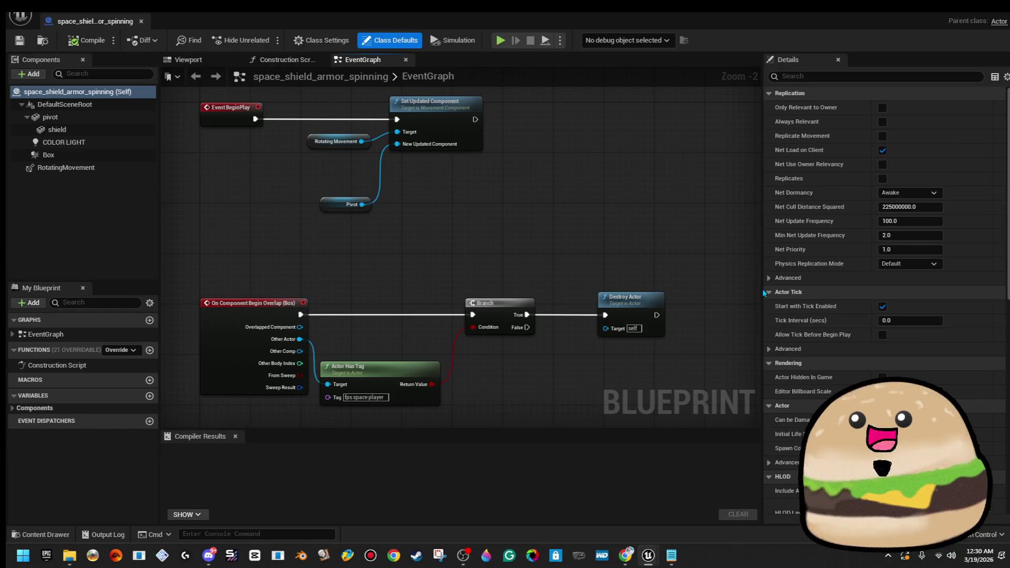
left_click(174, 59)
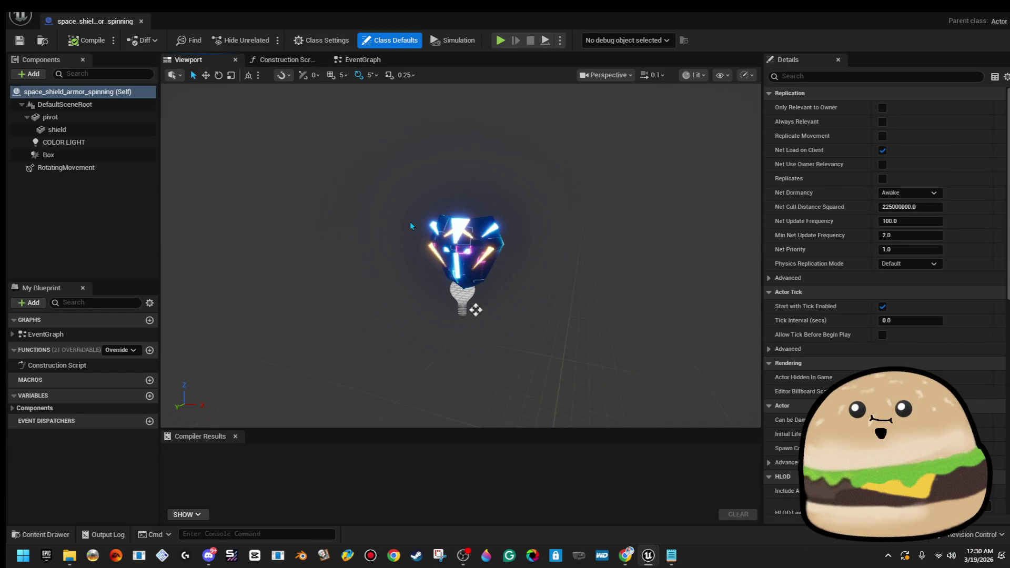
left_click(463, 296)
left_click(916, 335)
type("100")
key("Return")
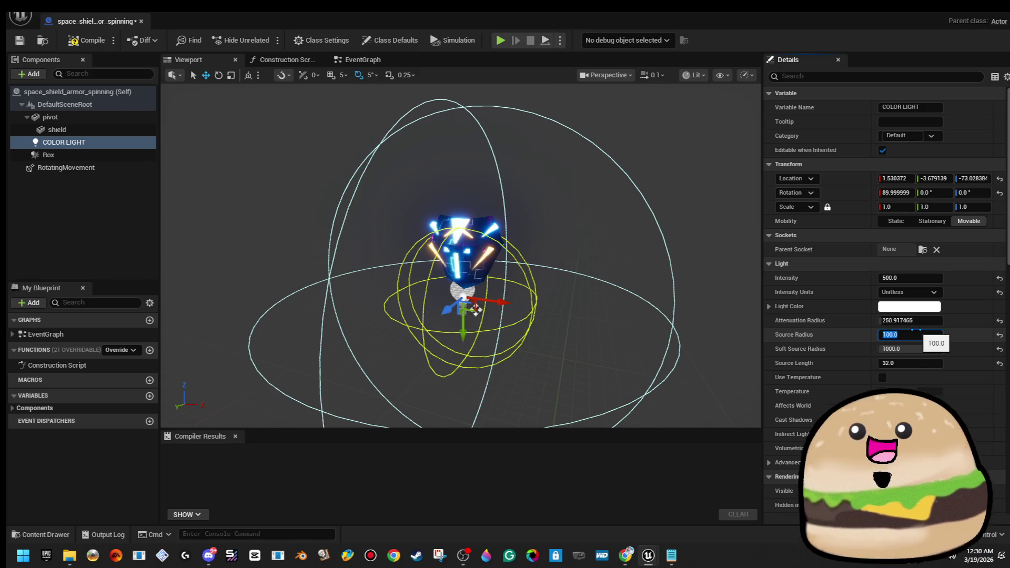
left_click(87, 41)
left_click(19, 42)
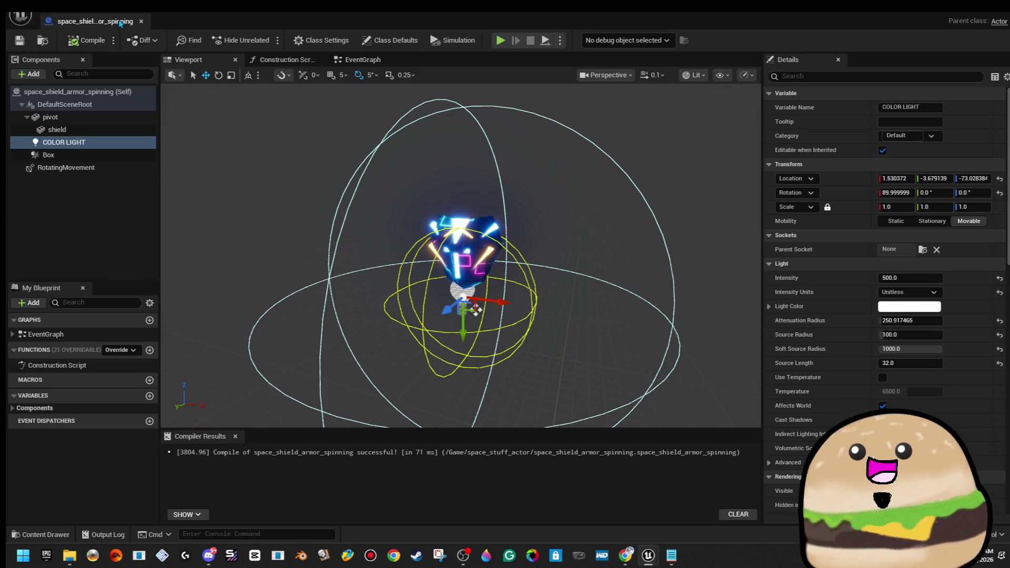
- Back in the level, reopen the shield Blueprint maximized in its Viewport tab
key("alt+Tab")
key("w")
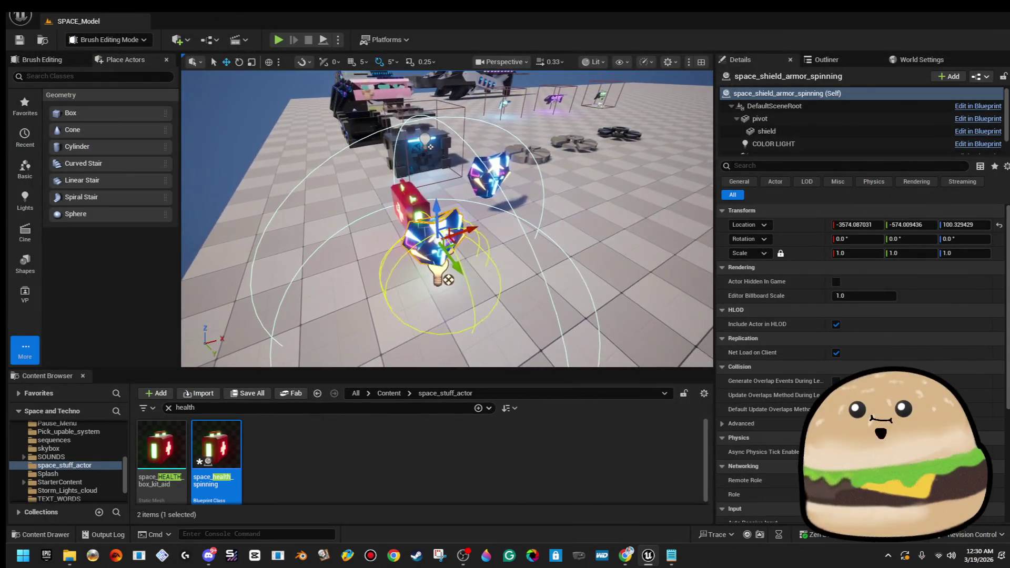
key("f")
right_click(408, 120)
left_click(474, 213)
left_click_drag(916, 7, 963, 220)
double_click(955, 230)
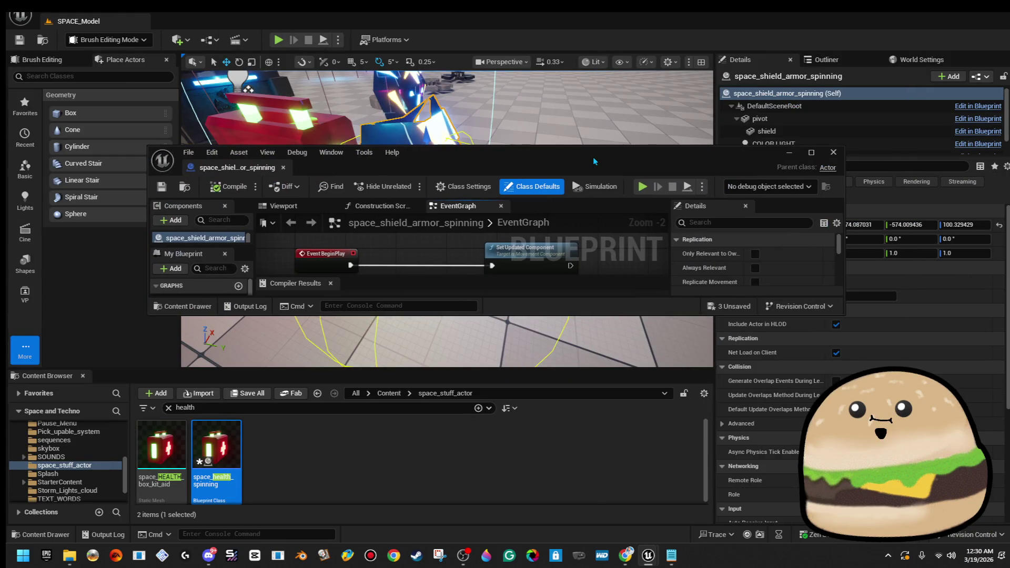
left_click(230, 63)
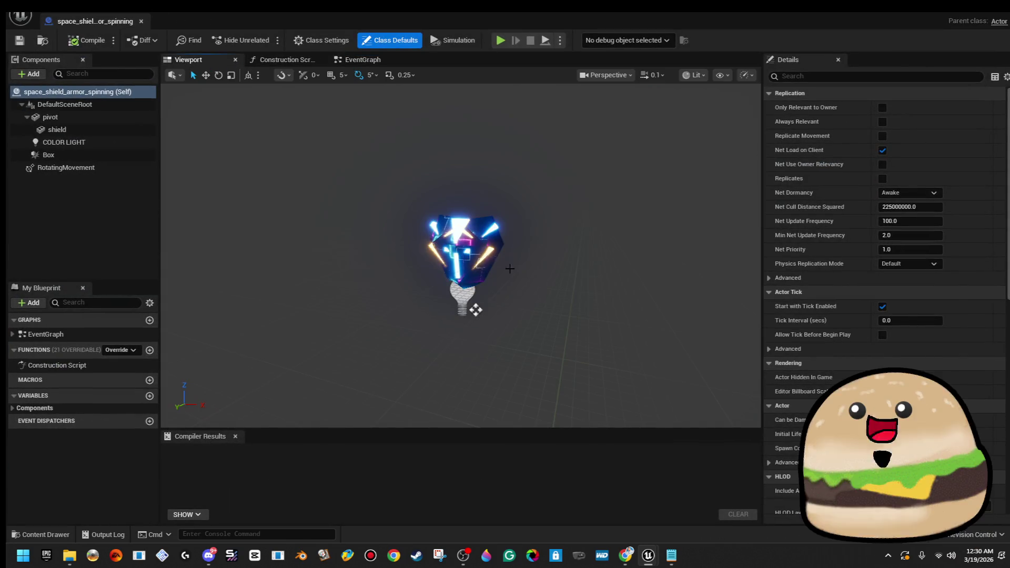
- Give the shield's COLOR LIGHT a cyan-blue colour in the Color Picker
left_click(460, 301)
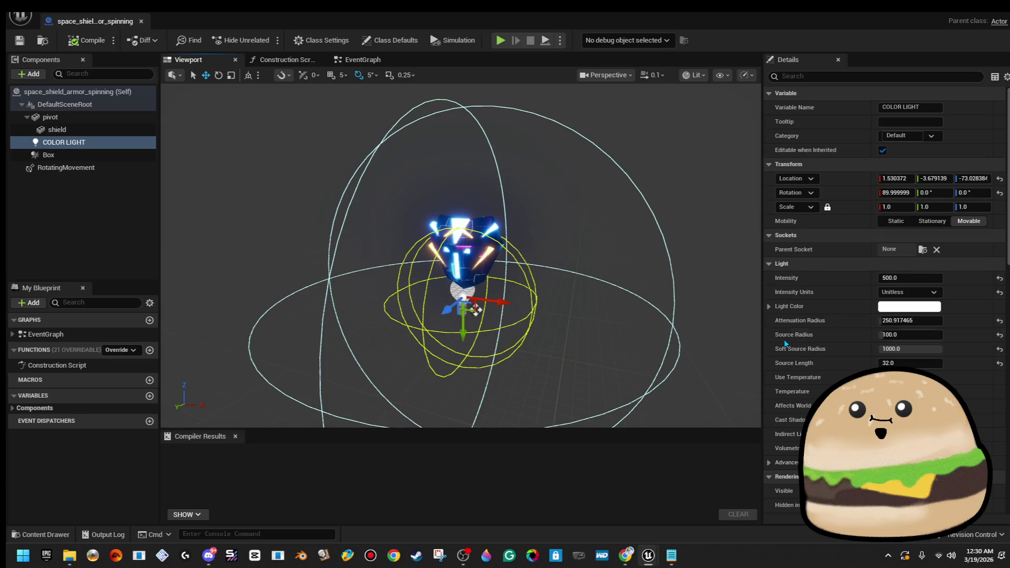
left_click(918, 311)
left_click_drag(744, 313, 691, 293)
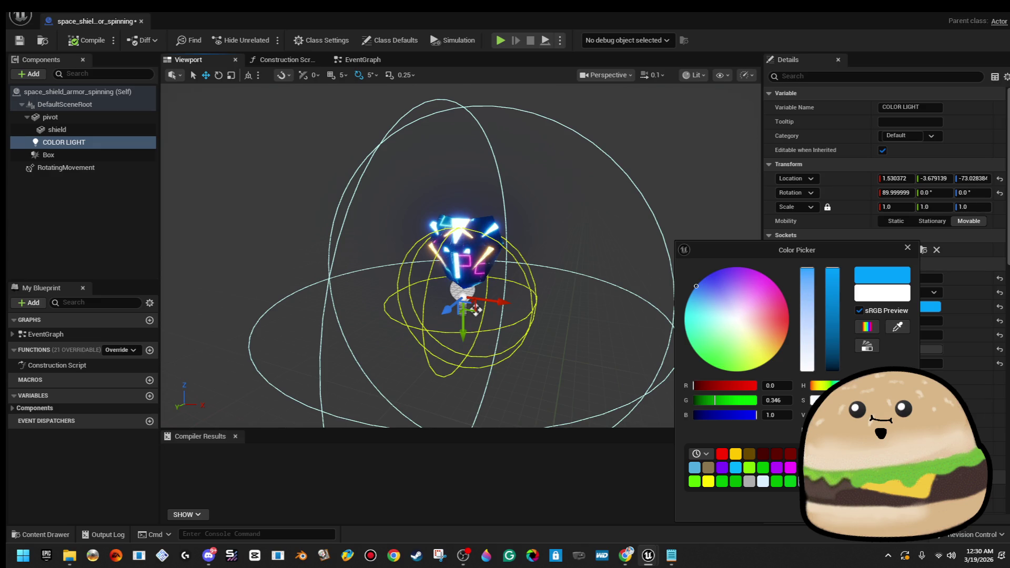
left_click(475, 309)
scroll(475, 310, "up", 5)
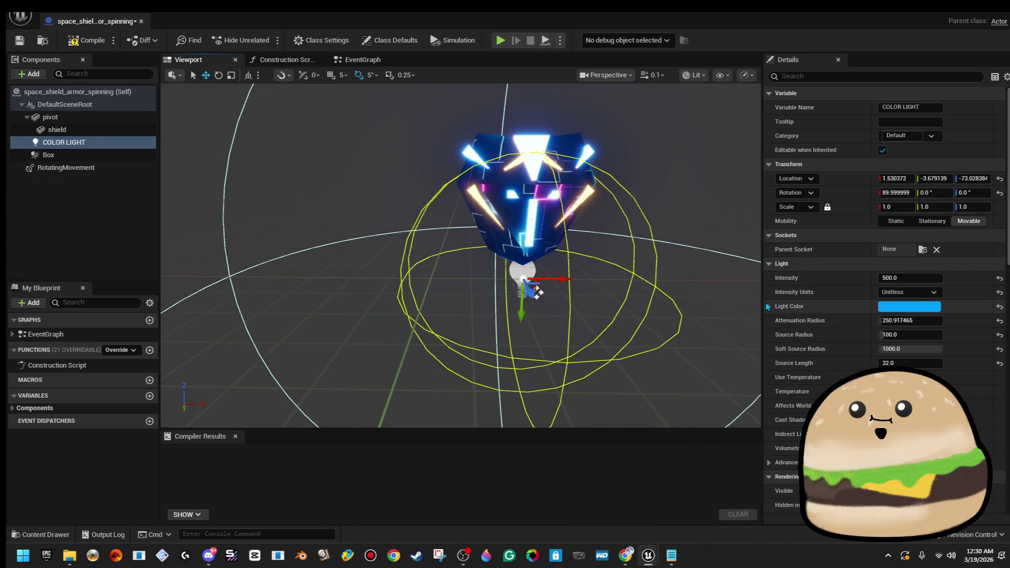
left_click(913, 312)
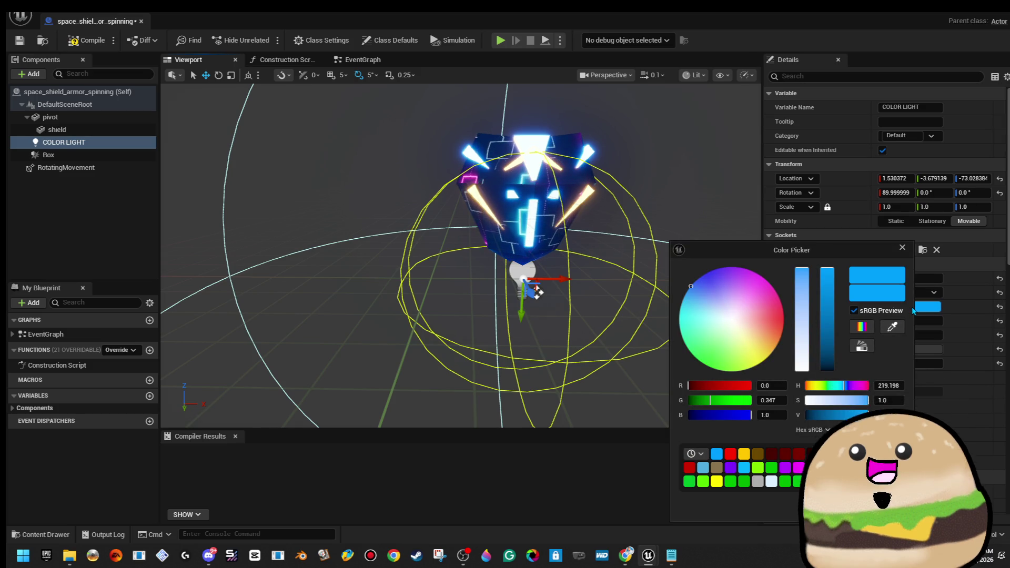
left_click(902, 248)
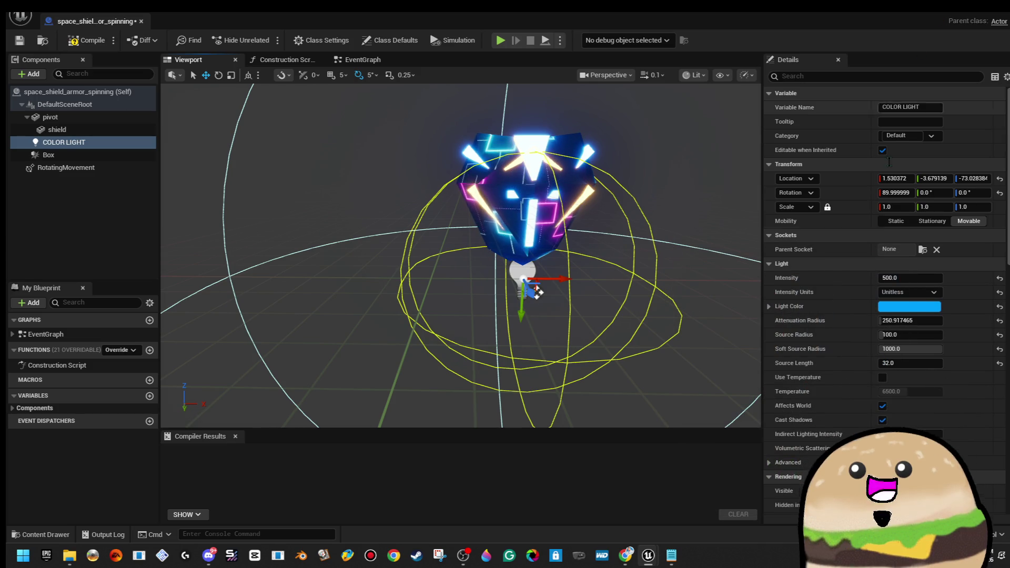
- Brighten the light to cyan (R 0.0, G 0.507, B 1.0), then compile, save and close
left_click(905, 308)
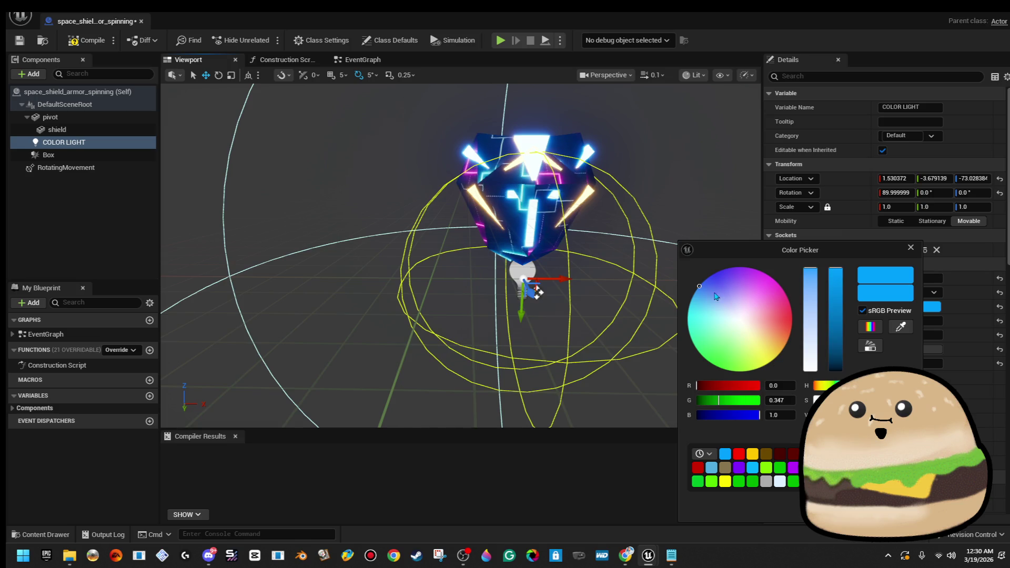
left_click_drag(697, 288, 694, 293)
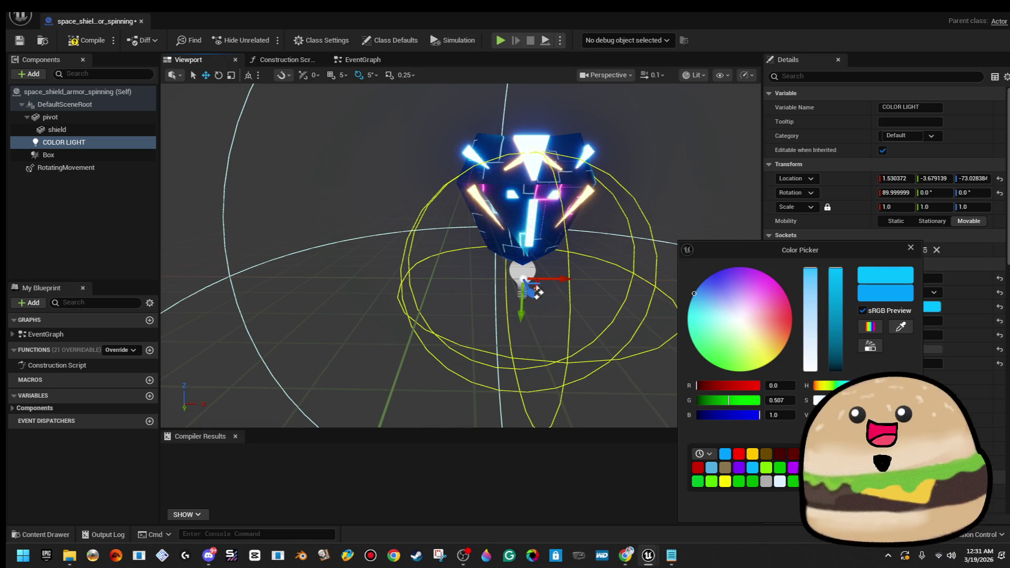
left_click(86, 40)
left_click(21, 41)
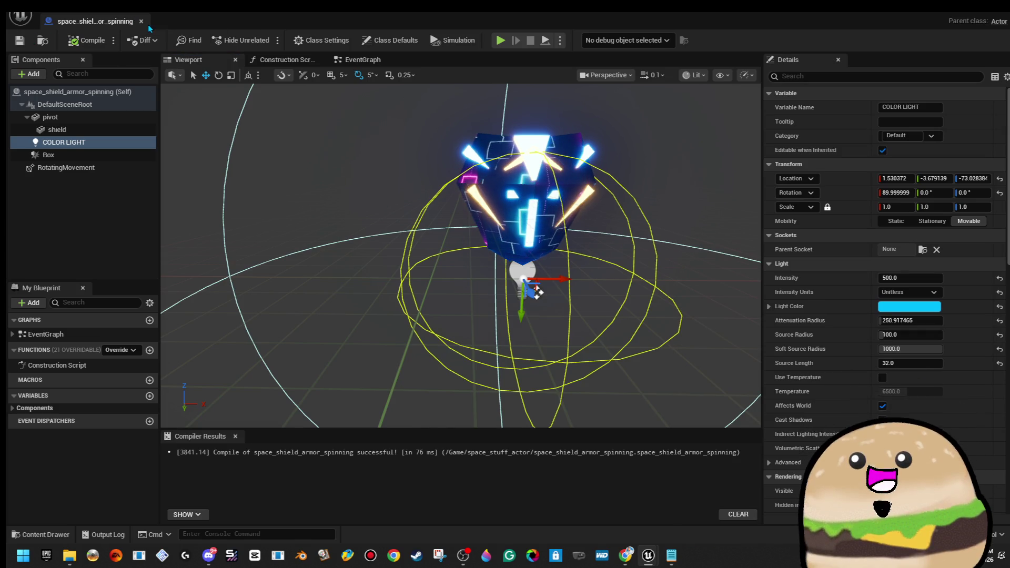
left_click(143, 22)
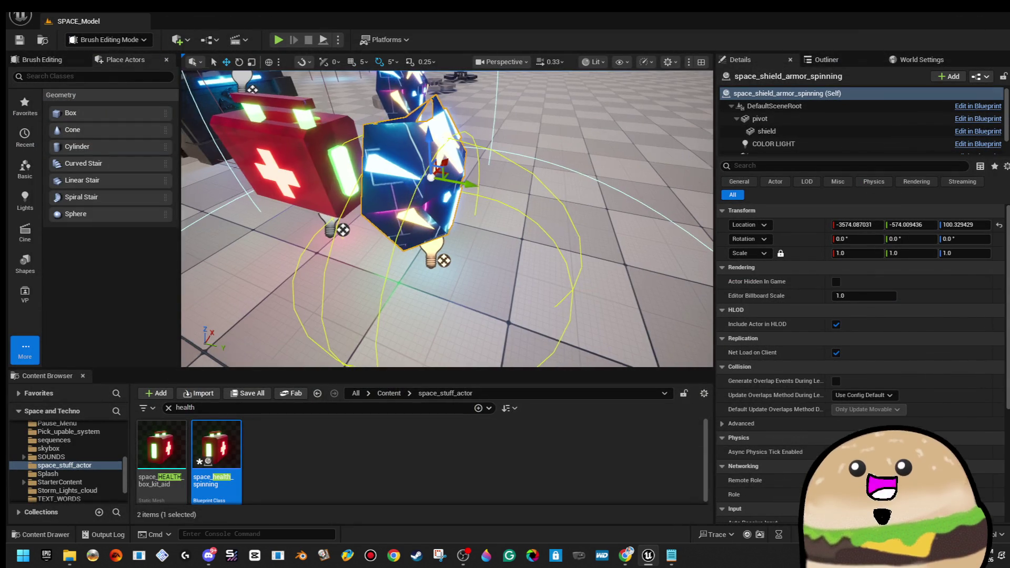
- Open the level_SPACE map via Open Level, saving the three pending assets
scroll(589, 222, "down", 5)
left_click(22, 17)
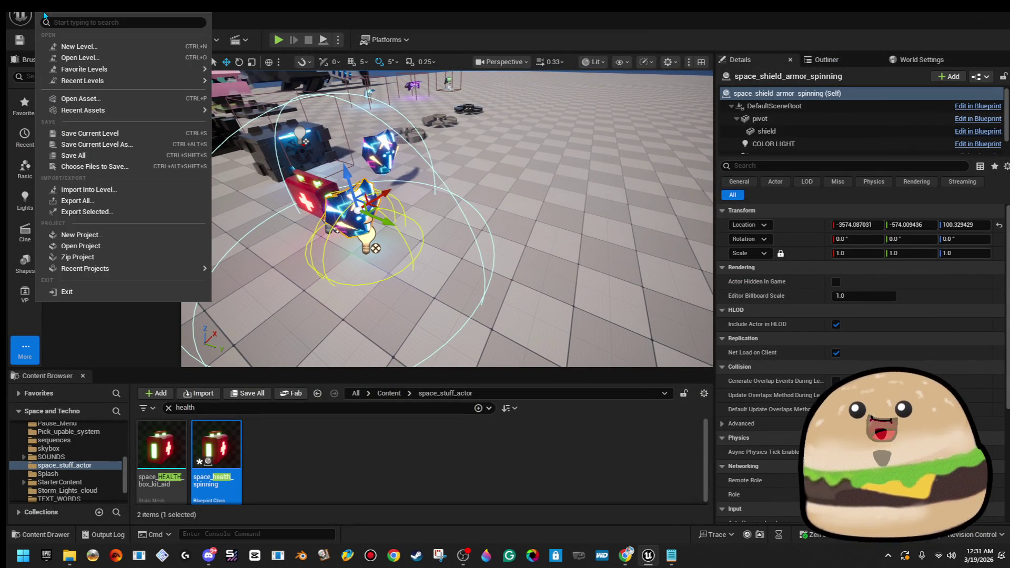
left_click(79, 57)
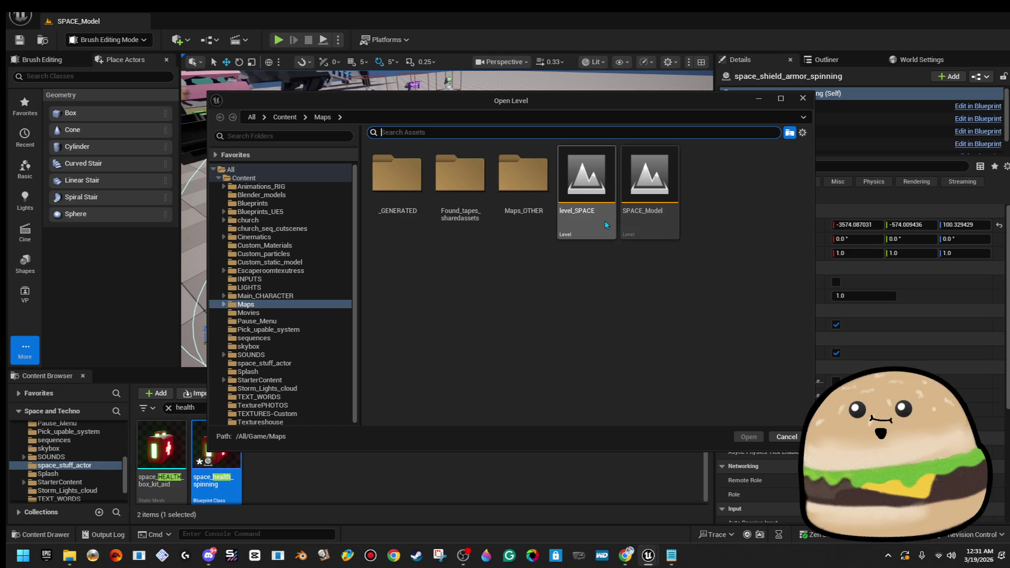
double_click(593, 225)
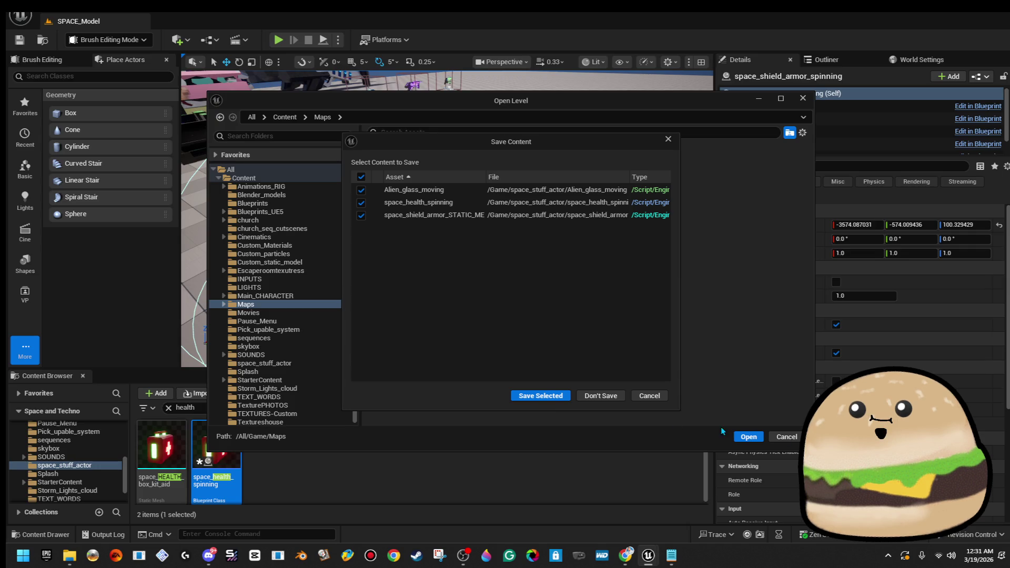
left_click(557, 397)
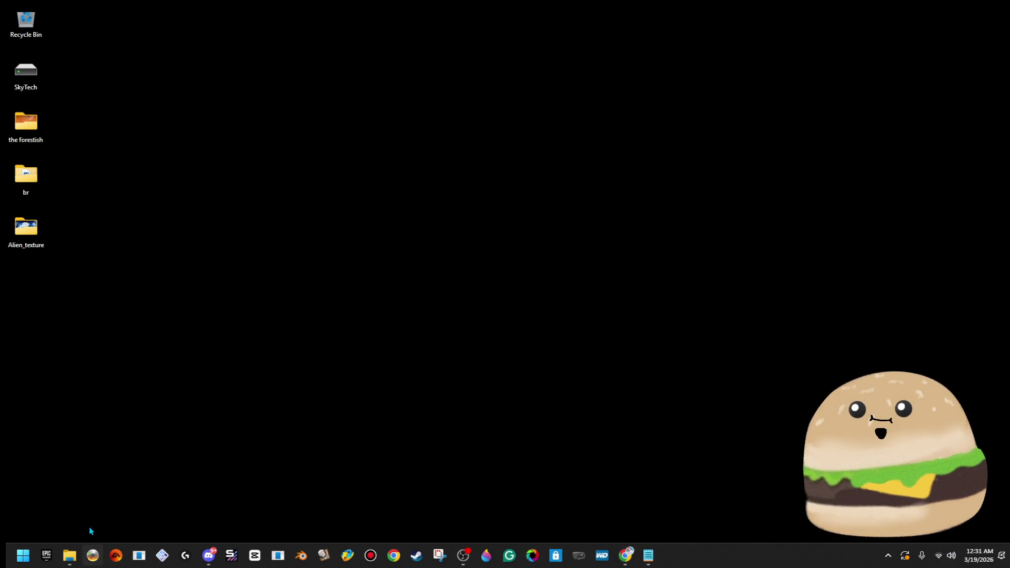
key("super")
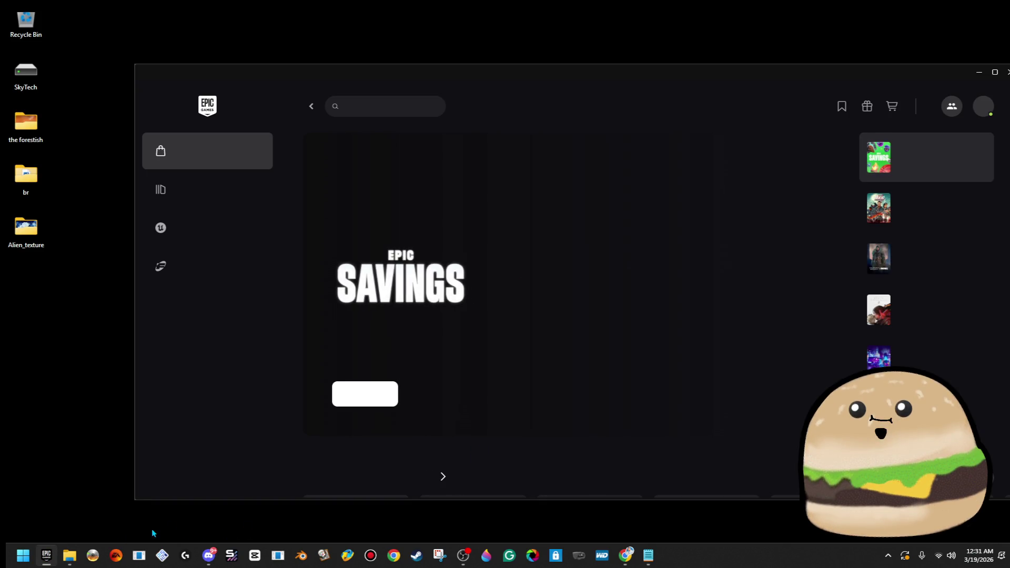
left_click(46, 555)
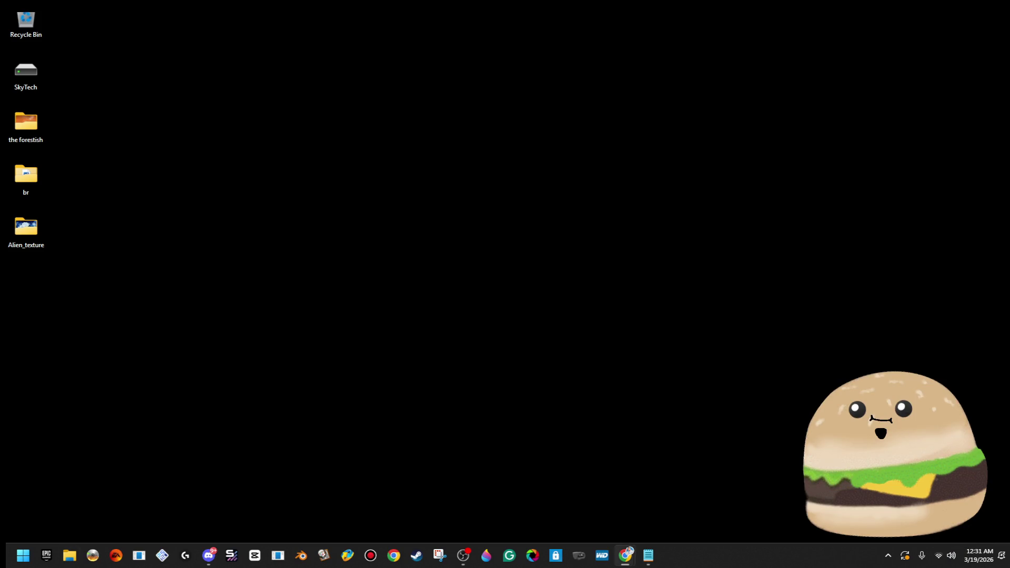
left_click(74, 557)
- Close the stray project's loading window, then clear and close the Message Log
mouse_move(671, 557)
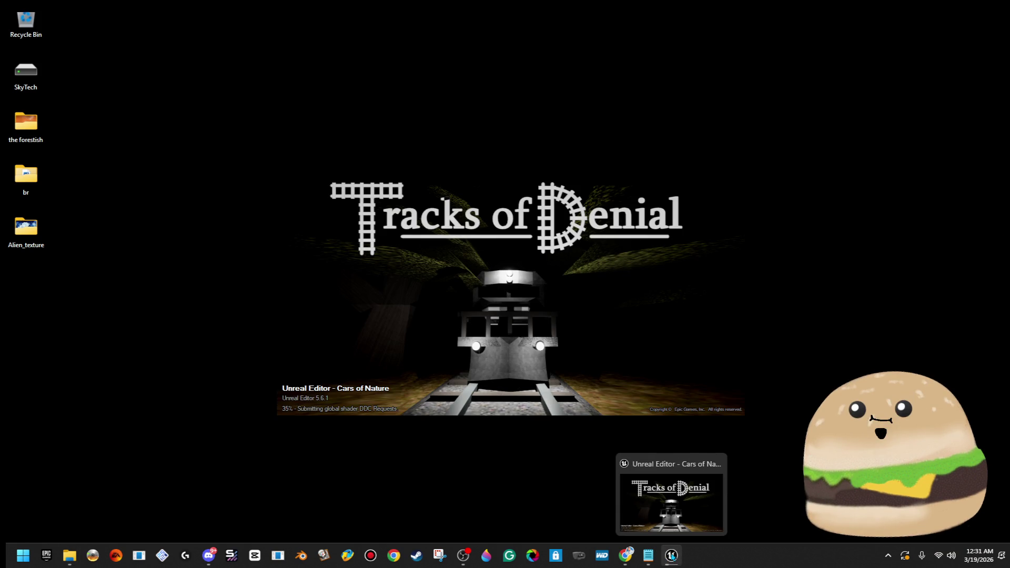
mouse_move(670, 555)
left_click(711, 461)
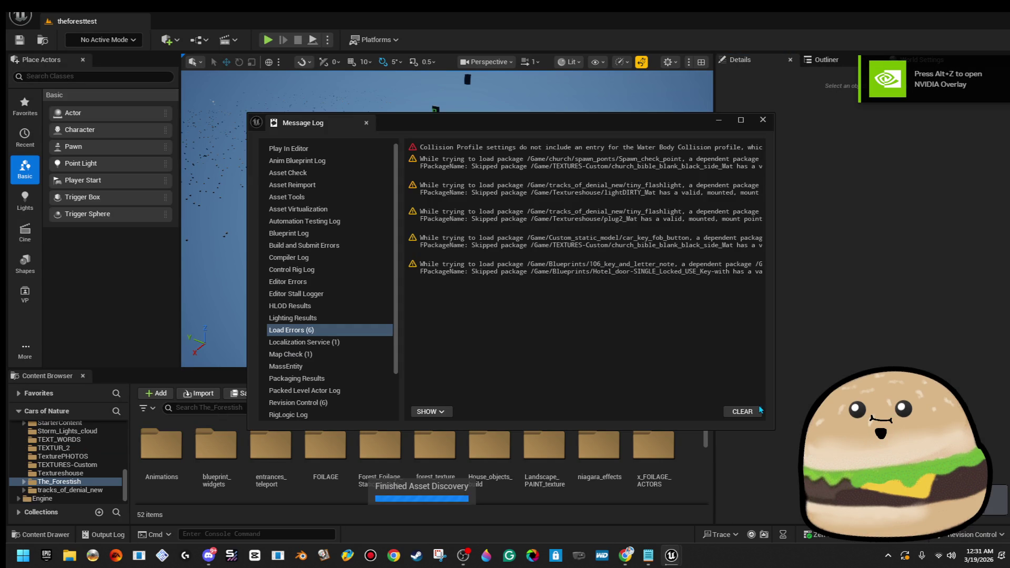
left_click(758, 410)
left_click(764, 120)
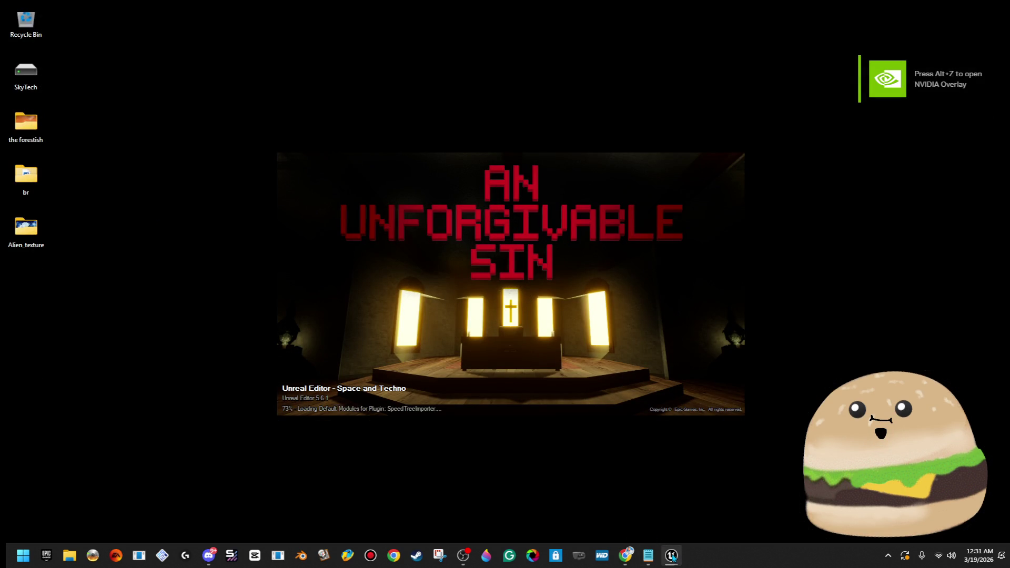
mouse_move(673, 558)
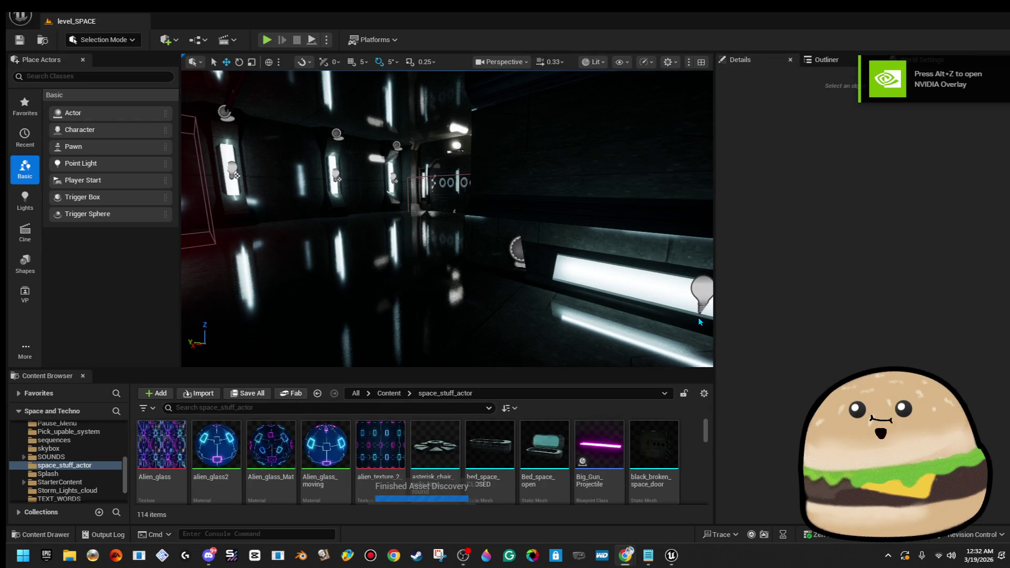
- Recompile the loot crate Blueprint and close it
scroll(421, 457, "down", 3)
mouse_move(447, 237)
left_mouse_down()
mouse_move(394, 232)
mouse_move(395, 190)
mouse_move(368, 189)
mouse_move(421, 190)
mouse_move(432, 199)
mouse_move(400, 184)
mouse_move(379, 189)
mouse_move(415, 184)
mouse_move(379, 190)
mouse_move(400, 189)
left_mouse_up()
right_click(395, 193)
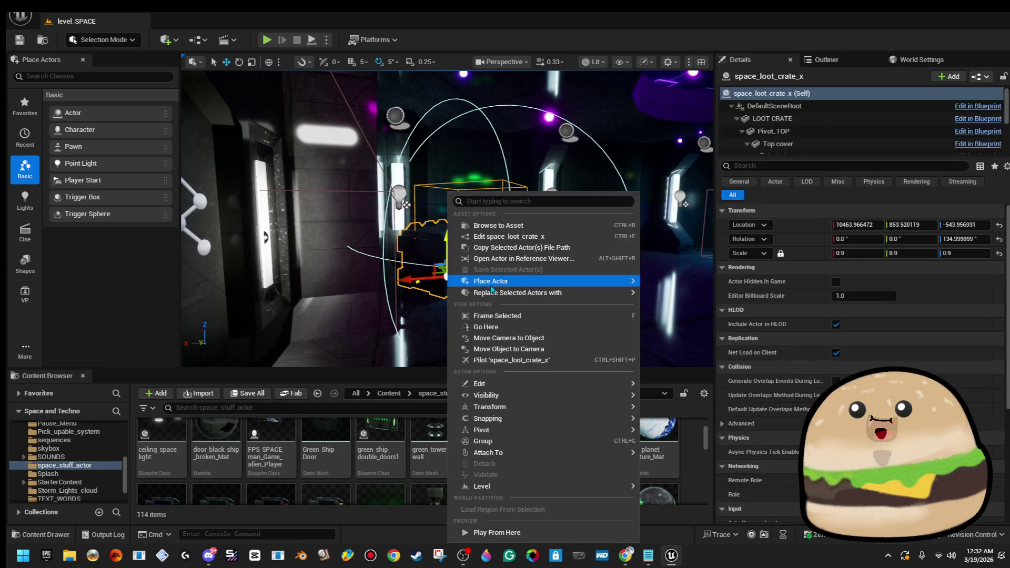
left_click(505, 234)
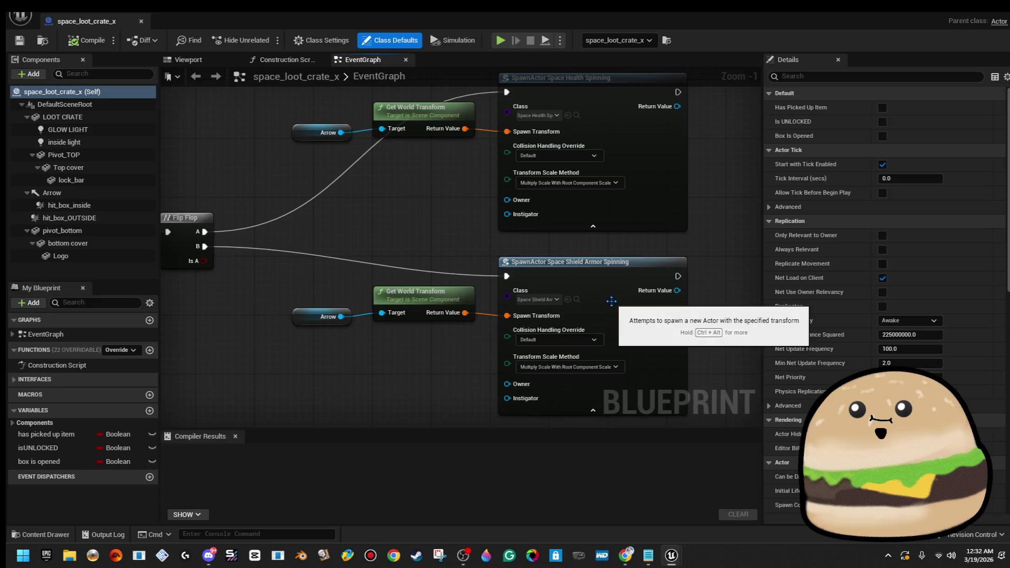
left_click(87, 40)
left_click(141, 22)
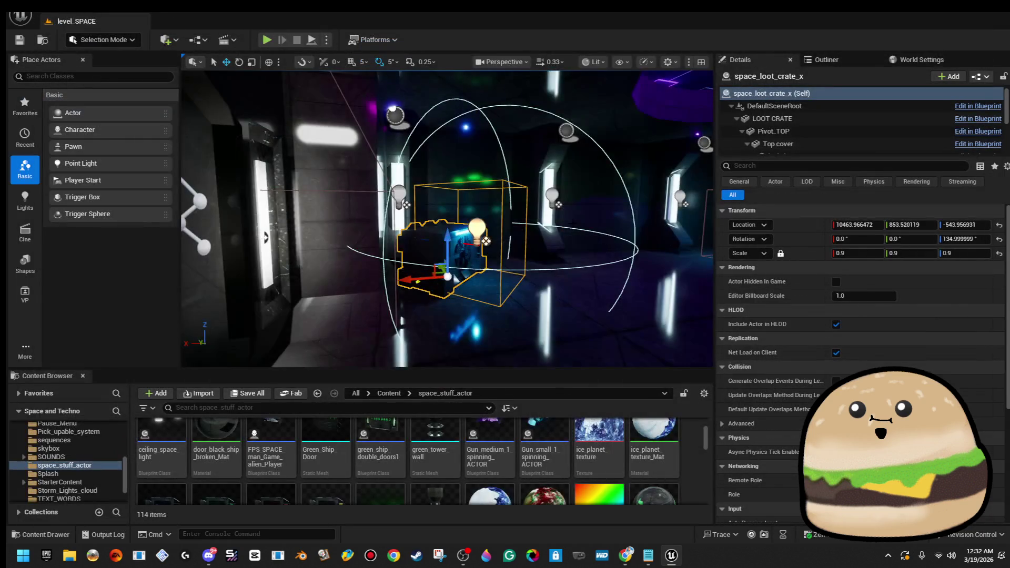
- Play from the floor in fullscreen and walk through the green corridor to the glowing fan box
right_click(591, 193)
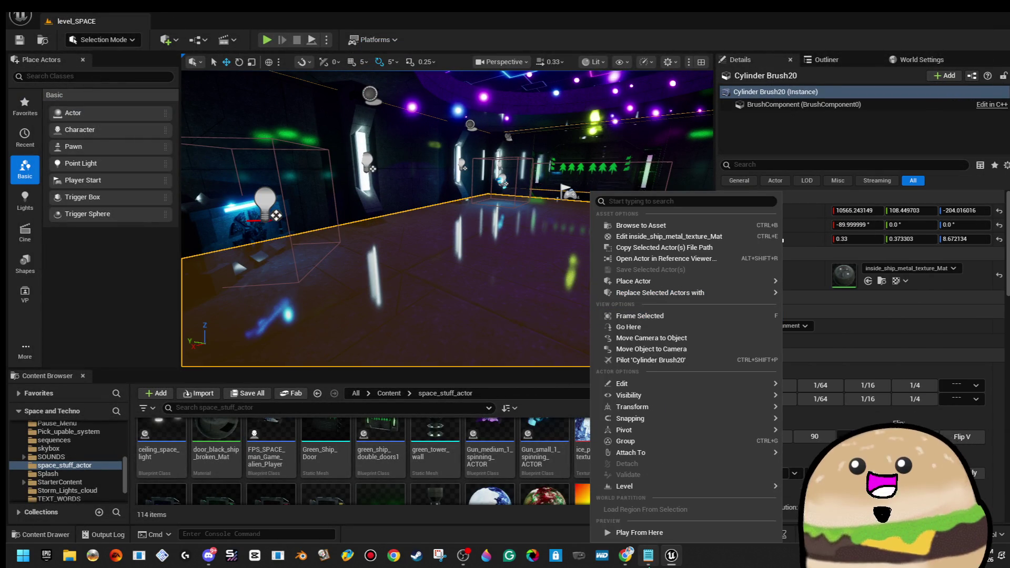
left_click(640, 533)
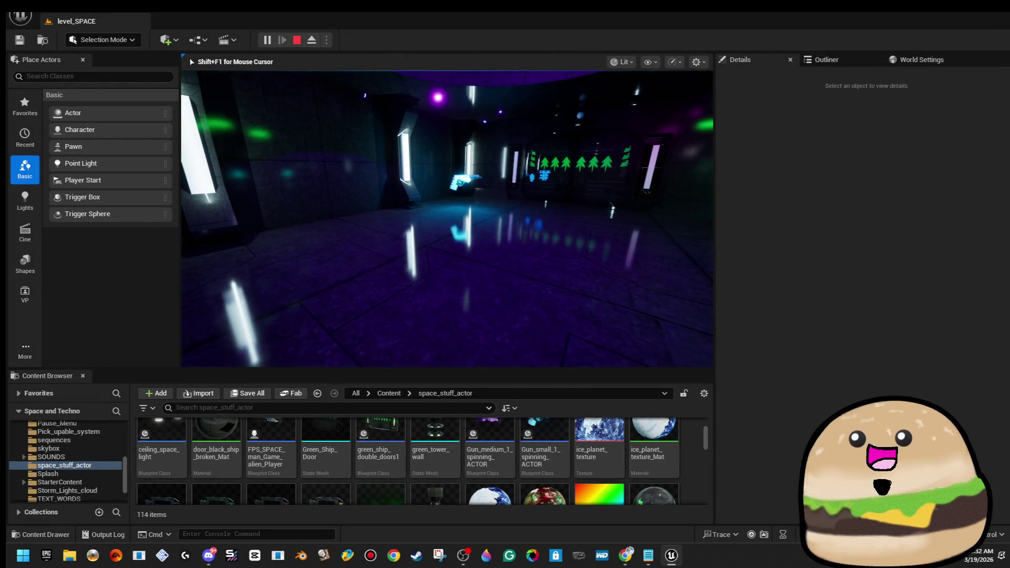
key("F11")
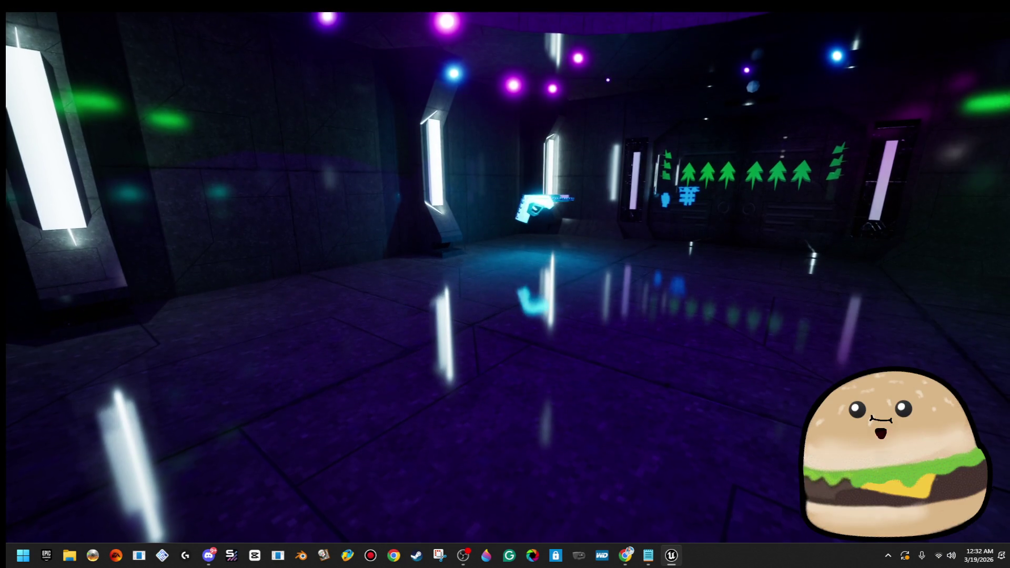
key("w")
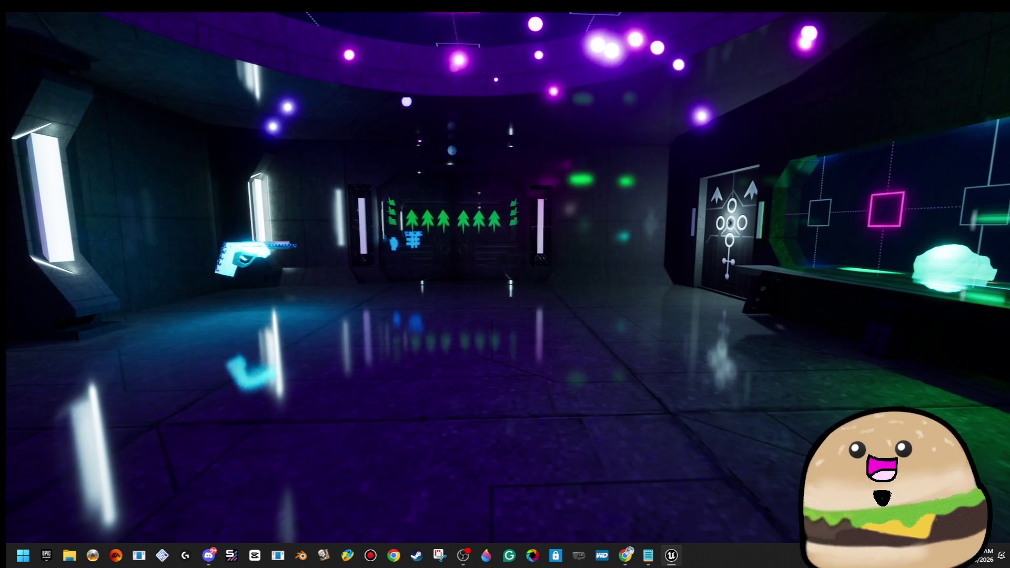
key("w")
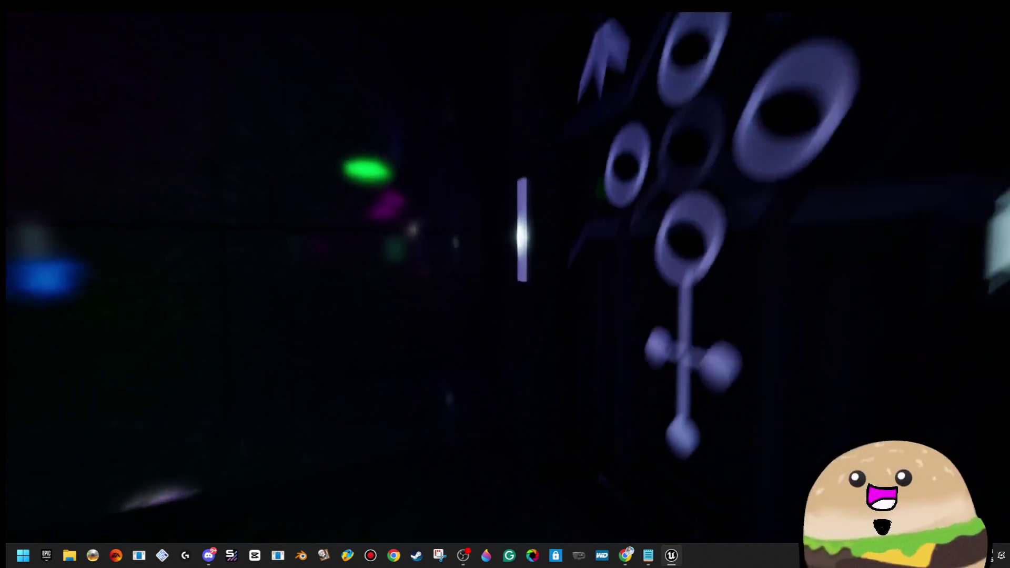
key("w")
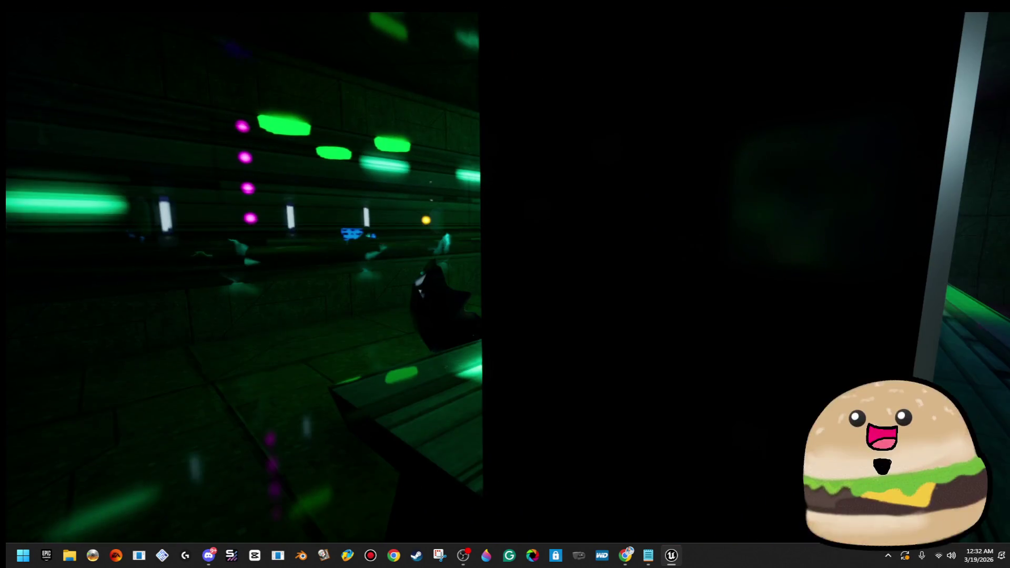
key("w")
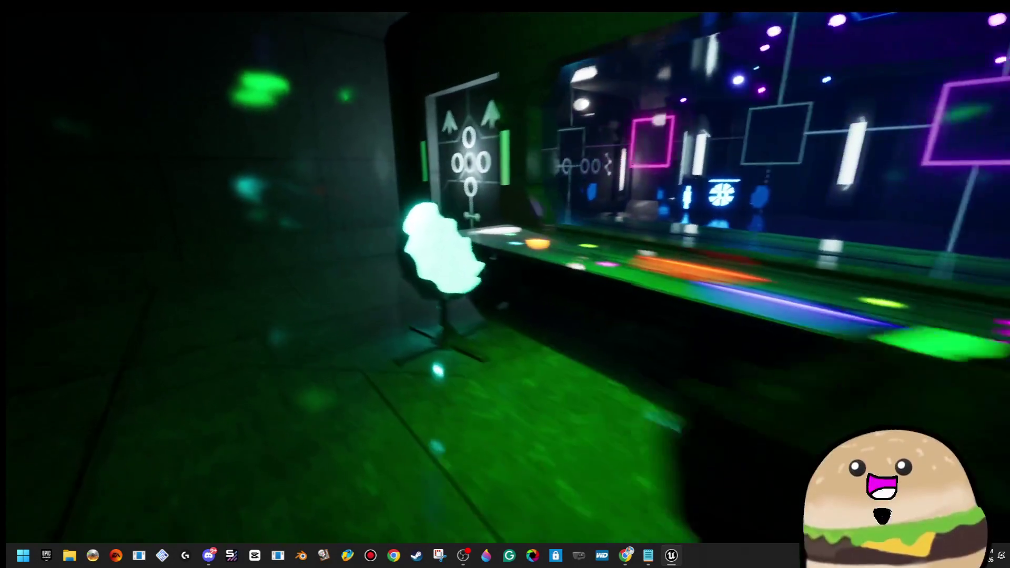
key("w")
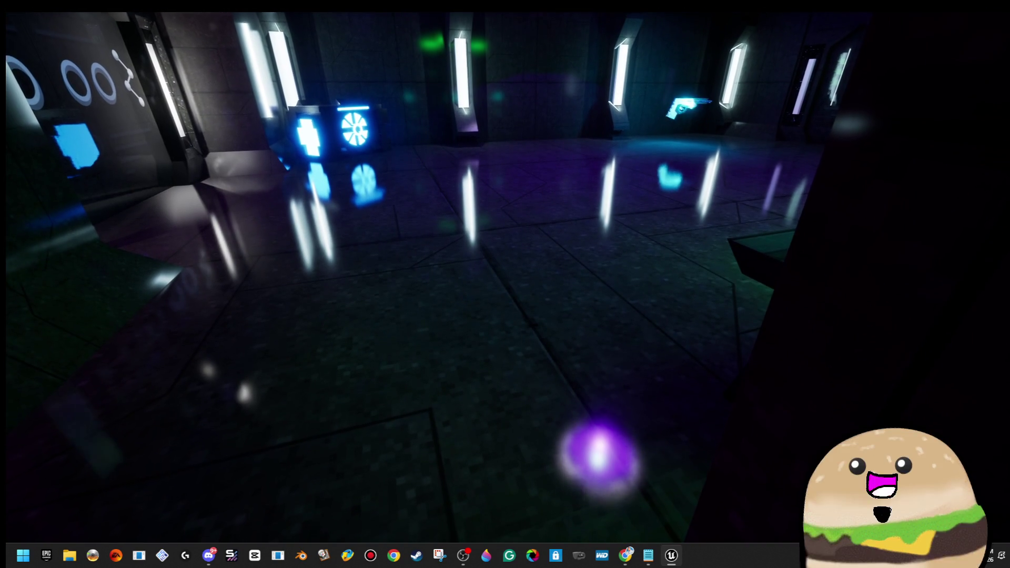
key("w")
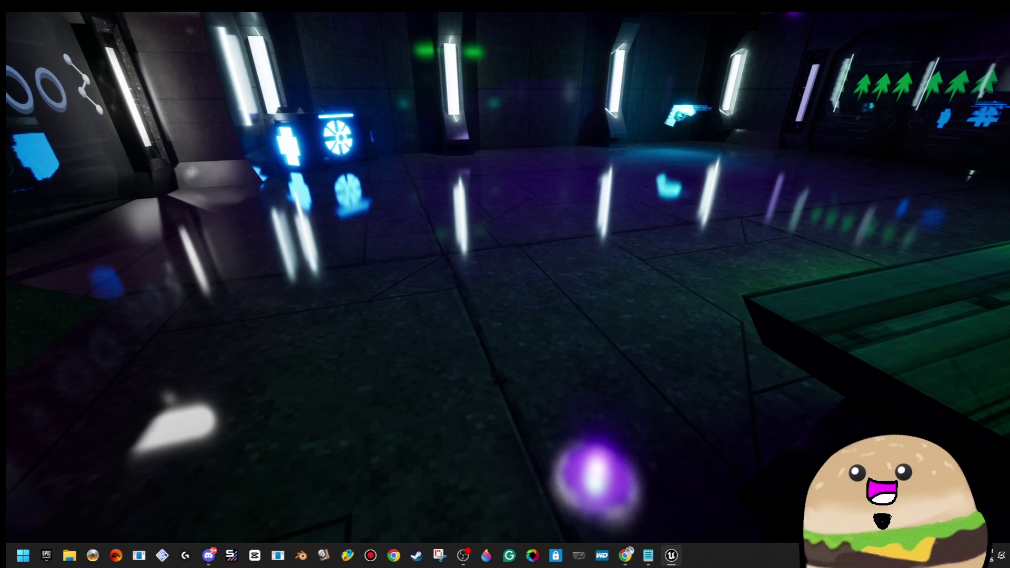
key("w")
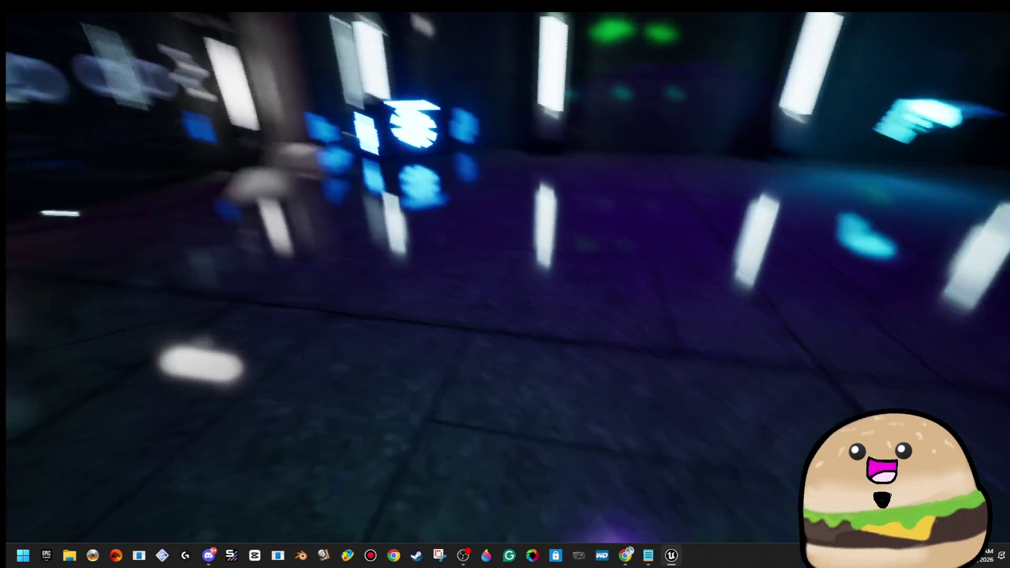
key("w")
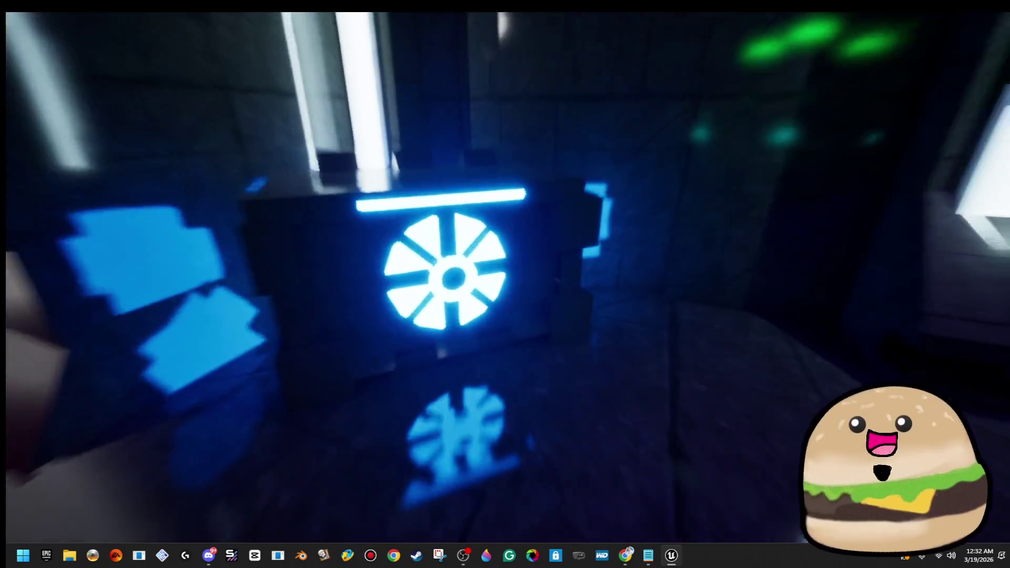
key("s")
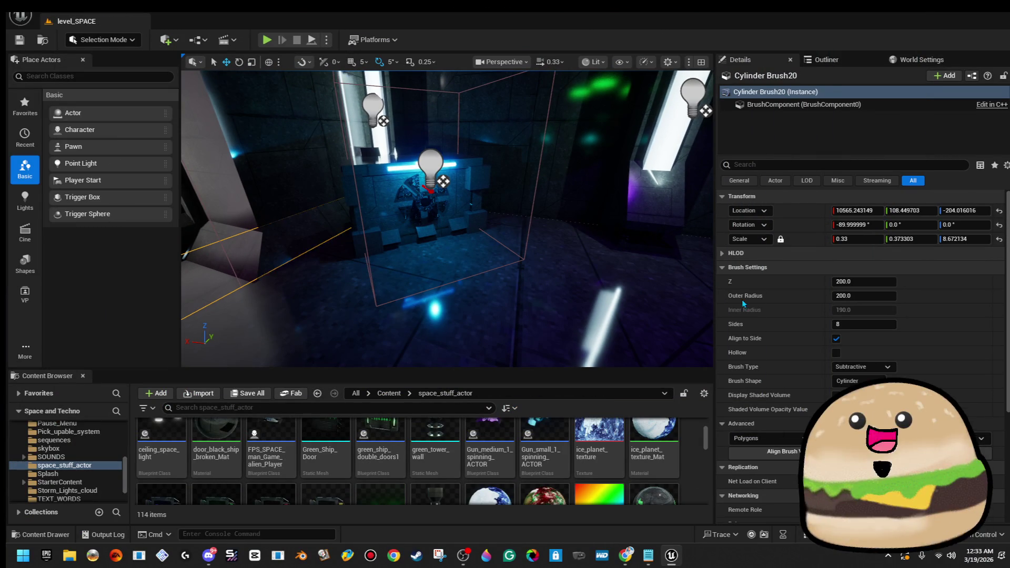
- Search the content for shield and open the space_shield_armor_spinning Blueprint
left_click(316, 407)
type("shield")
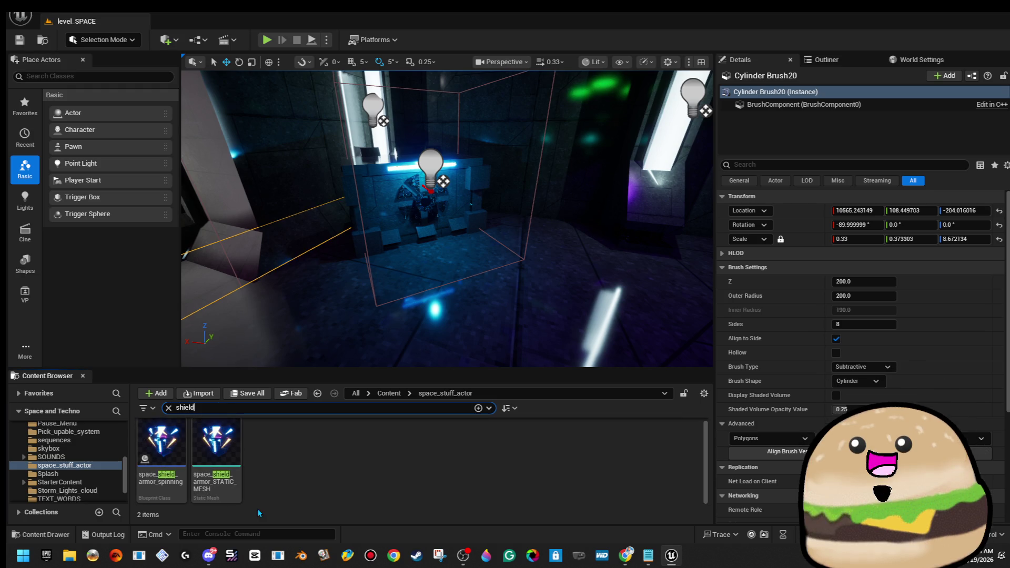
double_click(194, 439)
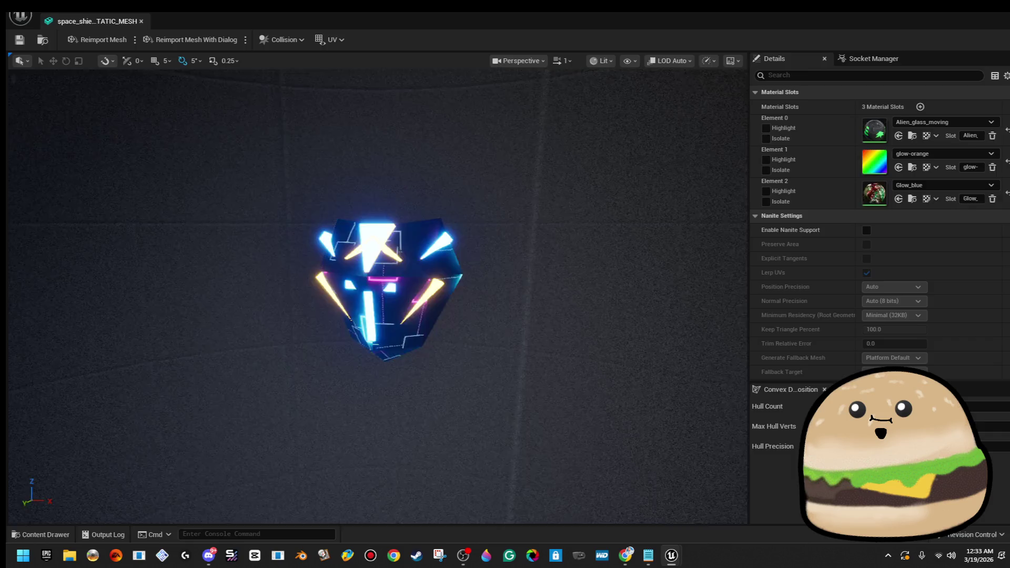
left_click(141, 21)
left_click(164, 434)
double_click(165, 434)
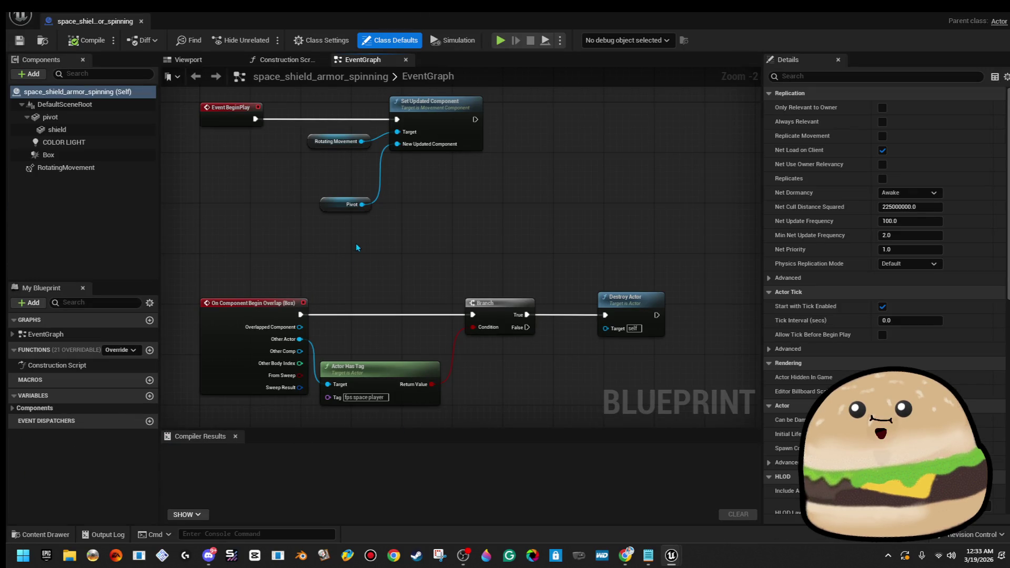
- Scale the shield mesh uniformly to 11.045742 in the 3D preview and compile
left_click(224, 62)
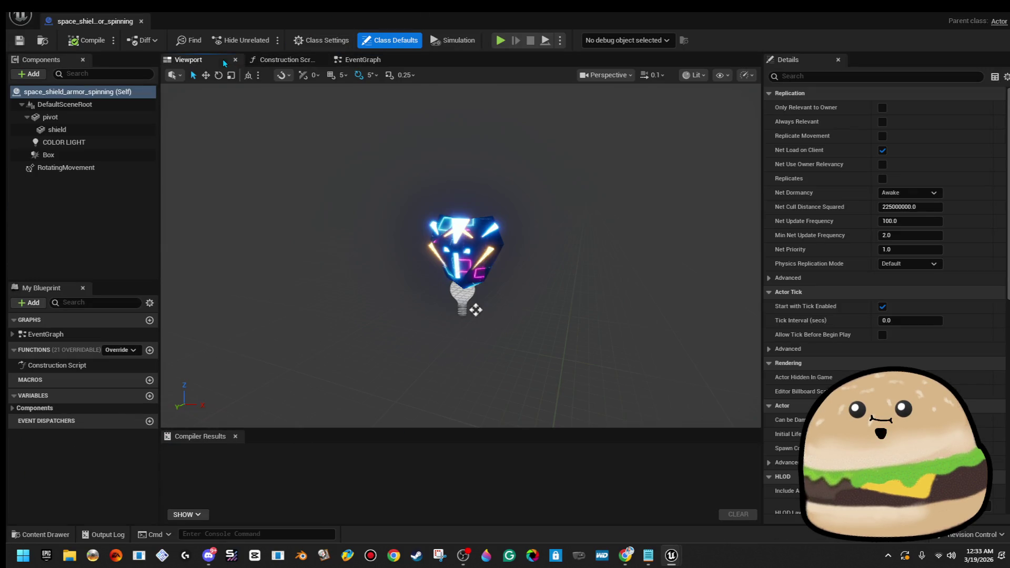
left_click(478, 252)
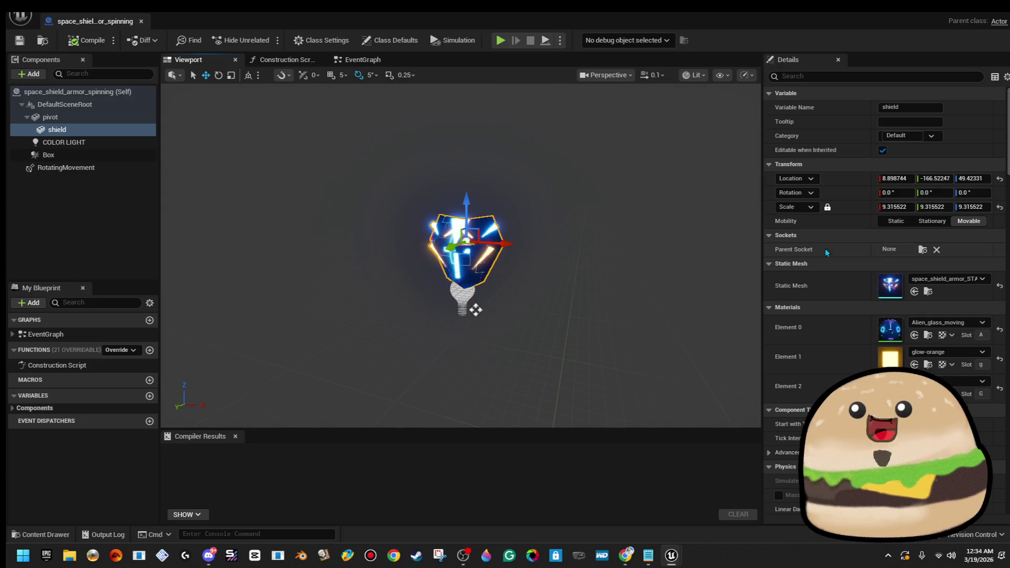
key("r")
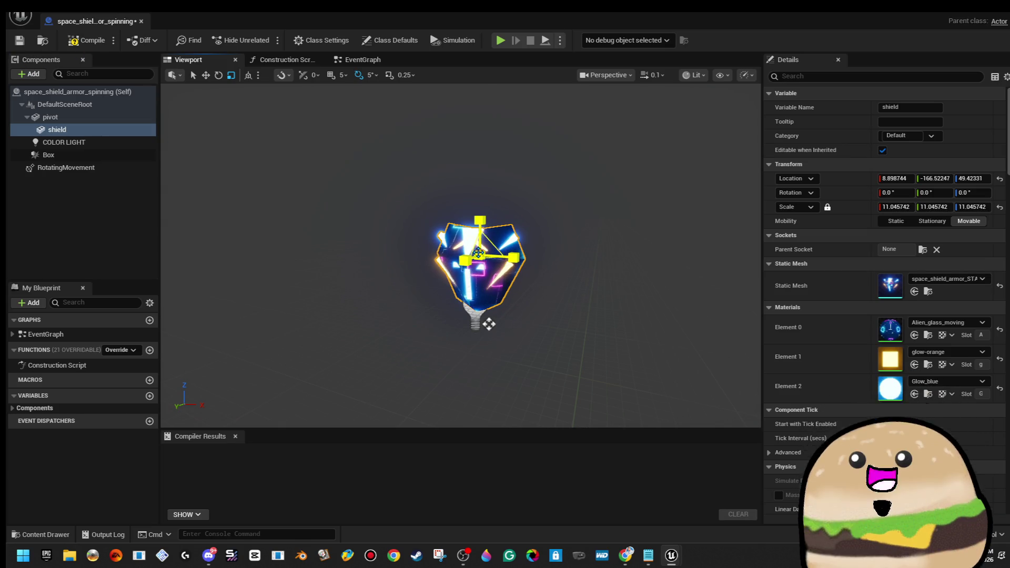
left_click(84, 41)
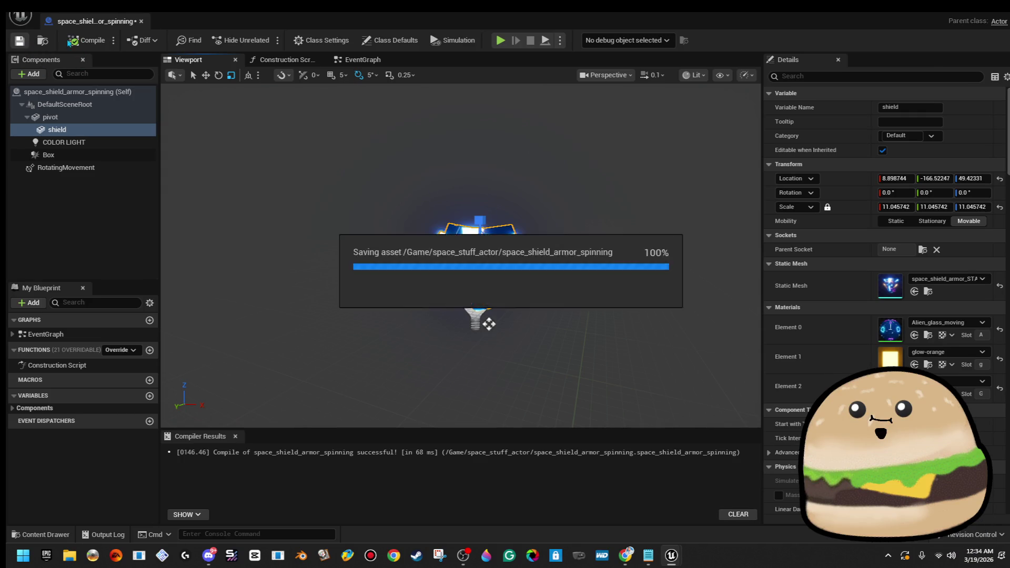
- Close the shield Blueprint, play from a floor spot in fullscreen, and walk past the glowing box
left_click(142, 21)
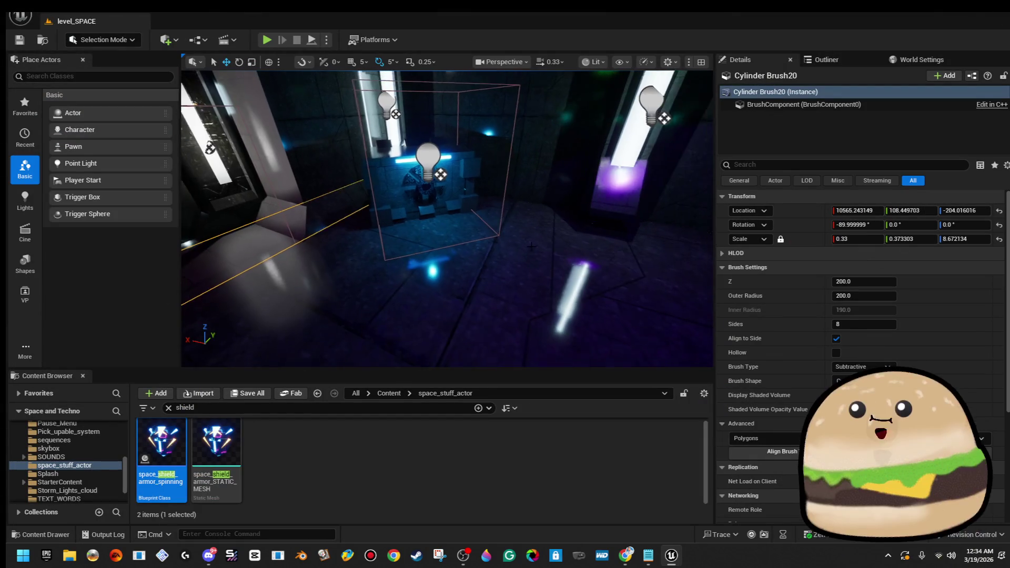
right_click(545, 321)
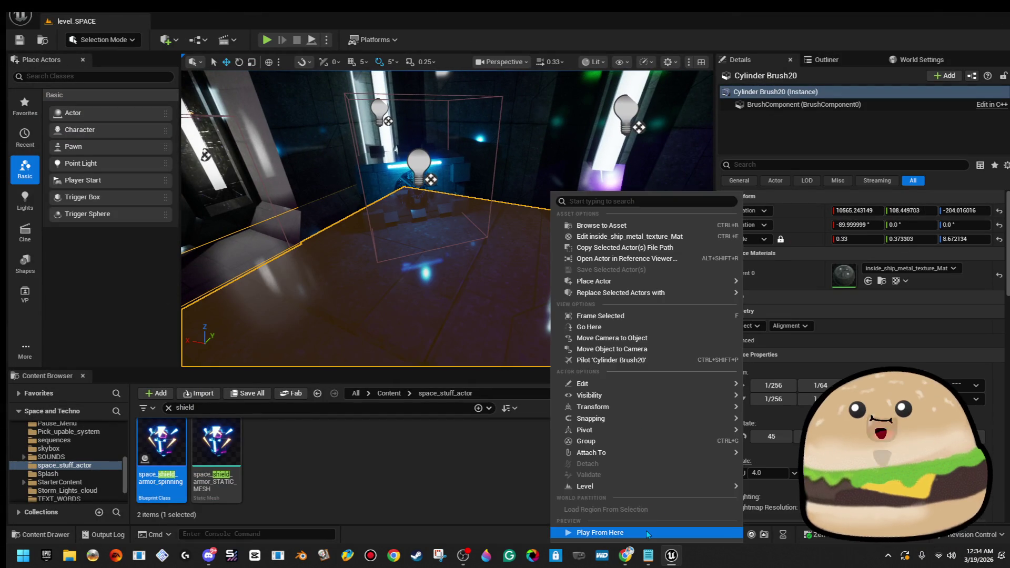
left_click(649, 534)
key("F11")
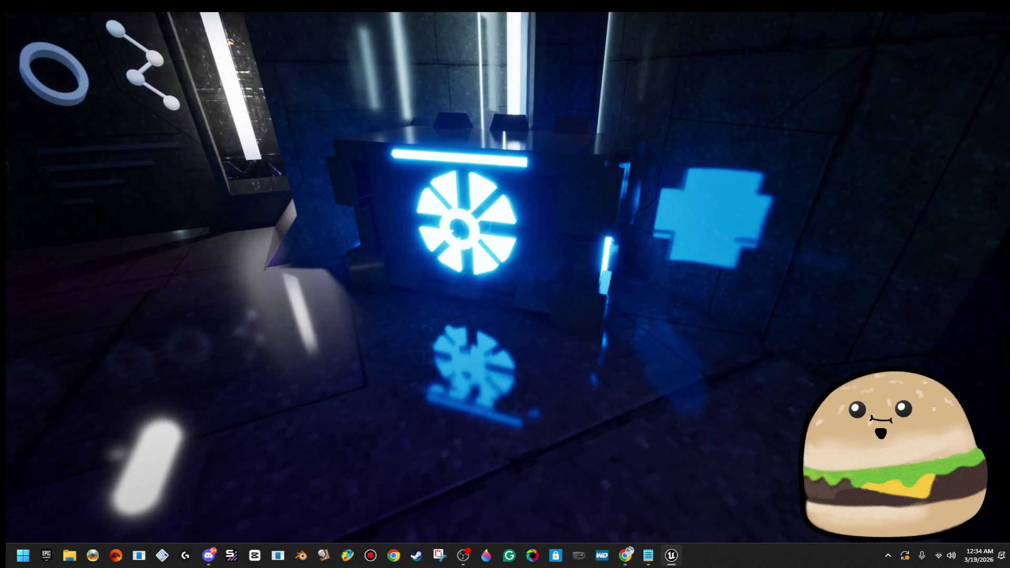
key("w")
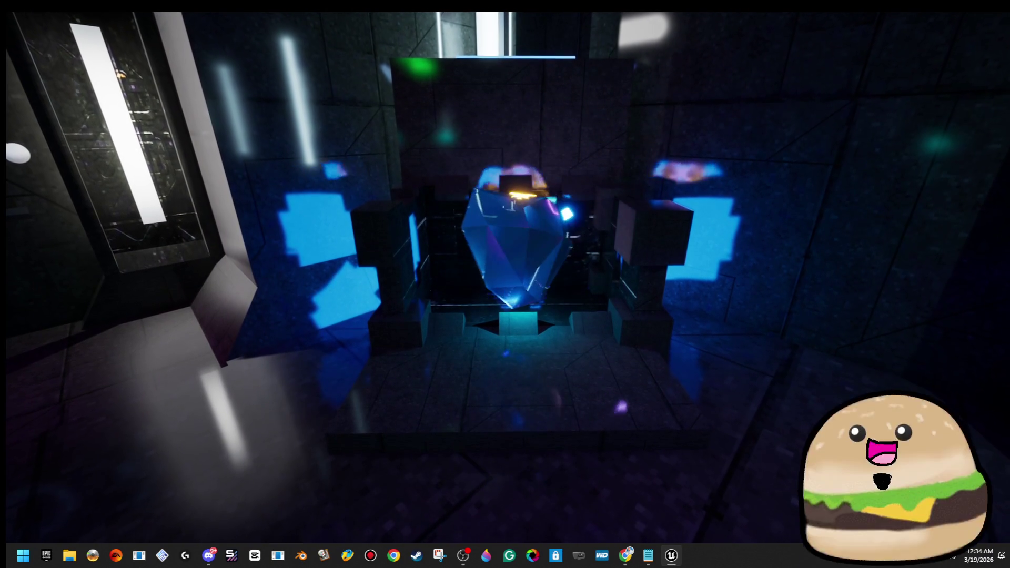
key("Escape")
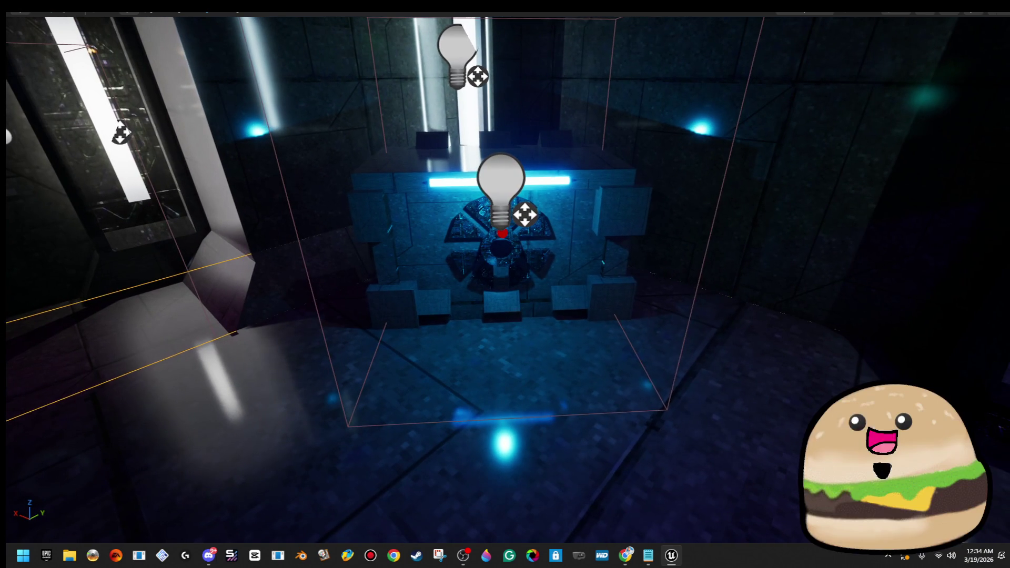
- In space_shield_armor_spinning, change RotatingMovement Rotation Rate Z to 135, compile, and close the Blueprint
right_click(552, 196)
left_click_drag(558, 230, 461, 258)
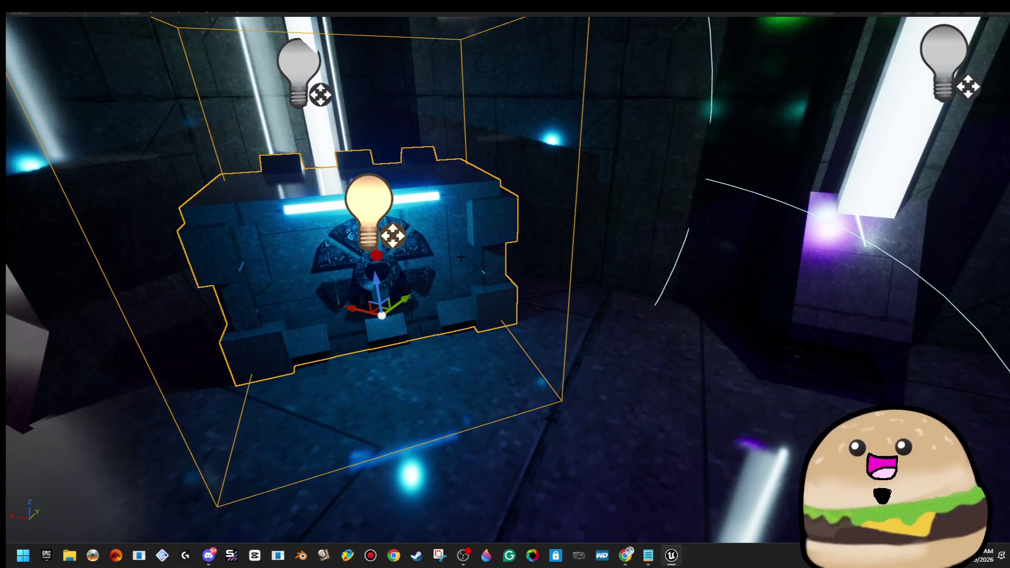
key("F11")
double_click(161, 463)
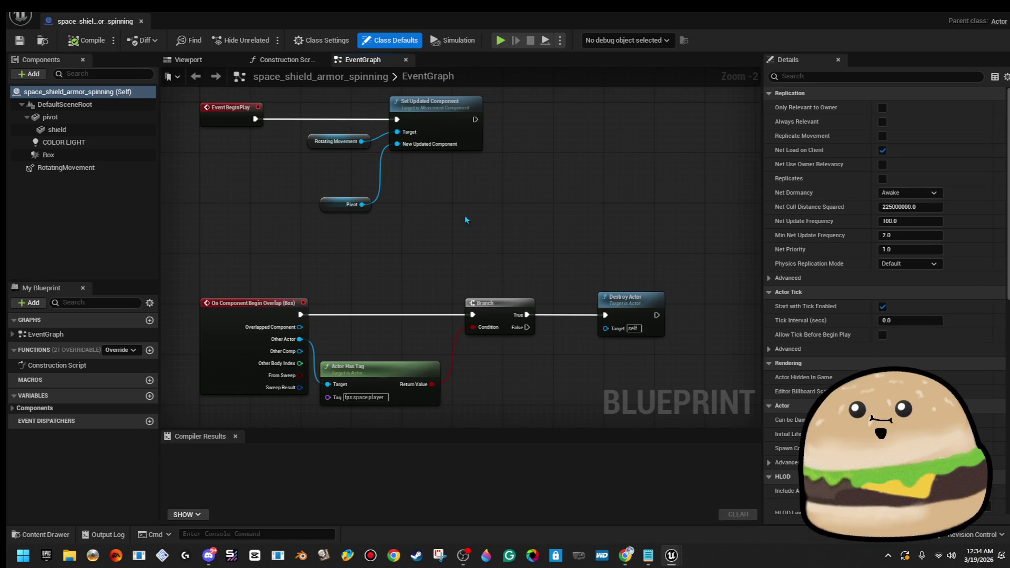
left_click(65, 167)
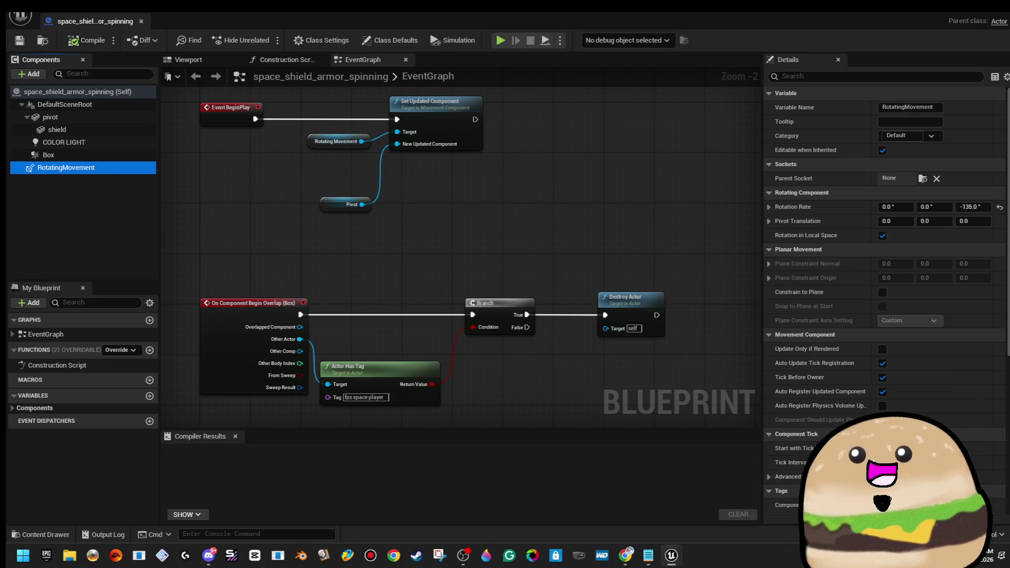
left_click(970, 206)
type("135")
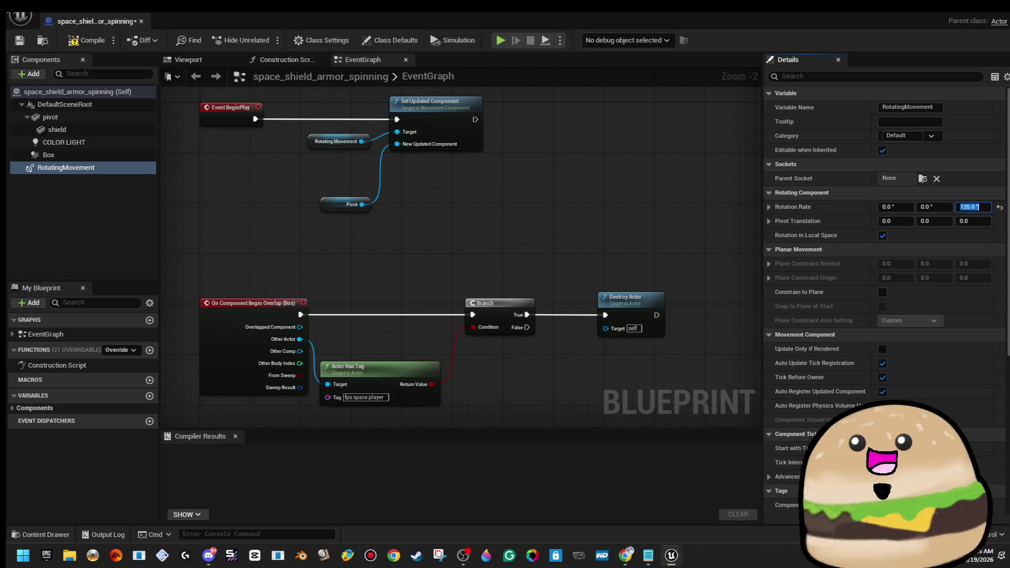
left_click(91, 41)
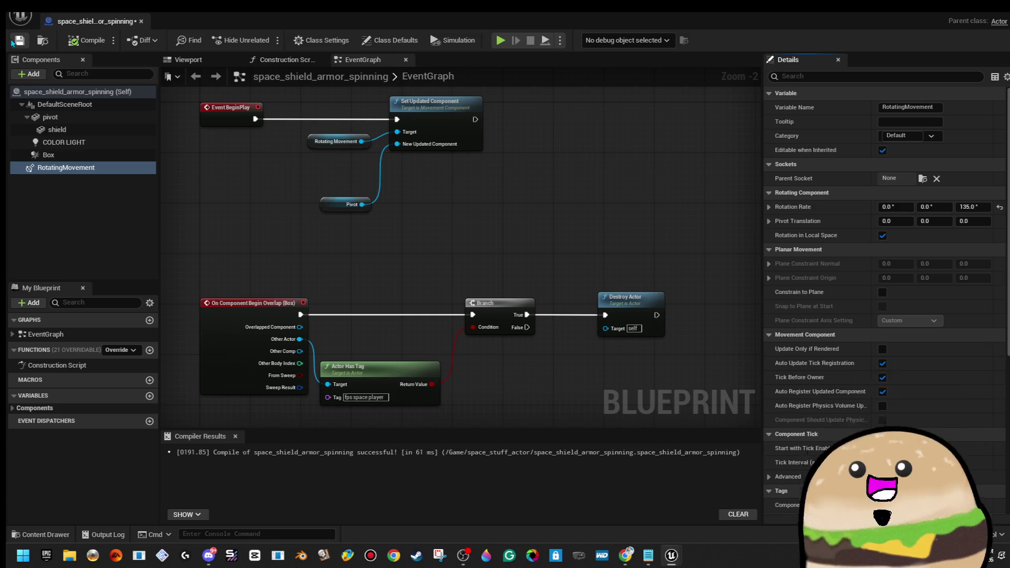
left_click(140, 22)
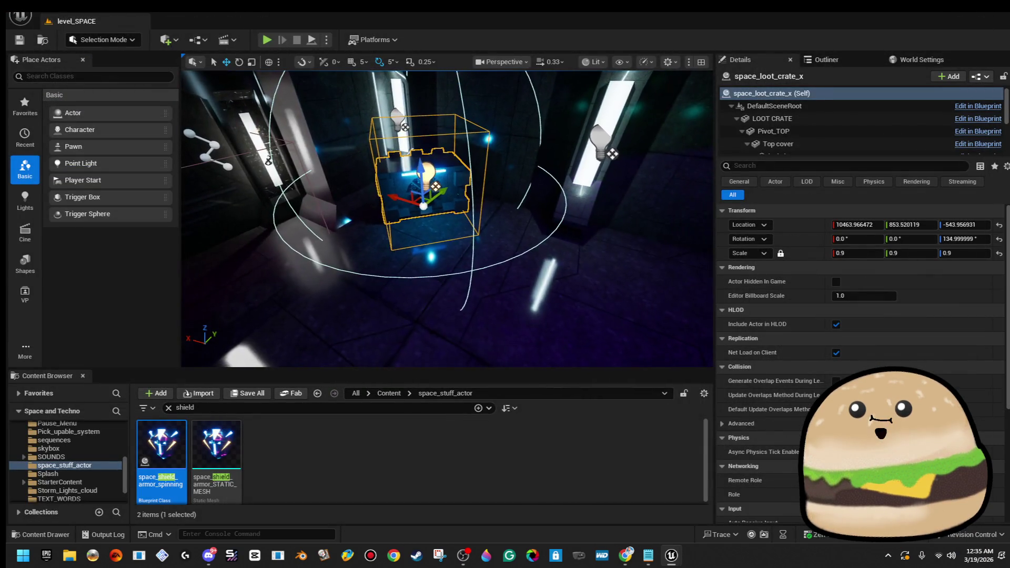
- Play from the floor brush in fullscreen to watch the shield spin in the crate
right_click(577, 342)
left_click(645, 342)
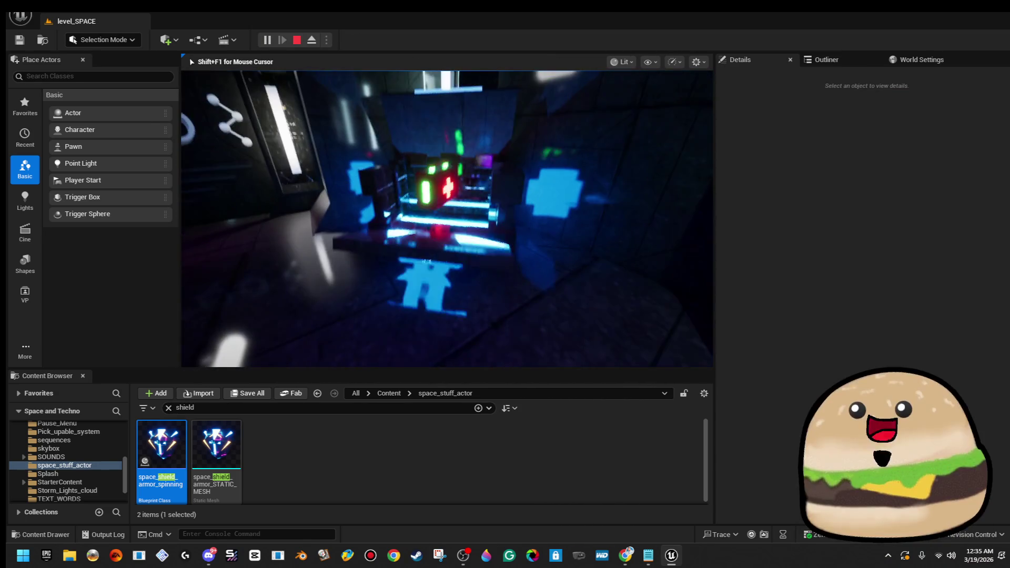
key("F11")
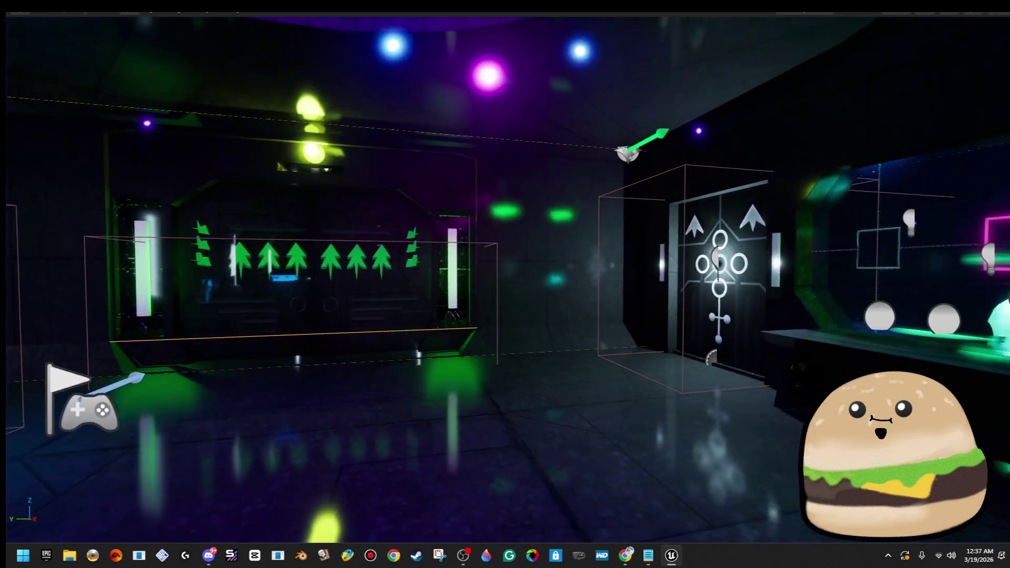
key("F11")
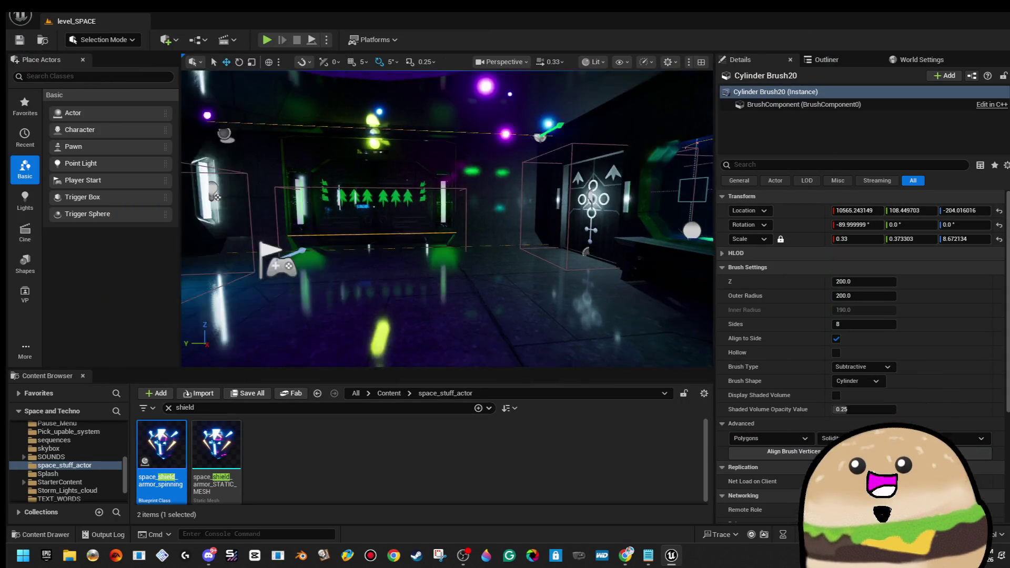
- View the purple corridor in an immersive full-screen viewport, then bring back the editor panels
key("F11")
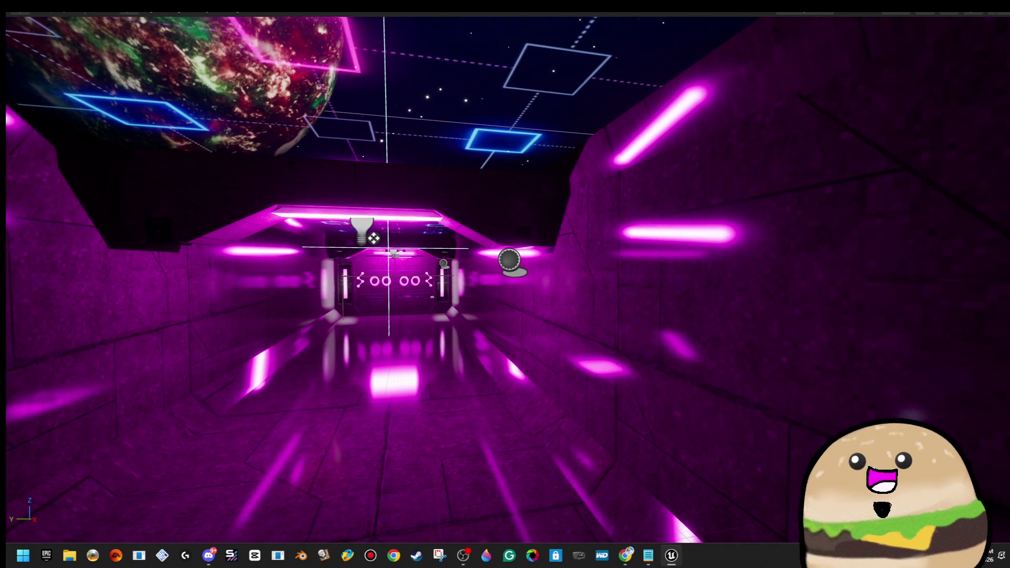
key("F11")
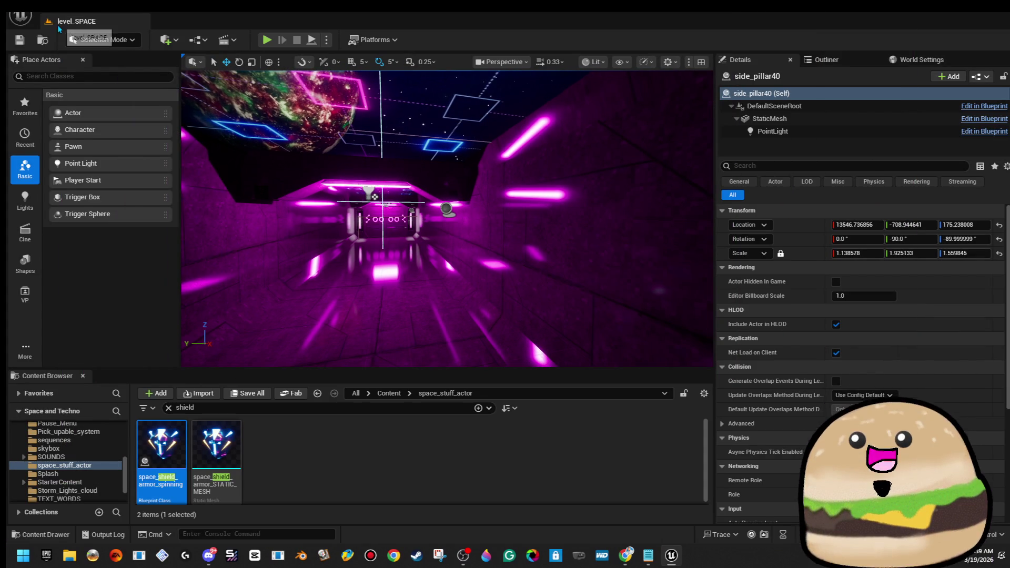
- Load the SPACE_Model level via File > Open Level and fly around to survey it
left_click(53, 14)
left_click(79, 59)
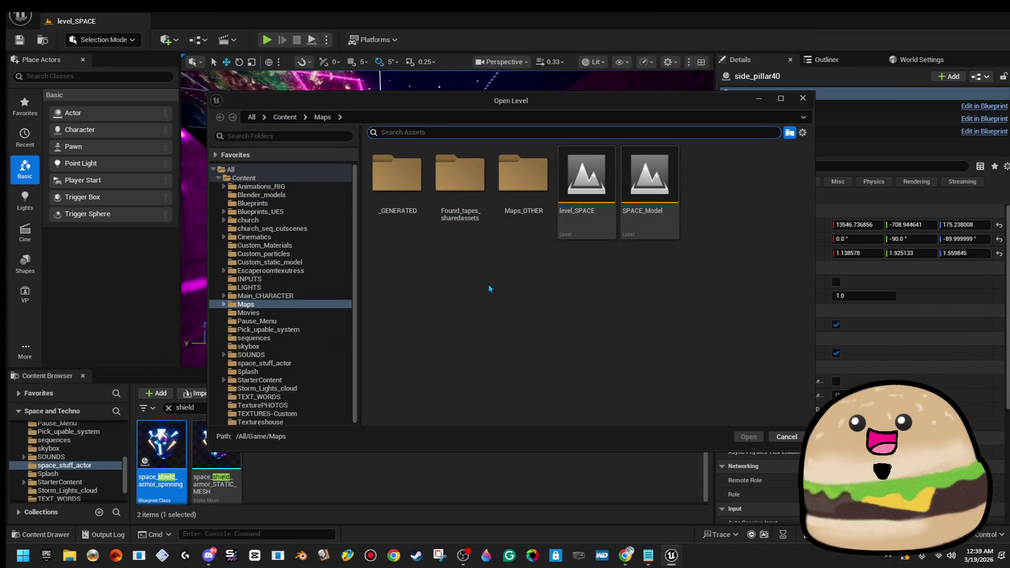
double_click(646, 231)
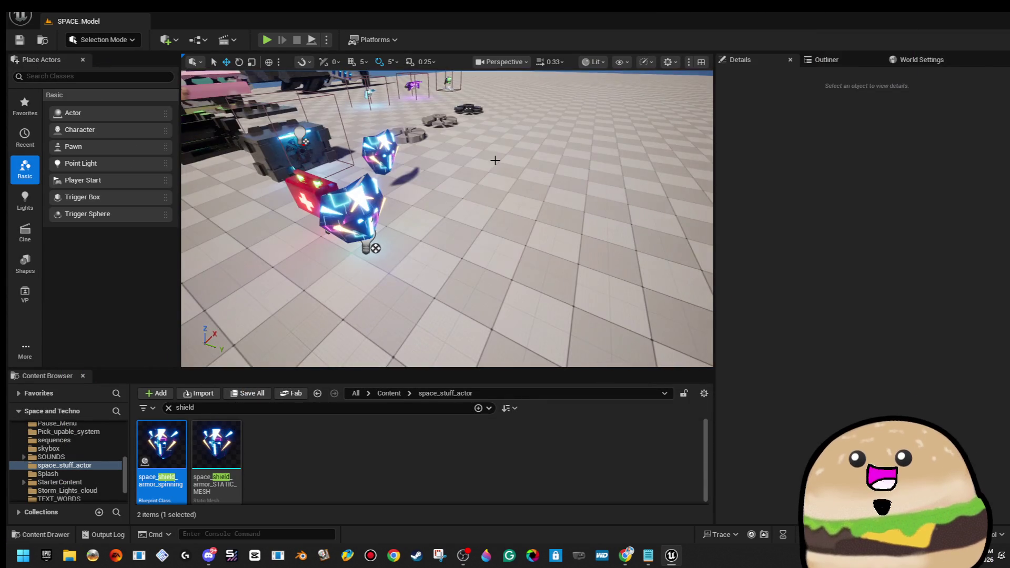
key("w")
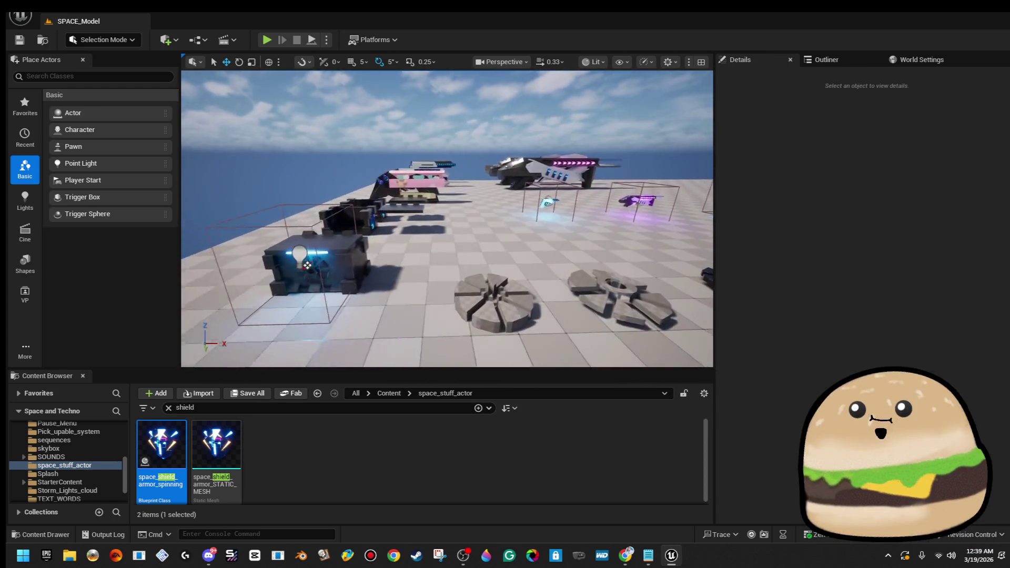
key("s")
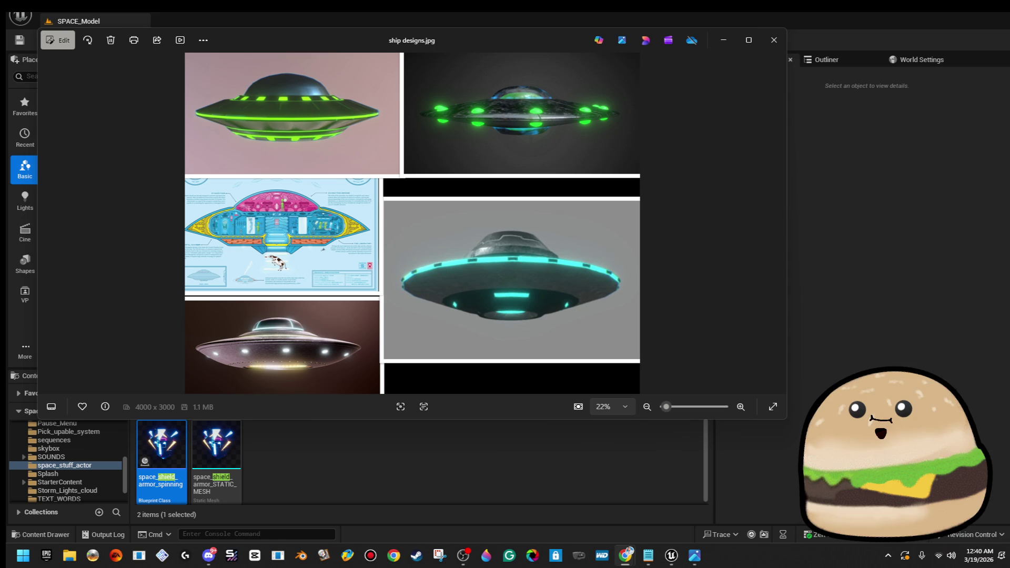
- Reposition and resize the ship designs.jpg window, maximize it for reference, then put it away
mouse_move(378, 45)
left_mouse_down()
mouse_move(543, 208)
mouse_move(593, 131)
mouse_move(584, 116)
mouse_move(656, 104)
left_mouse_up()
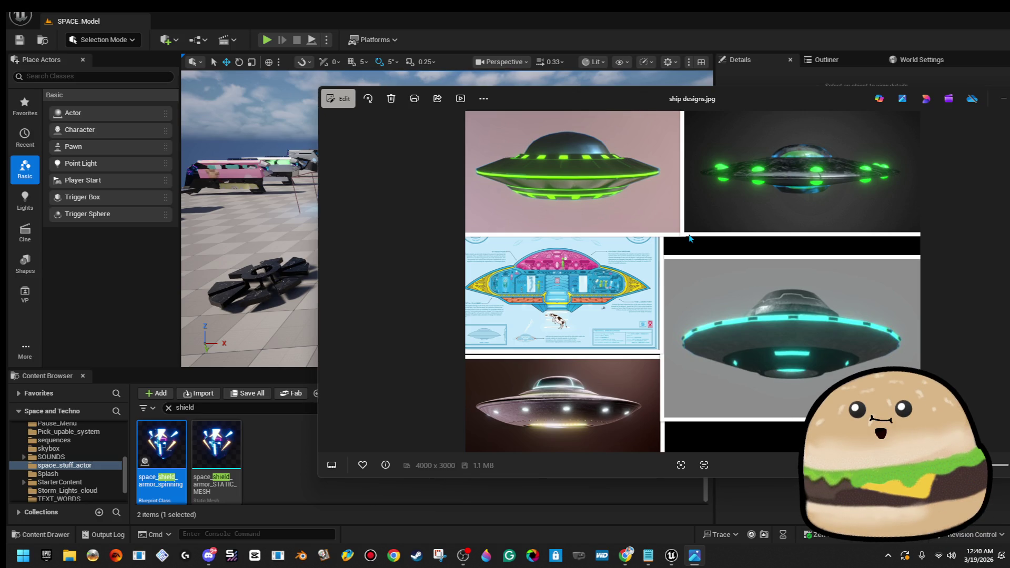
mouse_move(711, 94)
left_mouse_down()
mouse_move(1009, 121)
mouse_move(756, 133)
mouse_move(791, 151)
left_mouse_up()
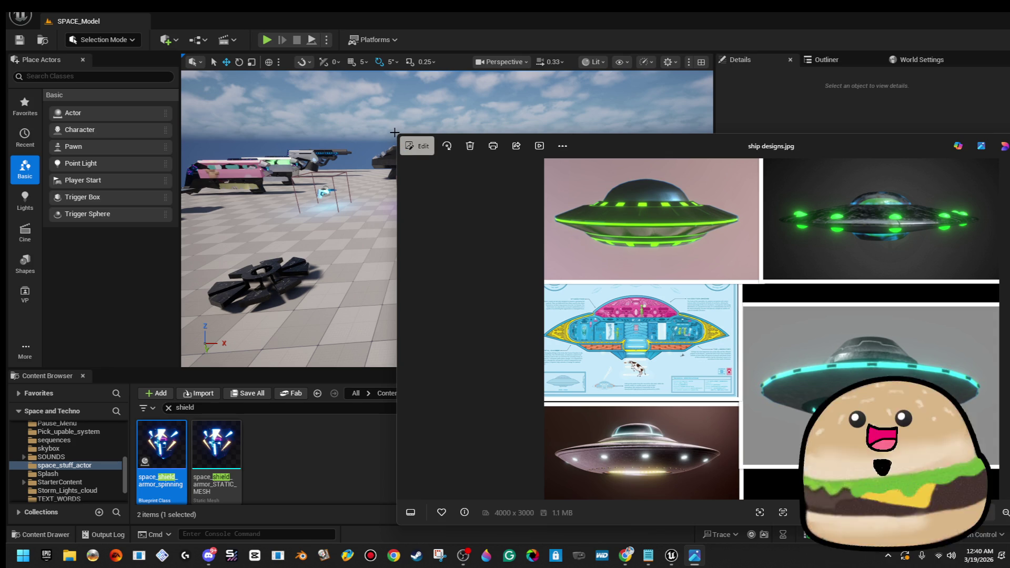
mouse_move(395, 133)
left_mouse_down()
mouse_move(646, 267)
mouse_move(734, 253)
mouse_move(774, 230)
left_mouse_up()
mouse_move(923, 250)
left_mouse_down()
mouse_move(668, 213)
mouse_move(633, 197)
mouse_move(608, 211)
left_mouse_up()
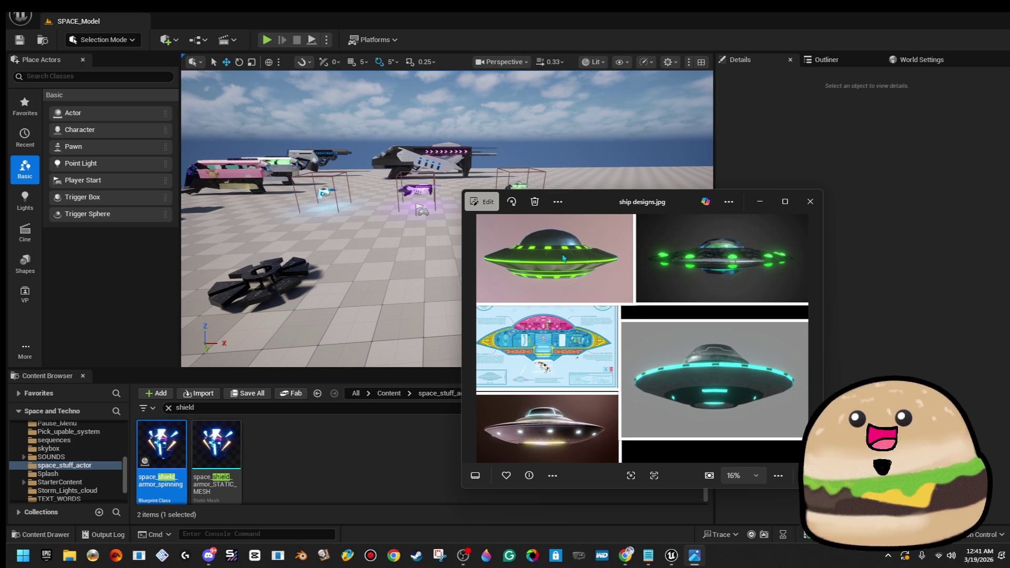
double_click(663, 208)
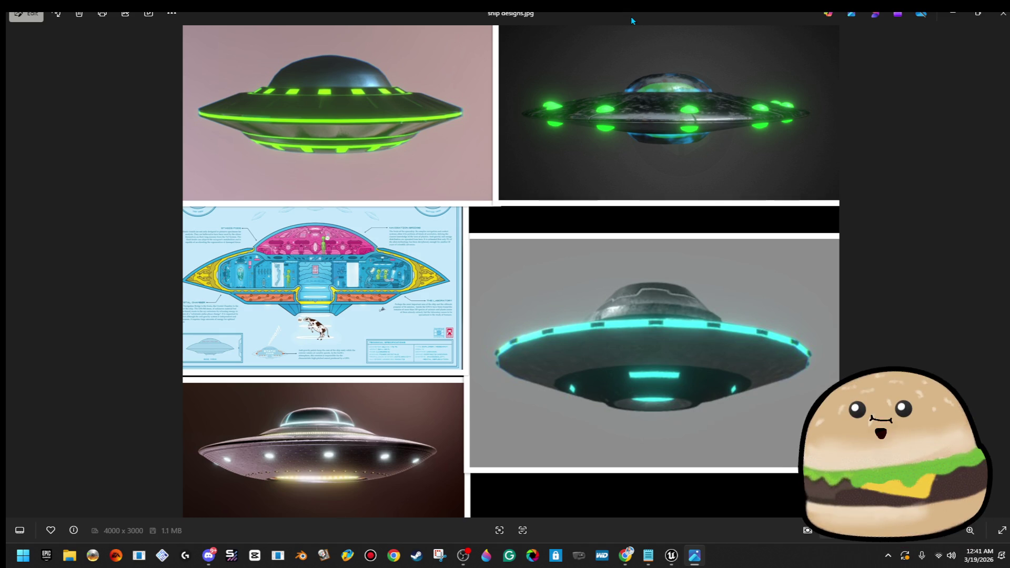
mouse_move(630, 17)
left_mouse_down()
mouse_move(714, 44)
mouse_move(651, 109)
left_mouse_up()
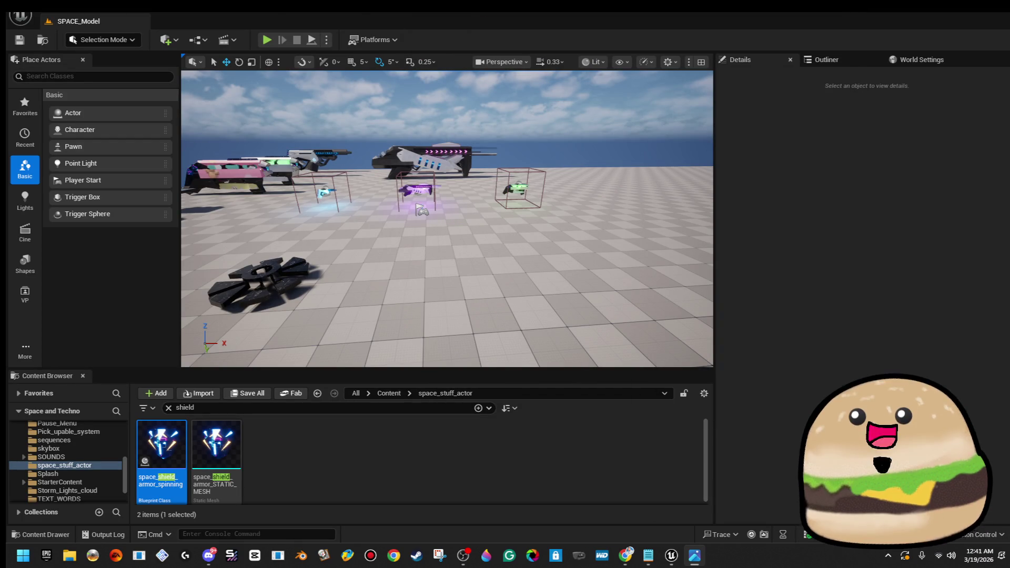
- Drag a Cylinder brush from Place Actors > Geometry onto open floor in SPACE_Model
mouse_move(626, 220)
left_mouse_down()
mouse_move(376, 169)
mouse_move(310, 135)
mouse_move(329, 206)
left_mouse_up()
left_click(20, 351)
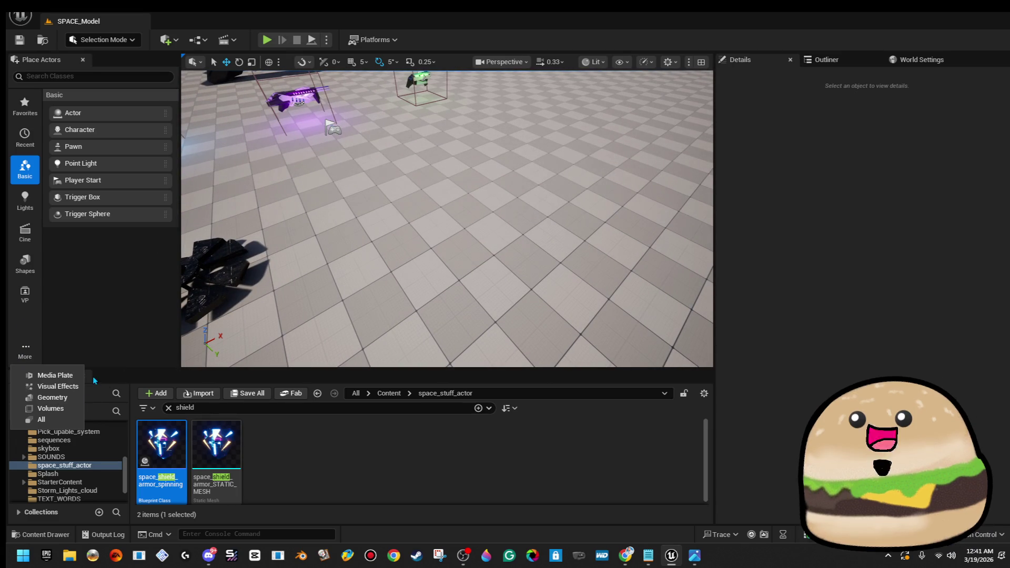
left_click(68, 398)
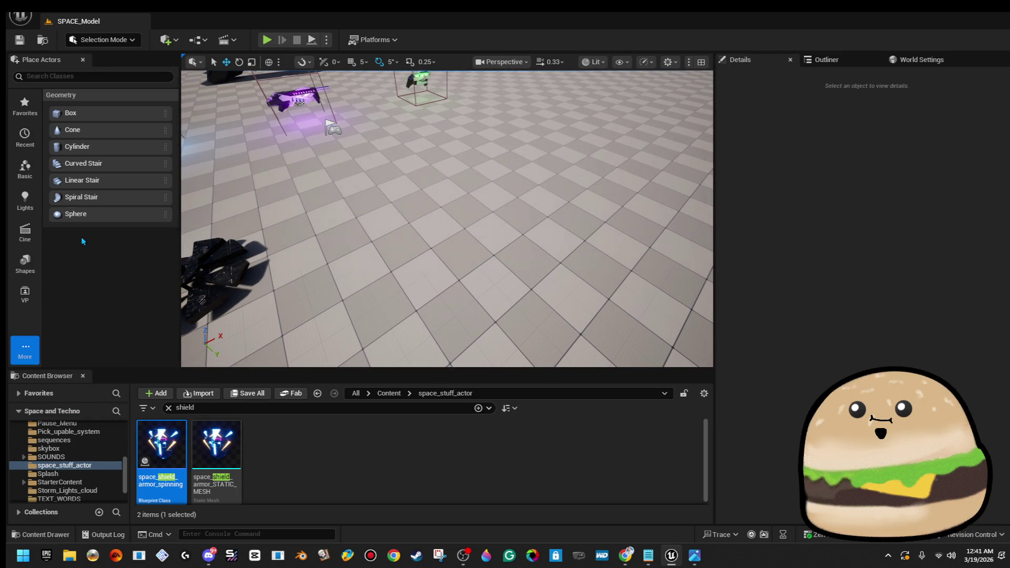
scroll(469, 203, "down", 4)
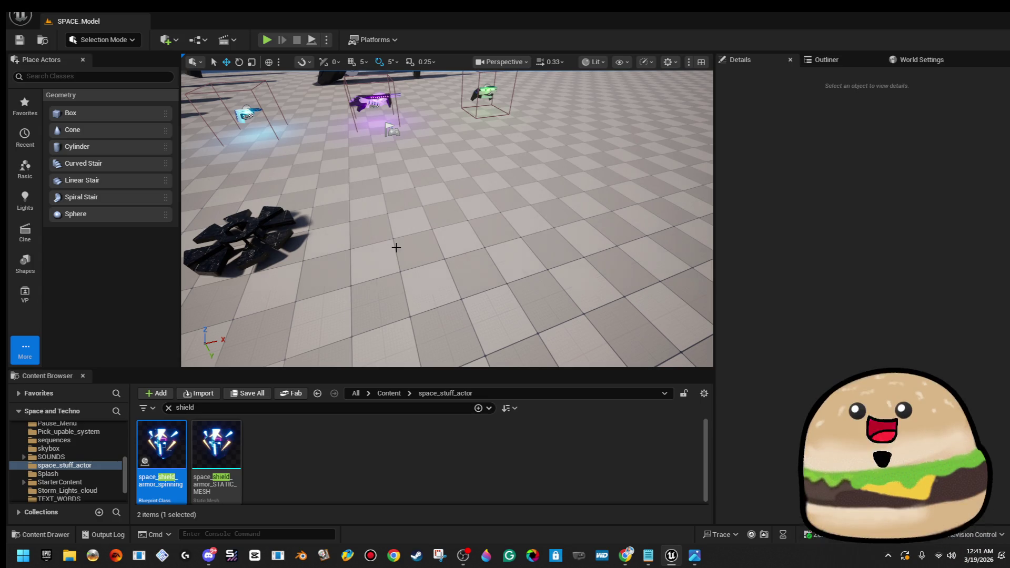
left_click_drag(516, 248, 172, 283)
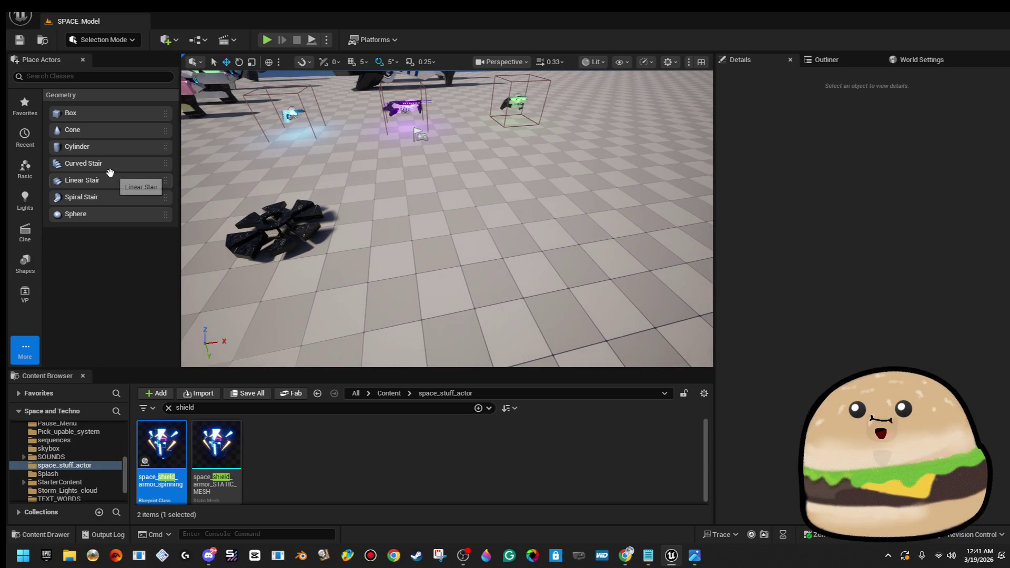
mouse_move(229, 161)
left_mouse_down()
mouse_move(478, 189)
mouse_move(480, 178)
left_mouse_up()
- Set the cylinder brush's Sides to 16
left_click(880, 323)
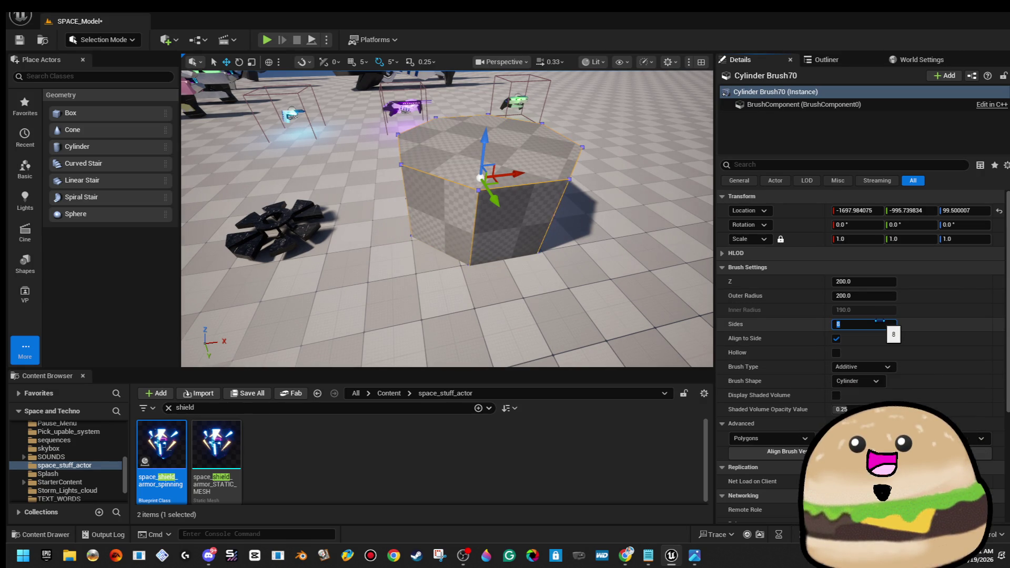
type("16")
key("Return")
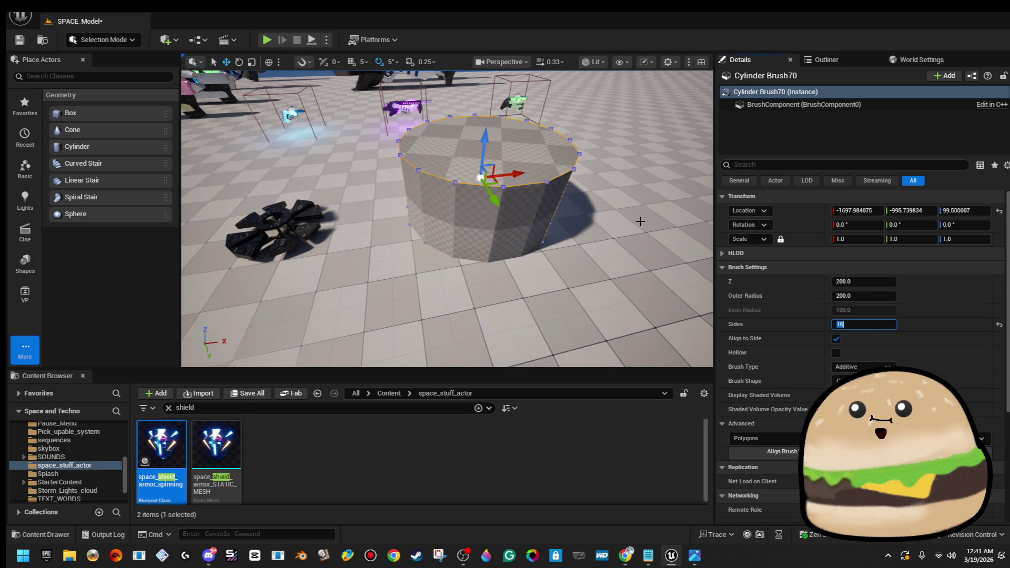
scroll(700, 259, "up", 3)
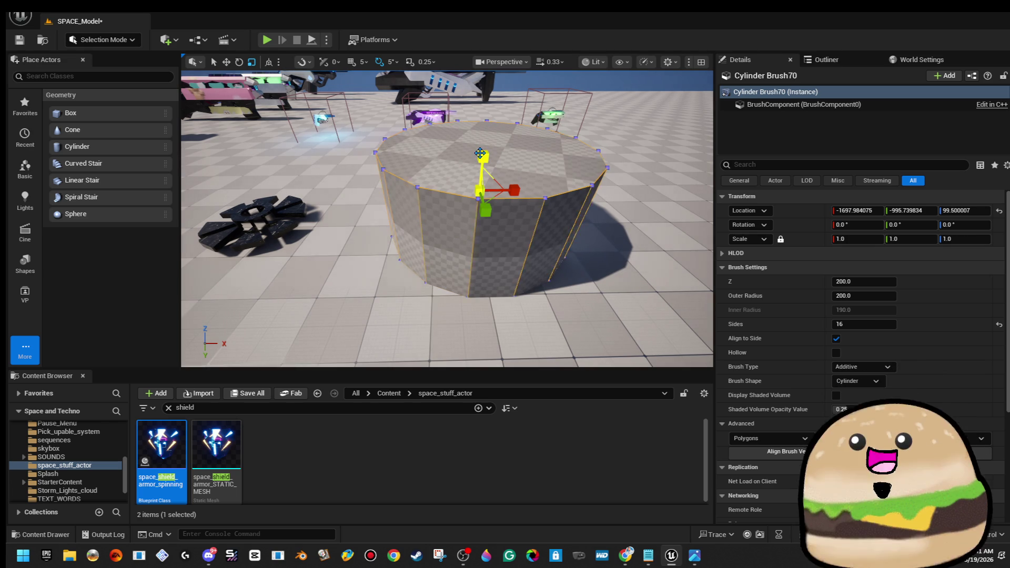
- Scale the cylinder into a flat disc, about 1.1 across and roughly half height
left_click_drag(480, 153, 481, 179)
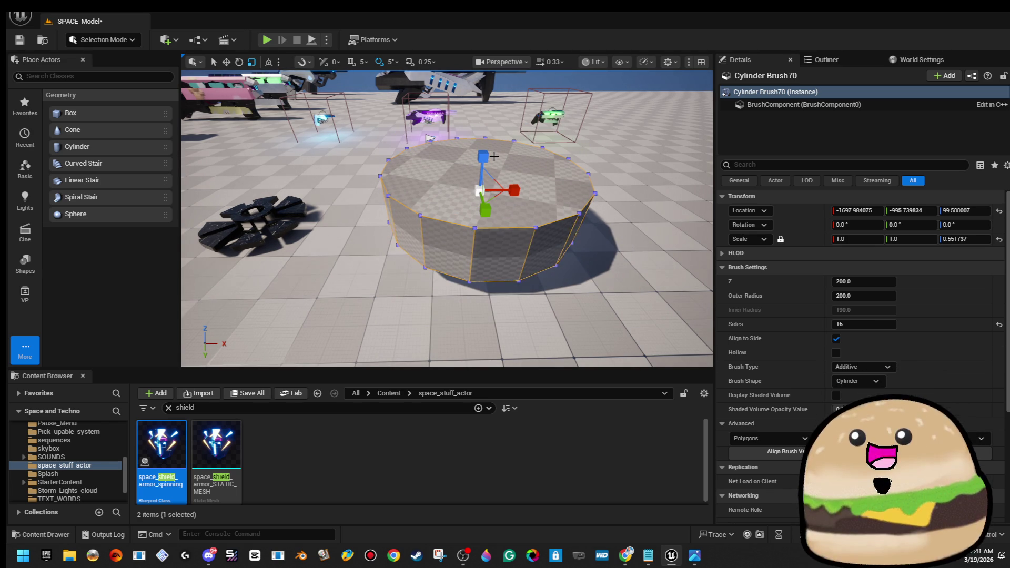
left_click_drag(505, 202, 495, 203)
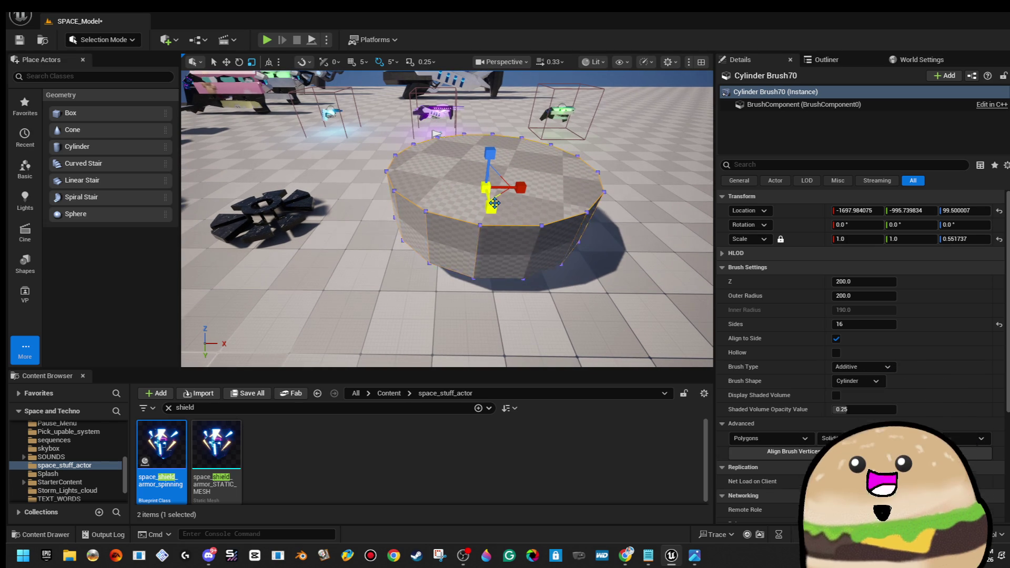
key("w")
mouse_move(490, 187)
left_mouse_down()
mouse_move(482, 196)
mouse_move(535, 204)
left_mouse_up()
key("r")
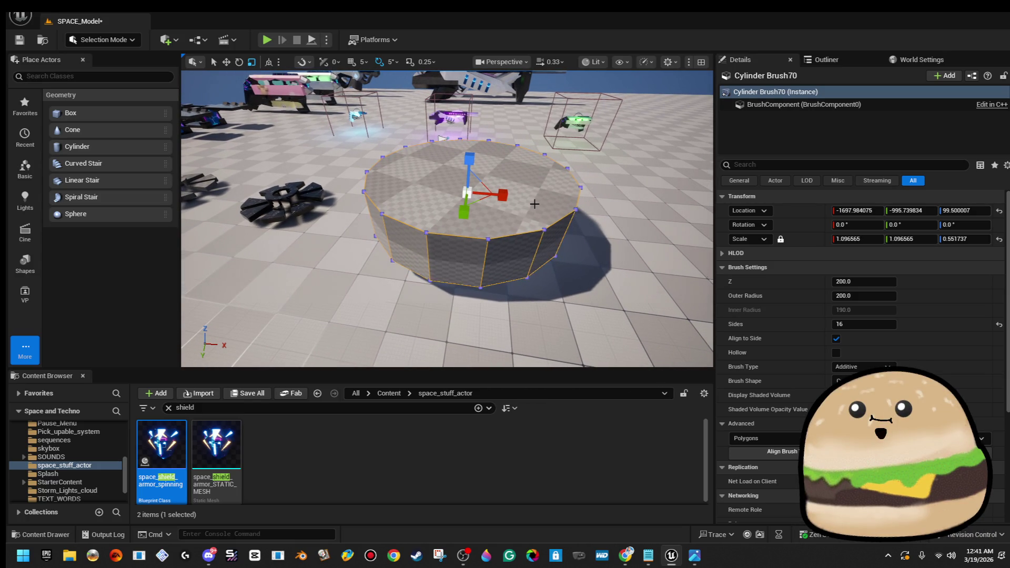
left_click(535, 204)
left_click(121, 42)
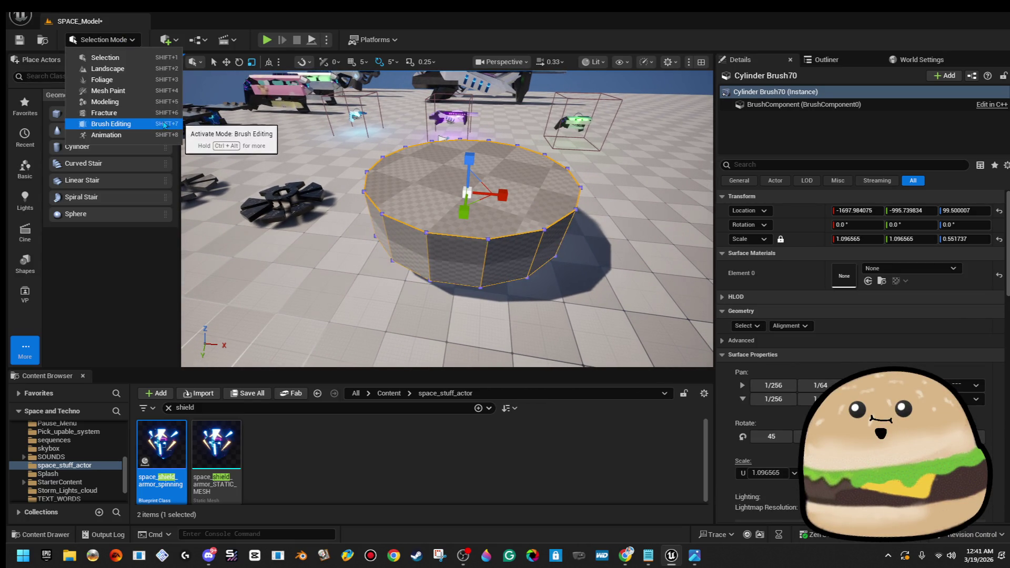
- In Brush Editing mode, trial-flare the cylinder's top face, then revert to a plain cylinder
left_click(113, 124)
left_click(548, 203)
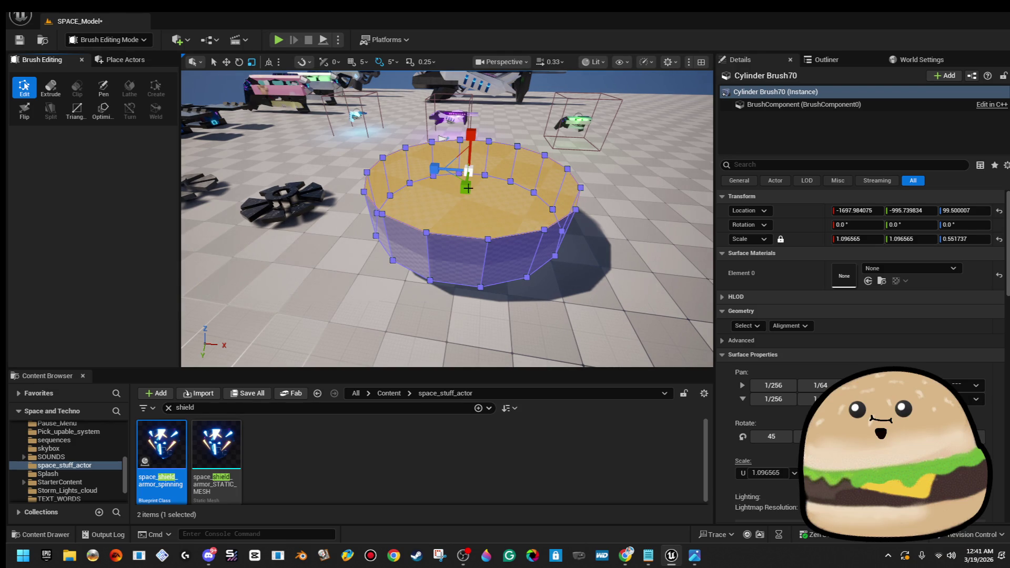
left_click_drag(453, 174, 484, 167)
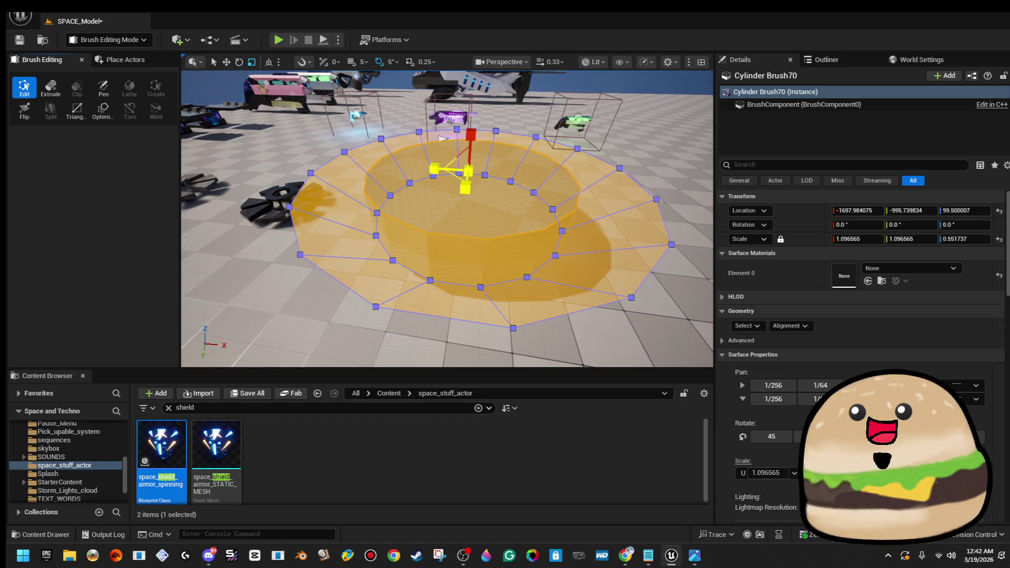
scroll(448, 218, "up", 2)
scroll(447, 218, "down", 3)
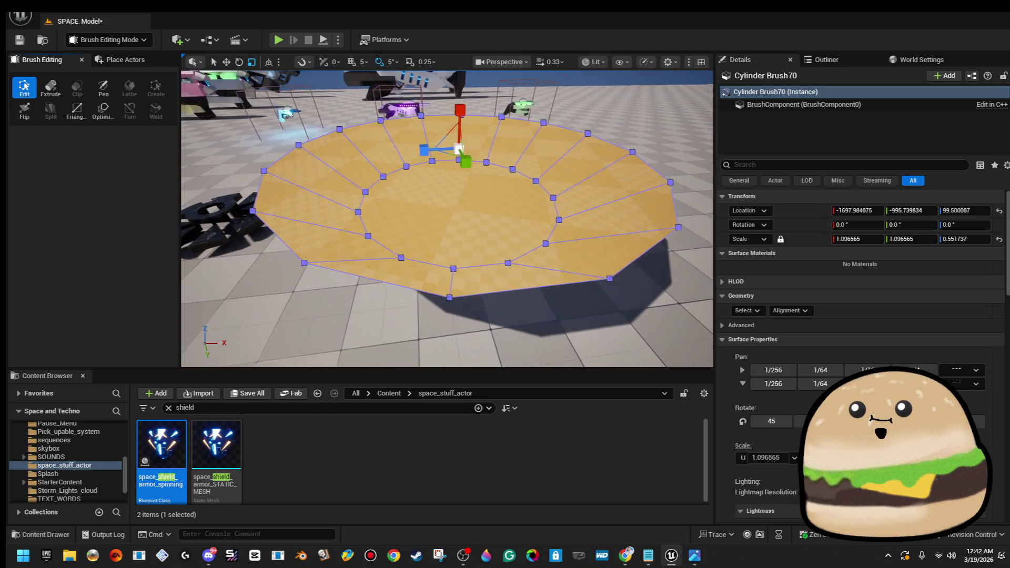
scroll(863, 315, "down", 3)
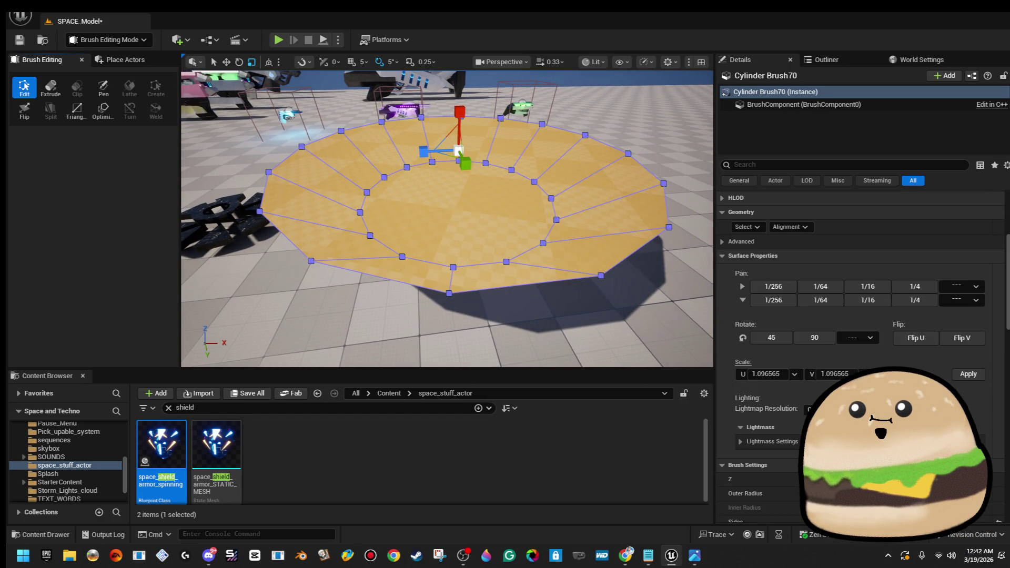
scroll(863, 316, "down", 3)
left_click(641, 211)
scroll(862, 316, "up", 5)
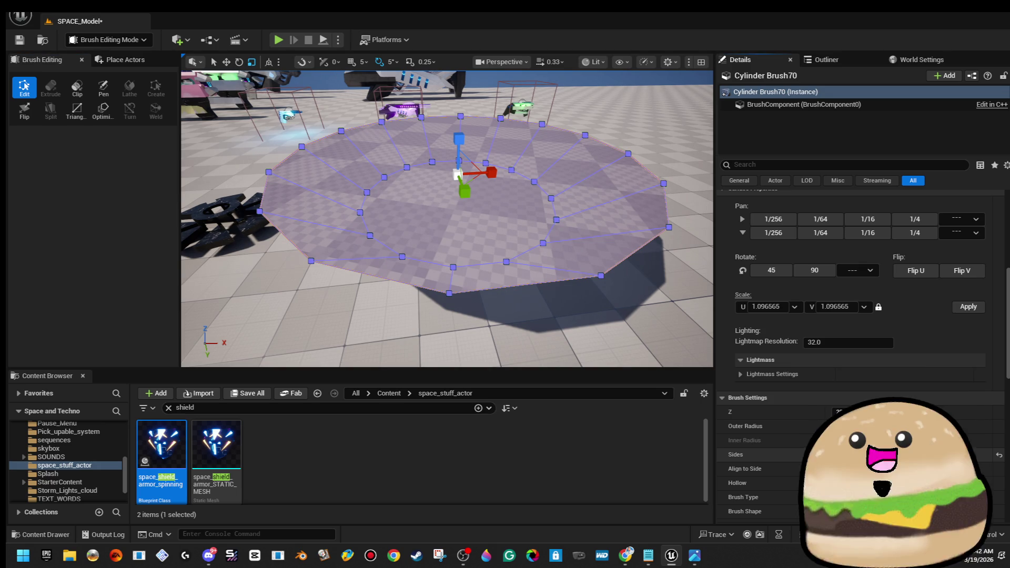
key("Return")
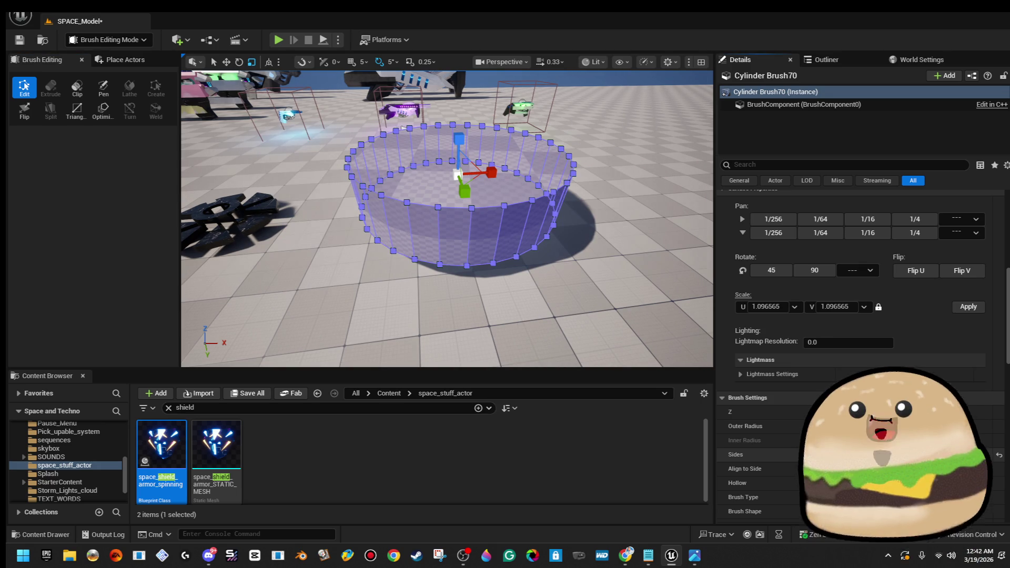
- Scale the cylinder's top face outward into a wide rim, forming a shallow bowl
left_click(509, 188)
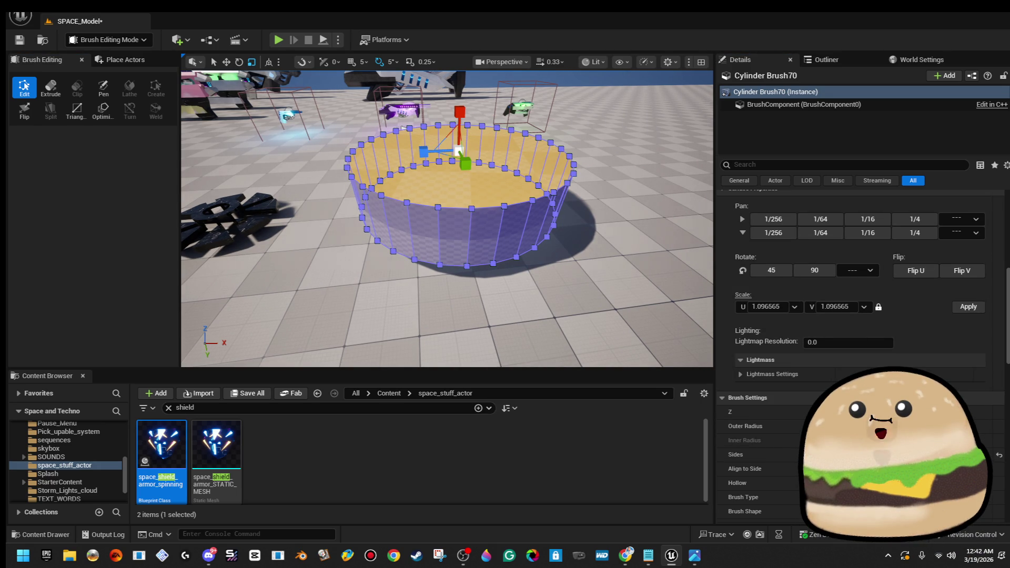
left_click_drag(462, 156, 445, 157)
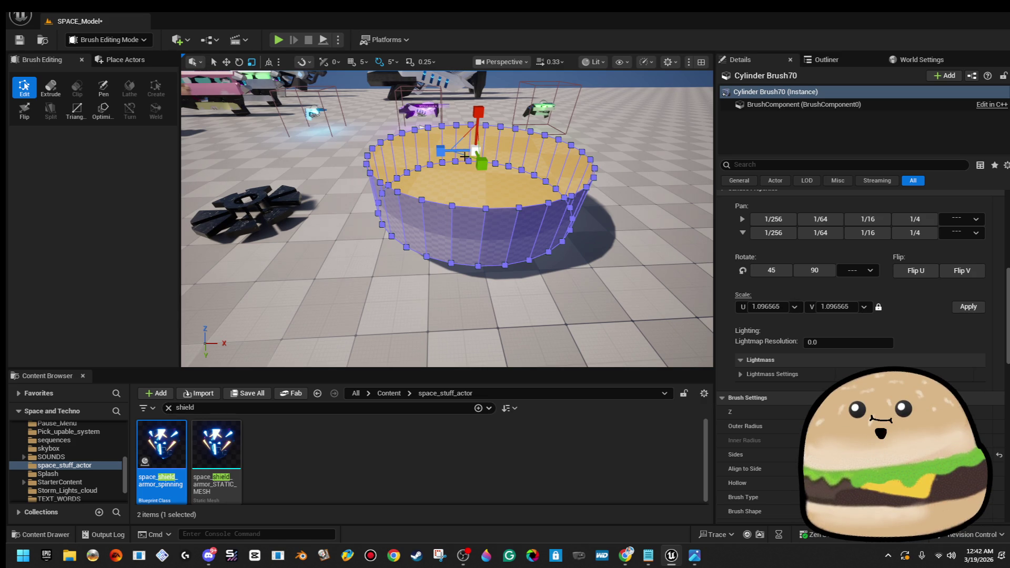
mouse_move(464, 155)
left_mouse_down()
mouse_move(421, 126)
mouse_move(429, 83)
mouse_move(463, 83)
left_mouse_up()
key("f")
- Try shearing the top-ring vertices sideways, then undo back to the bowl shape
key("w")
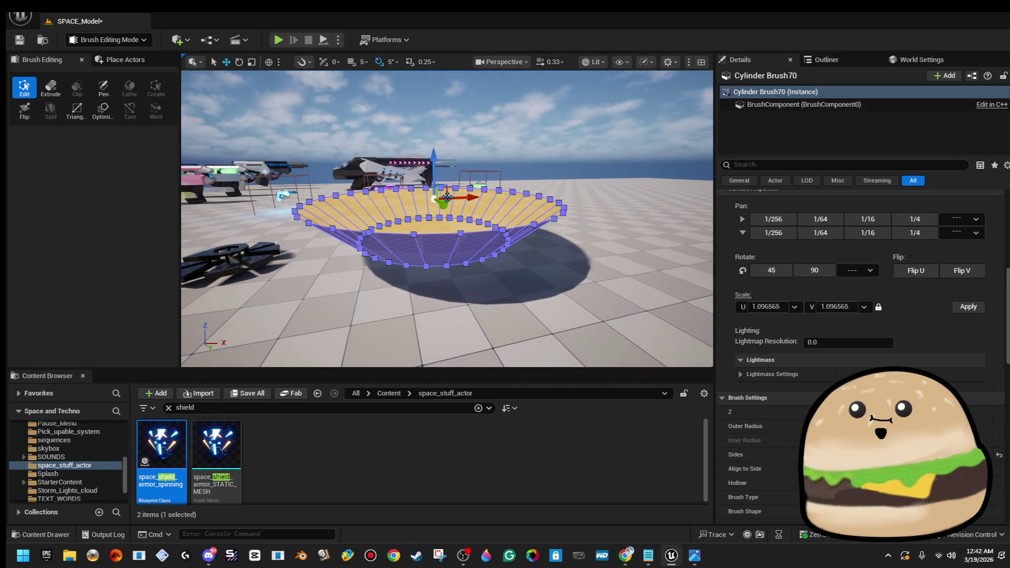
left_click_drag(446, 189, 531, 154)
key("ctrl+z")
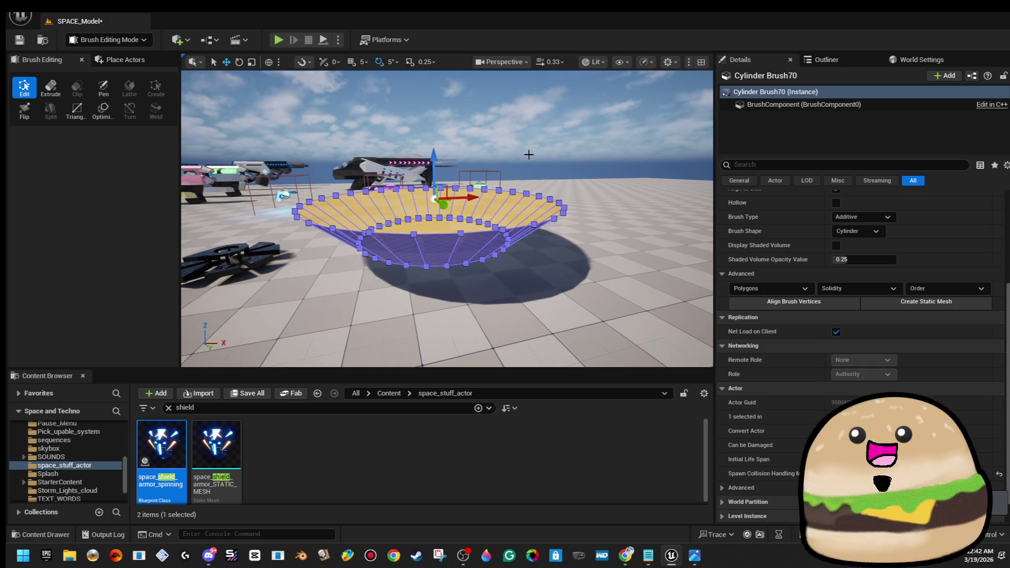
key("f")
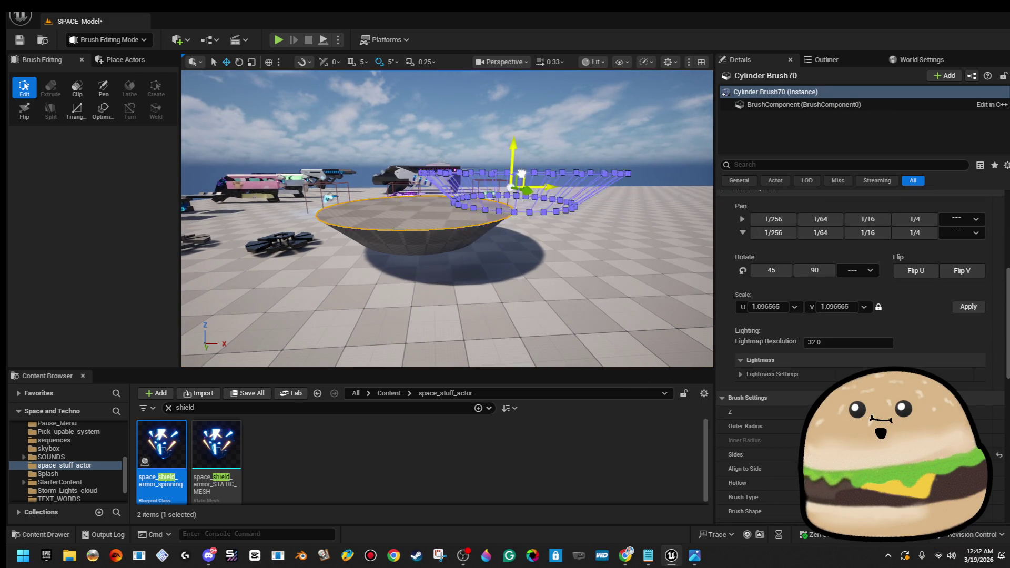
key("ctrl+z")
key("f")
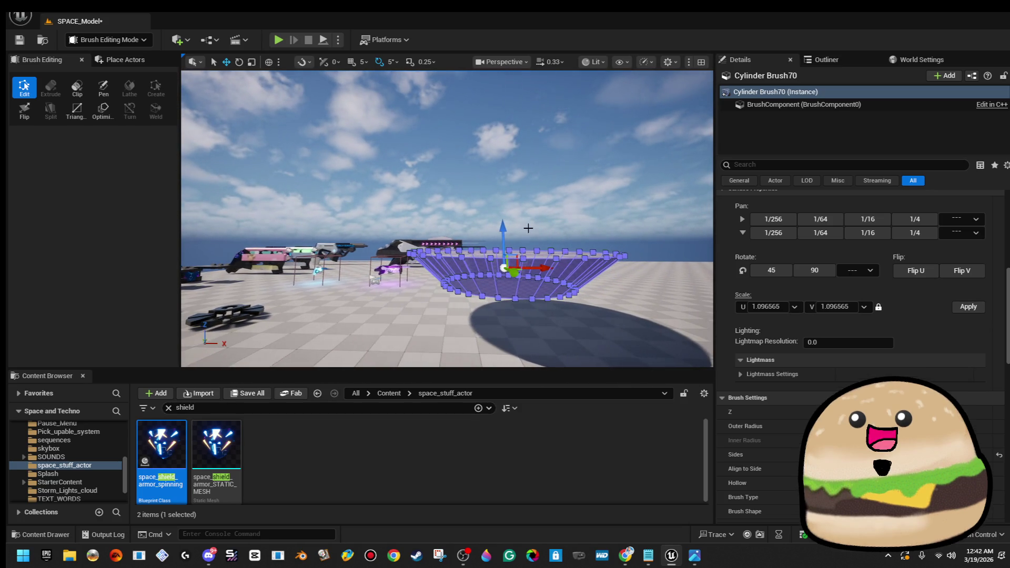
- Alt-drag a copy of the bowl brush upward and flip it 180° as the upper hull
left_click_drag(505, 230, 521, 148, "alt")
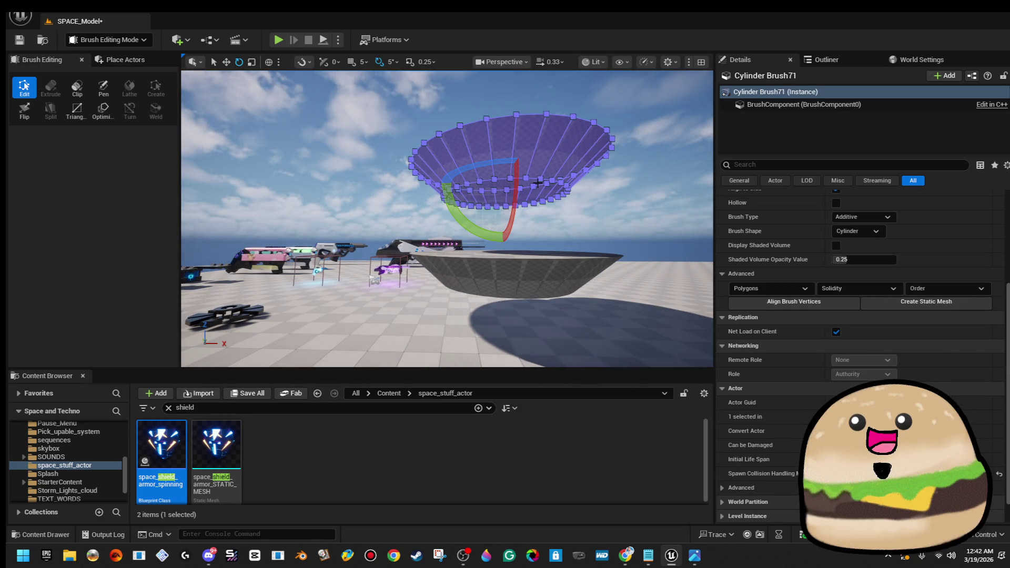
left_click_drag(477, 228, 447, 216)
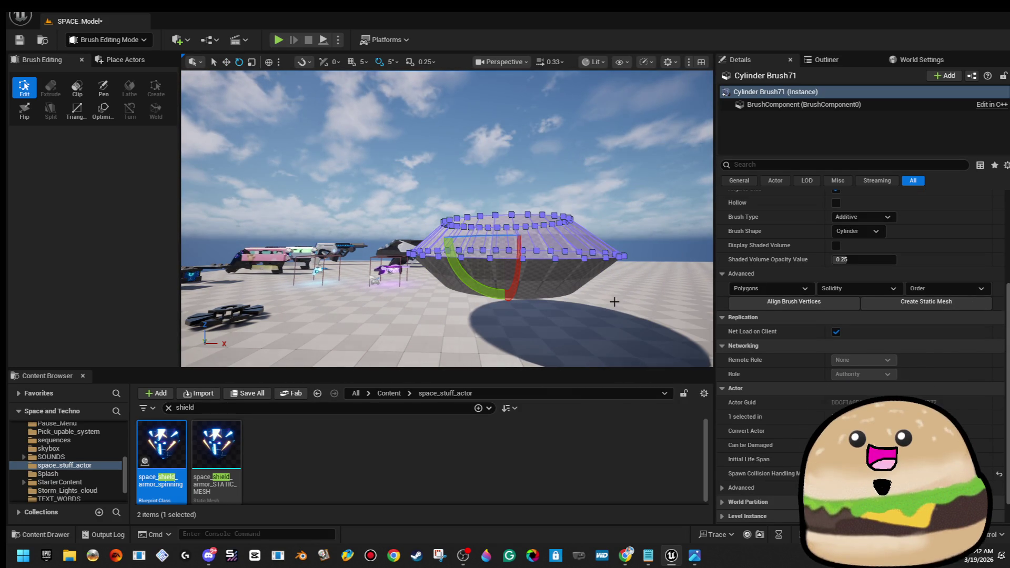
left_click(630, 214)
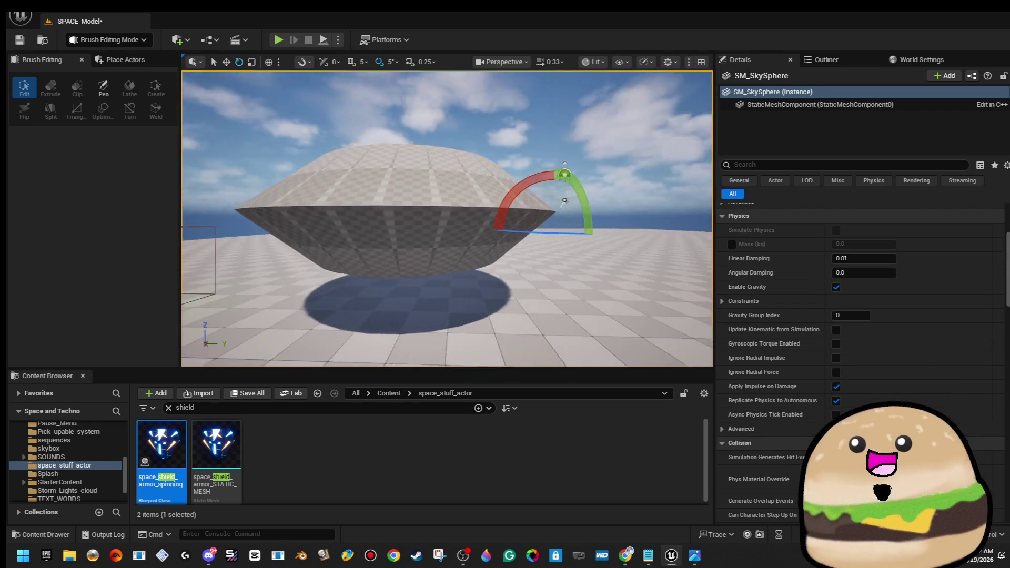
mouse_move(629, 215)
left_mouse_down()
mouse_move(705, 208)
mouse_move(705, 247)
mouse_move(705, 200)
left_mouse_up()
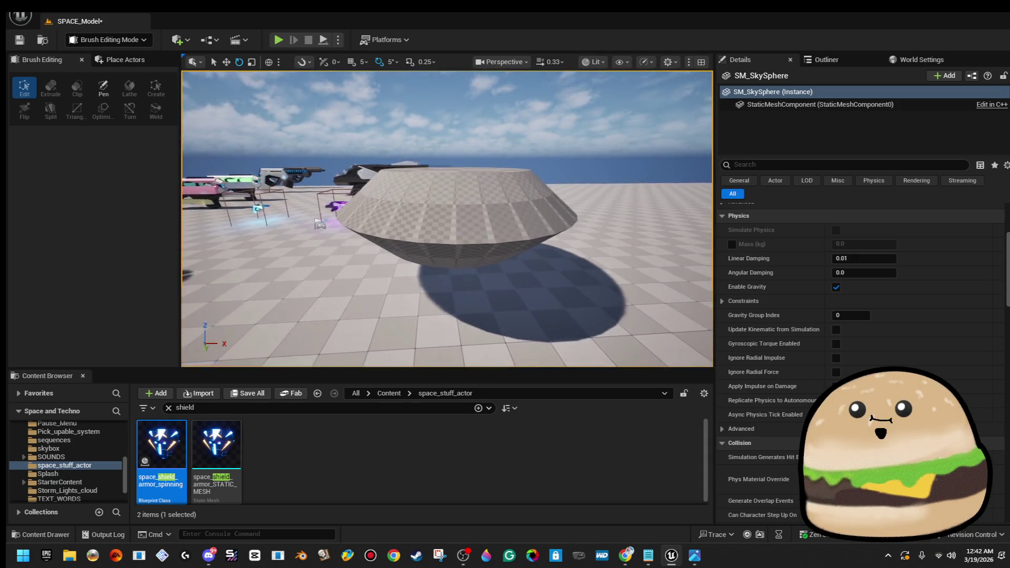
mouse_move(705, 200)
left_mouse_down()
mouse_move(689, 199)
mouse_move(689, 247)
left_mouse_up()
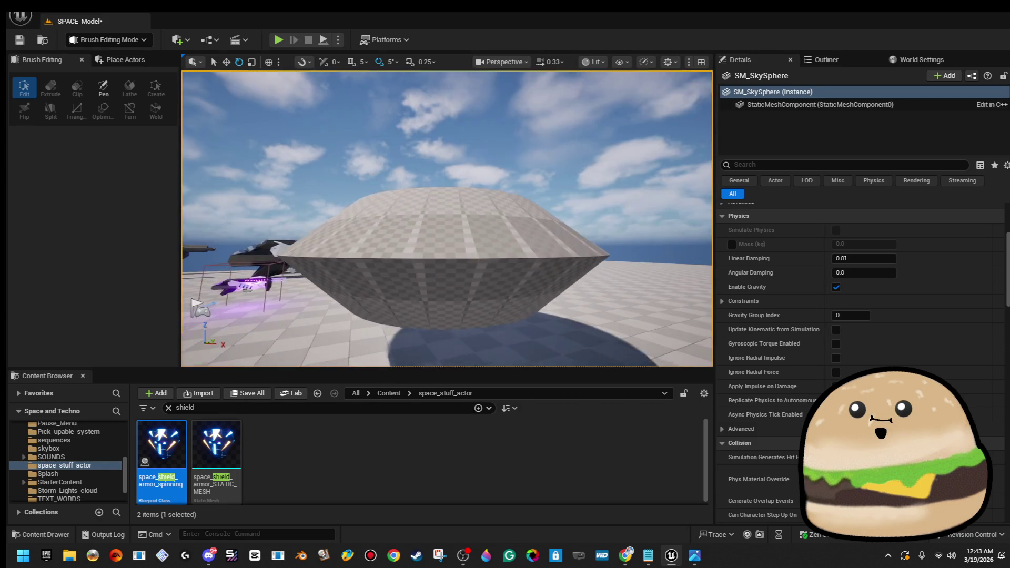
mouse_move(447, 218)
left_mouse_down()
mouse_move(448, 247)
mouse_move(447, 210)
mouse_move(442, 232)
mouse_move(500, 204)
left_mouse_up()
- Adjust both hull brushes together, then bring up ship designs.jpg for reference
left_click(448, 221)
left_click(500, 204, "ctrl")
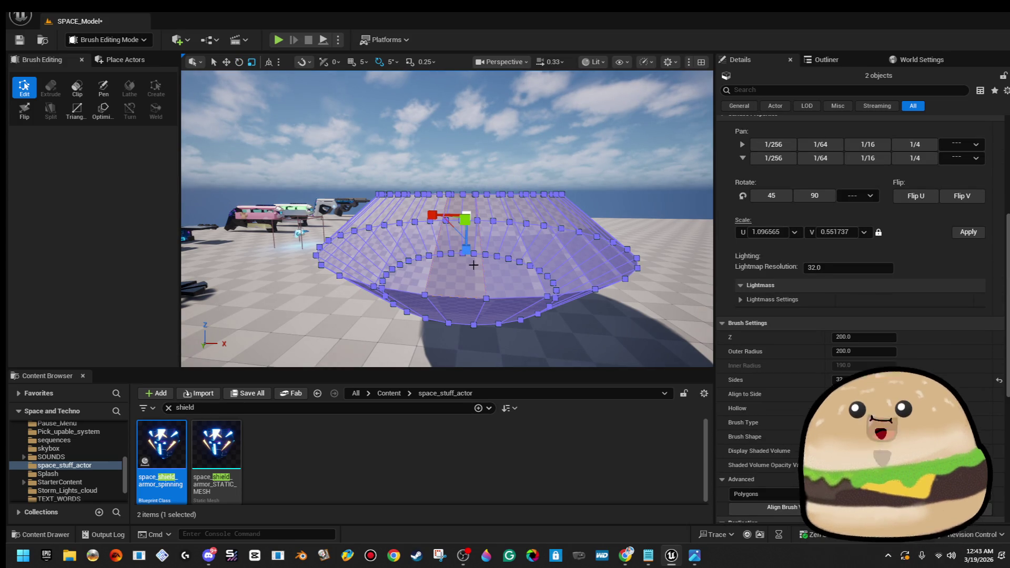
left_click_drag(467, 250, 468, 251)
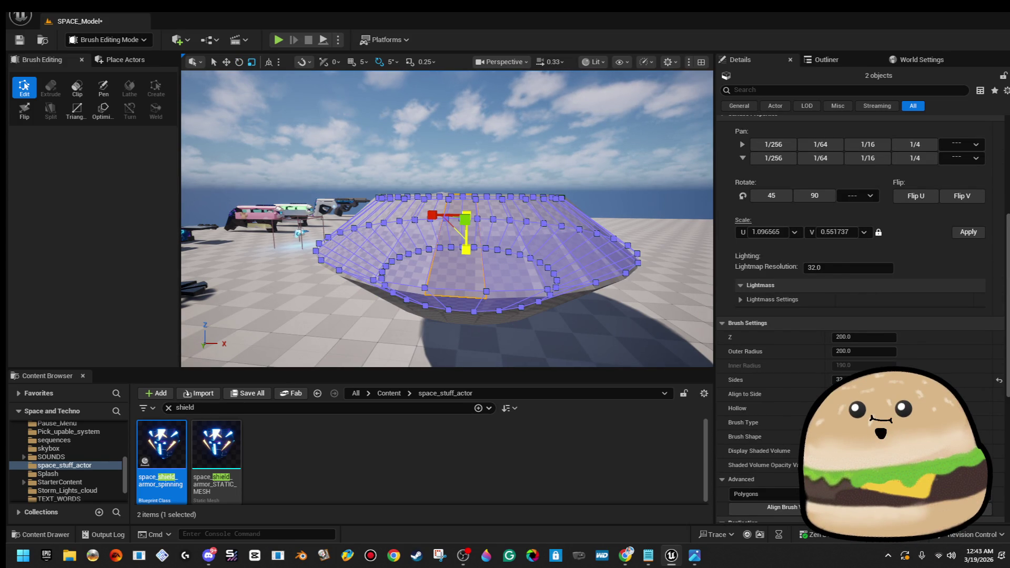
left_click(256, 274)
left_click_drag(256, 275, 256, 274)
key("a")
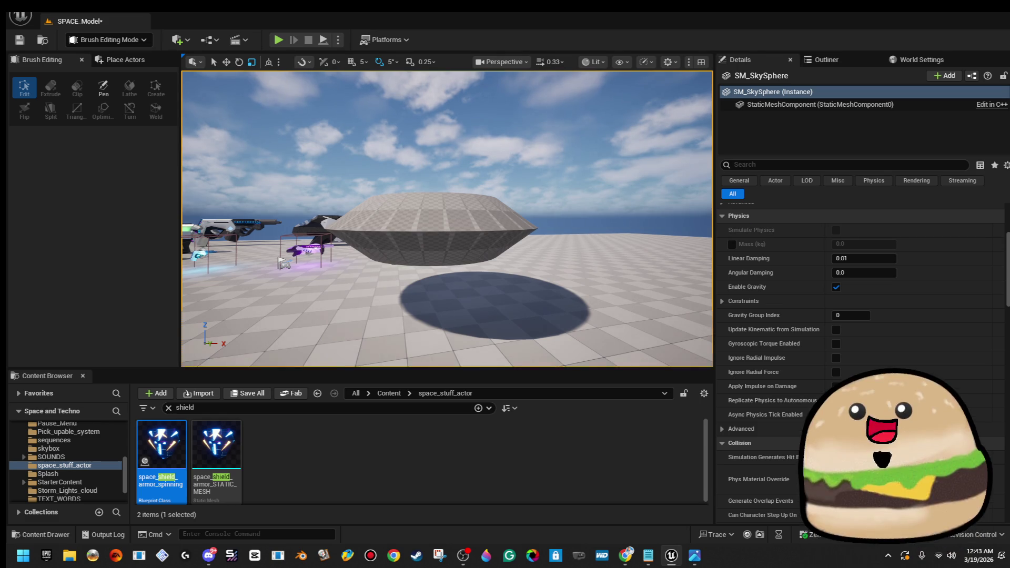
key("alt+Tab")
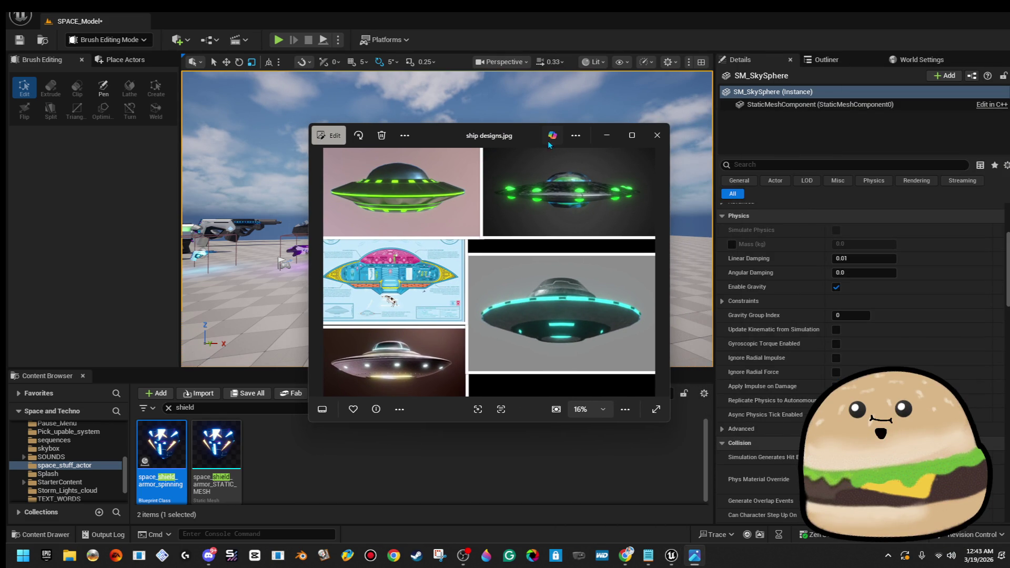
- Look over the ship designs.jpg reference full screen, then minimize Photos to return to Unreal
left_click(632, 135)
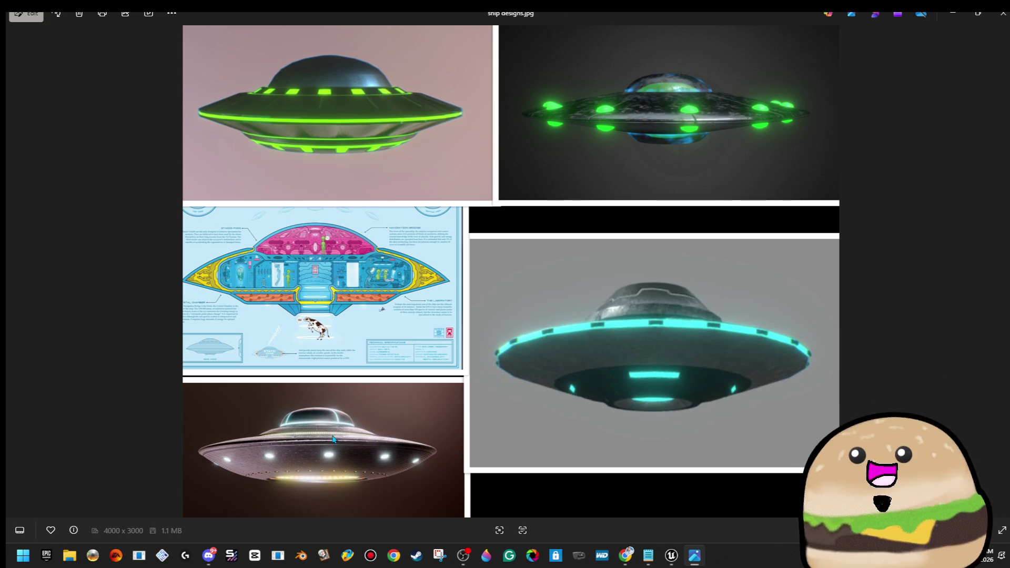
left_click(961, 15)
scroll(536, 252, "up", 5)
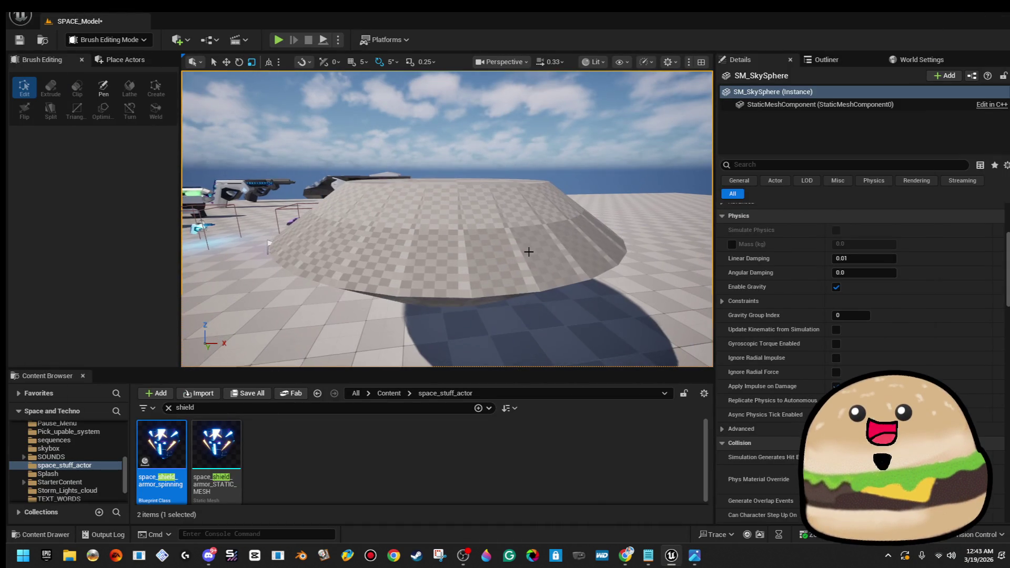
- Resize the upper saucer brush to Z scale 0.29175 and adjust its height
left_click(529, 252)
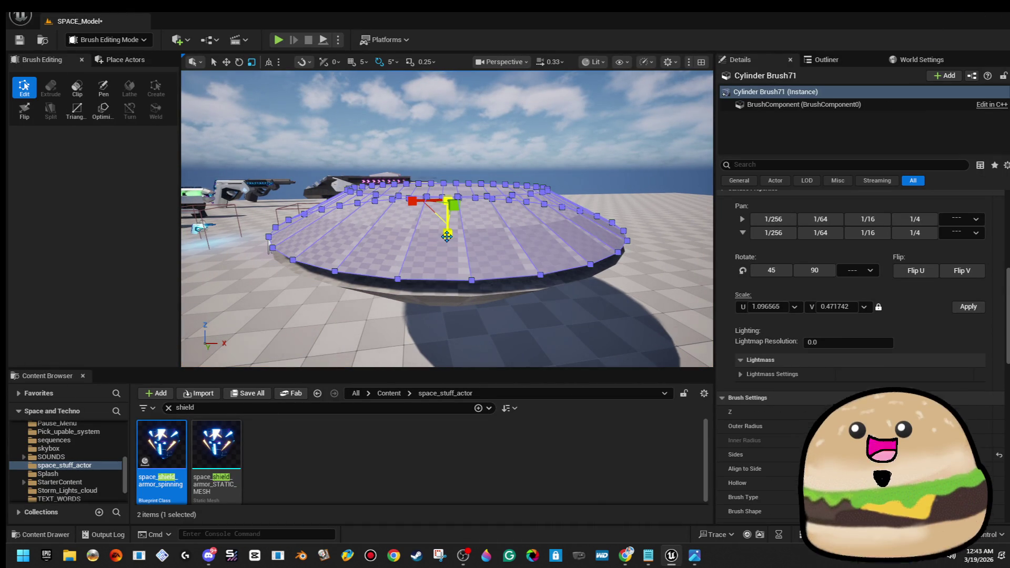
left_click(289, 207)
mouse_move(288, 206)
left_mouse_down()
mouse_move(275, 294)
mouse_move(266, 248)
left_mouse_up()
left_click_drag(510, 114, 464, 202)
left_click(465, 201)
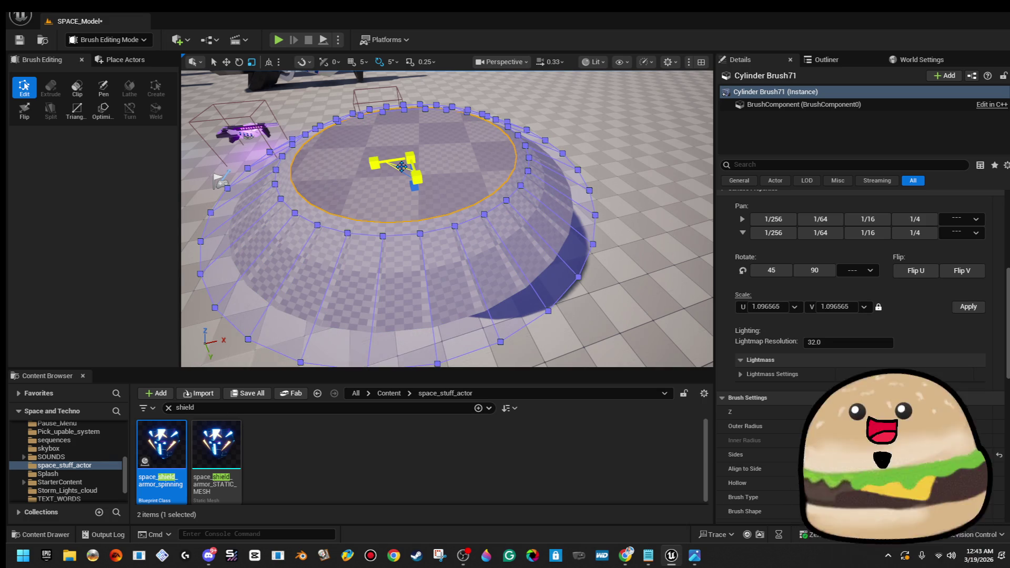
mouse_move(401, 167)
left_mouse_down()
mouse_move(473, 266)
mouse_move(500, 274)
mouse_move(462, 158)
mouse_move(410, 158)
mouse_move(448, 185)
mouse_move(458, 174)
mouse_move(472, 197)
mouse_move(463, 231)
mouse_move(468, 184)
mouse_move(519, 182)
left_mouse_up()
left_click(472, 197)
key("w")
left_click_drag(451, 179, 485, 171)
left_click(478, 172)
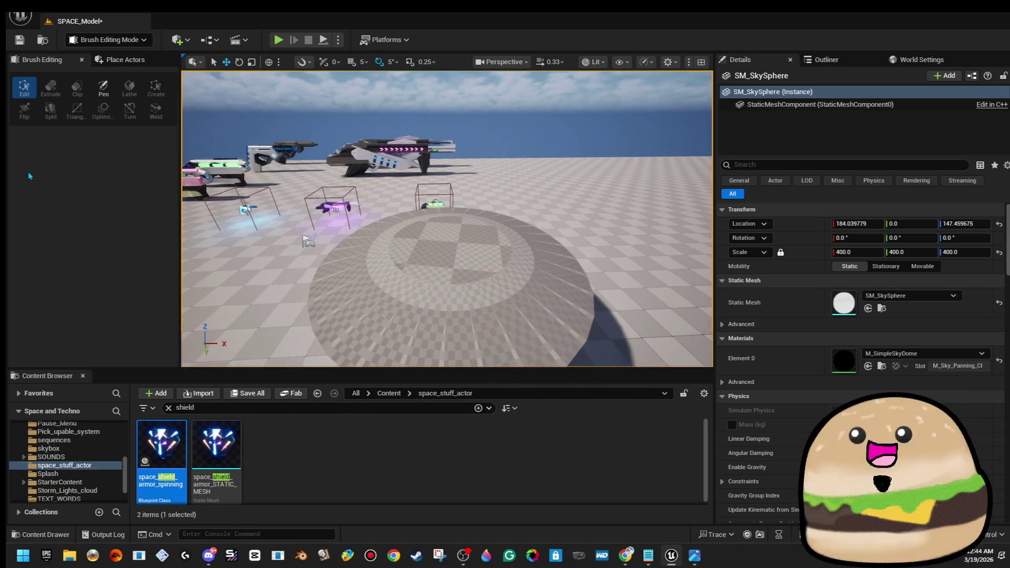
- Snip the disc brush's Transform values, then place a Sphere brush over the saucer for the dome
left_click(428, 284)
key("super")
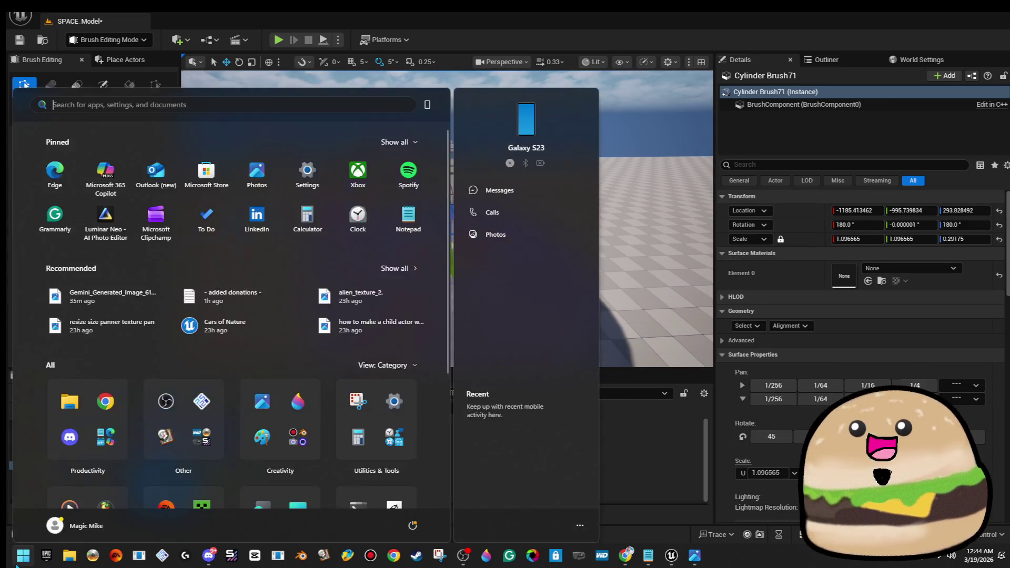
type("snipping tool")
key("Return")
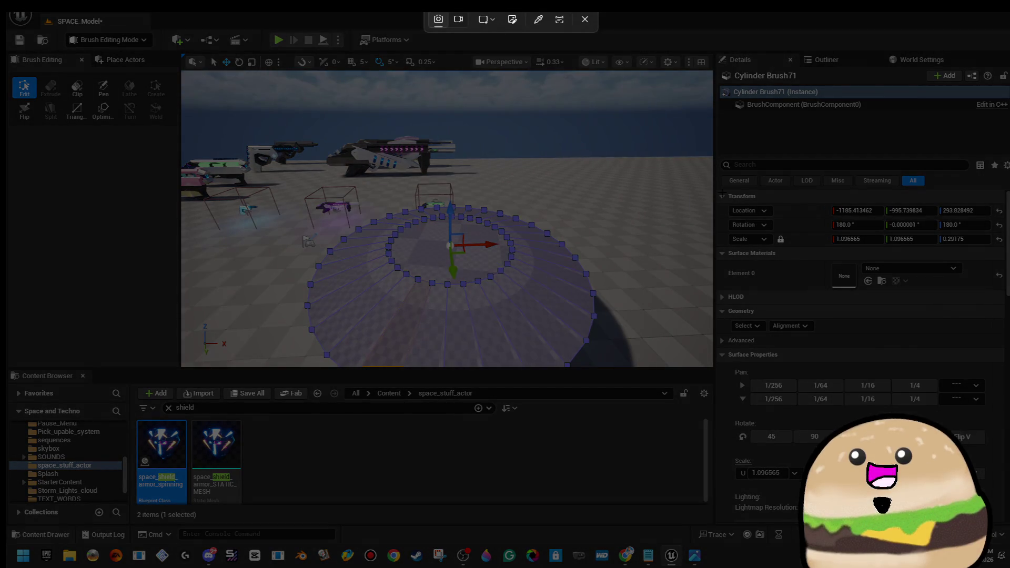
mouse_move(715, 185)
left_mouse_down()
mouse_move(1009, 251)
mouse_move(993, 248)
mouse_move(1009, 263)
mouse_move(1008, 221)
left_mouse_up()
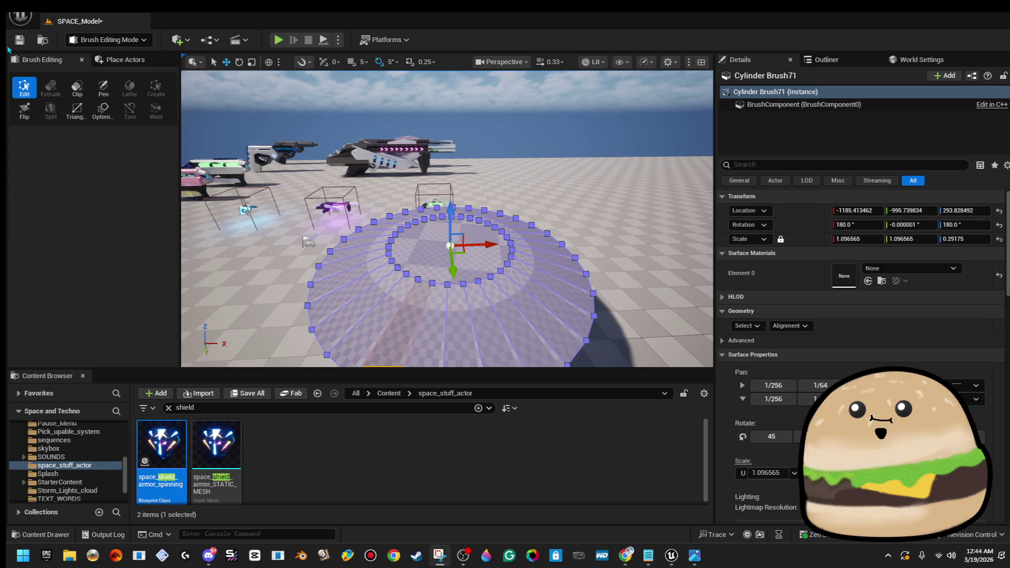
left_click(118, 61)
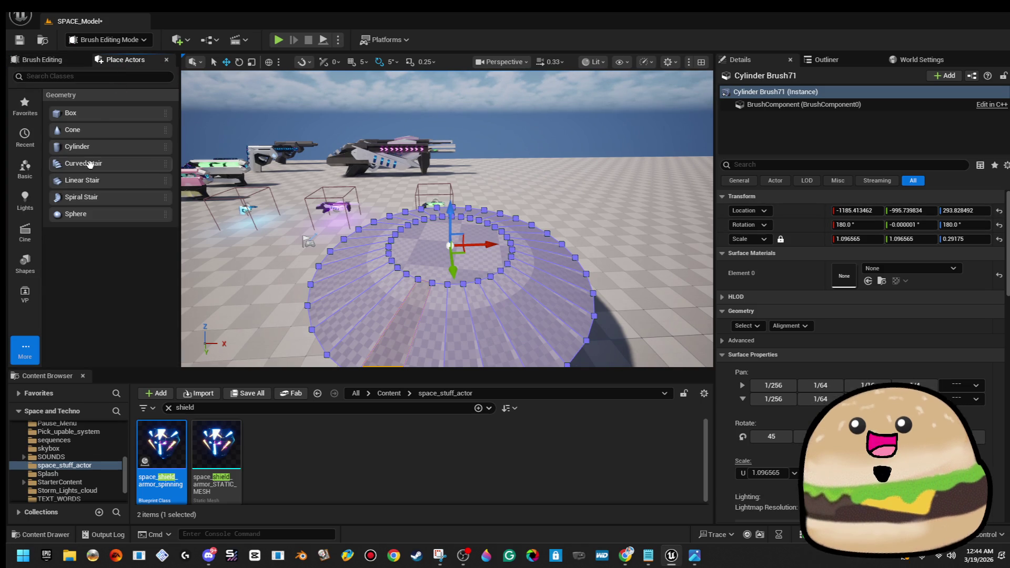
mouse_move(105, 214)
left_mouse_down()
mouse_move(193, 270)
mouse_move(436, 241)
left_mouse_up()
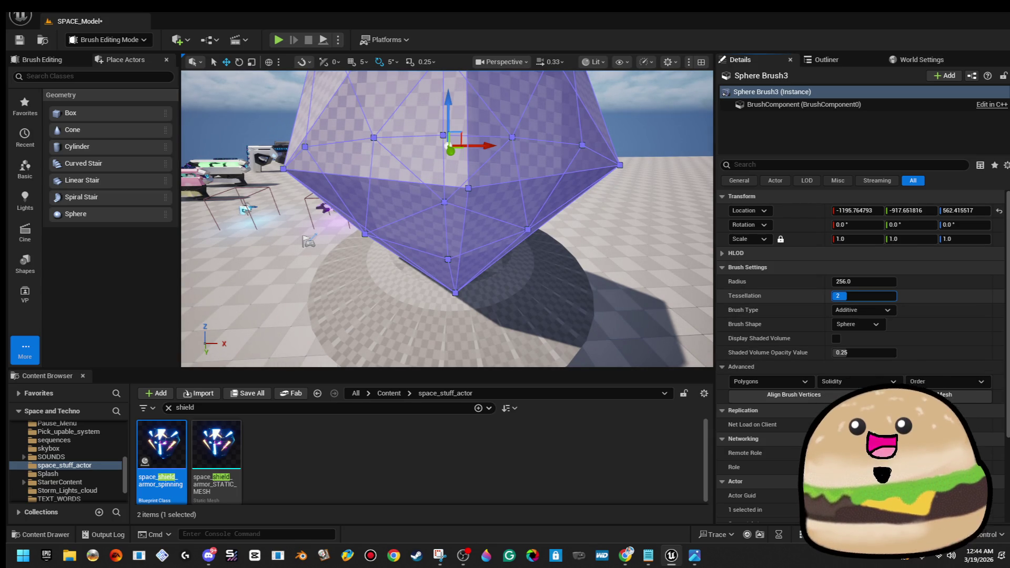
- Give the sphere brush tessellation 4 and scale 0.5
left_click(876, 292)
type("4")
key("Return")
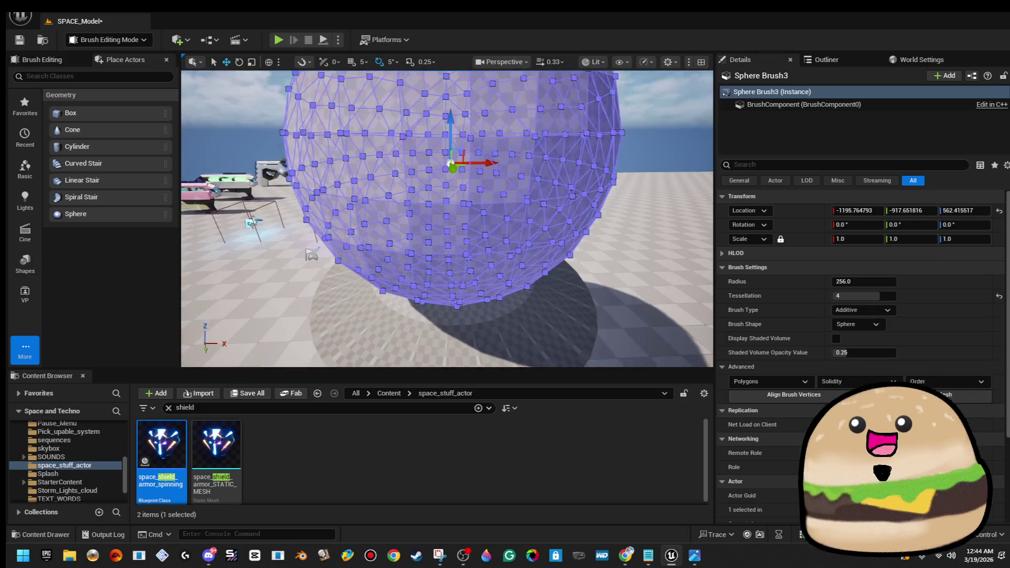
left_click(604, 191)
left_click(492, 191)
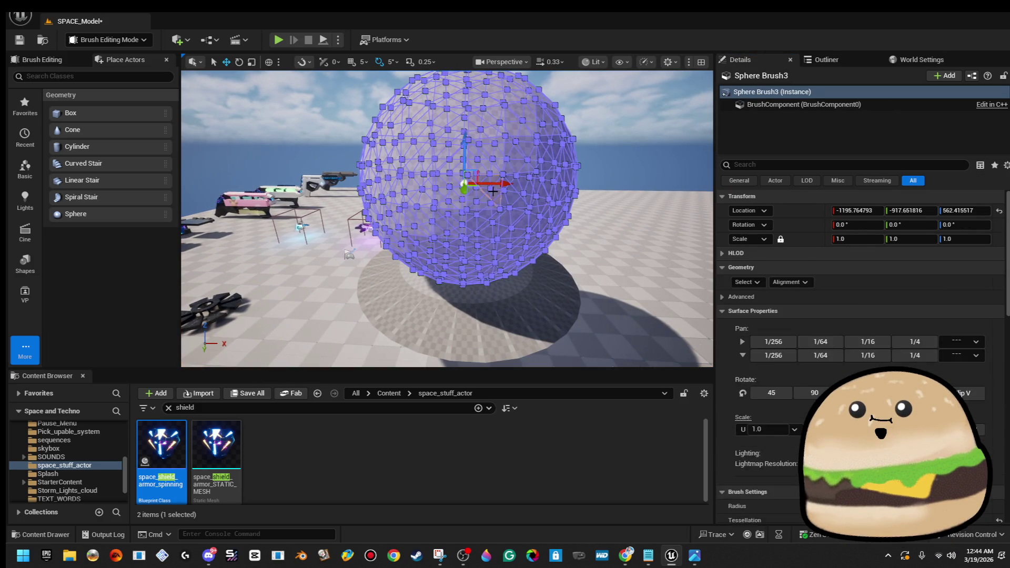
left_click(871, 239)
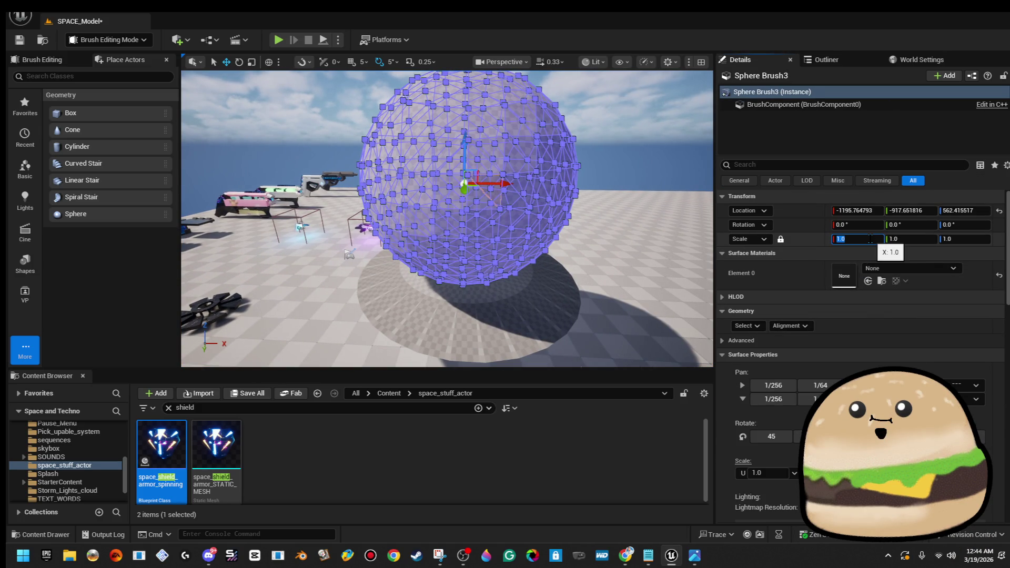
type("0.5")
key("Return")
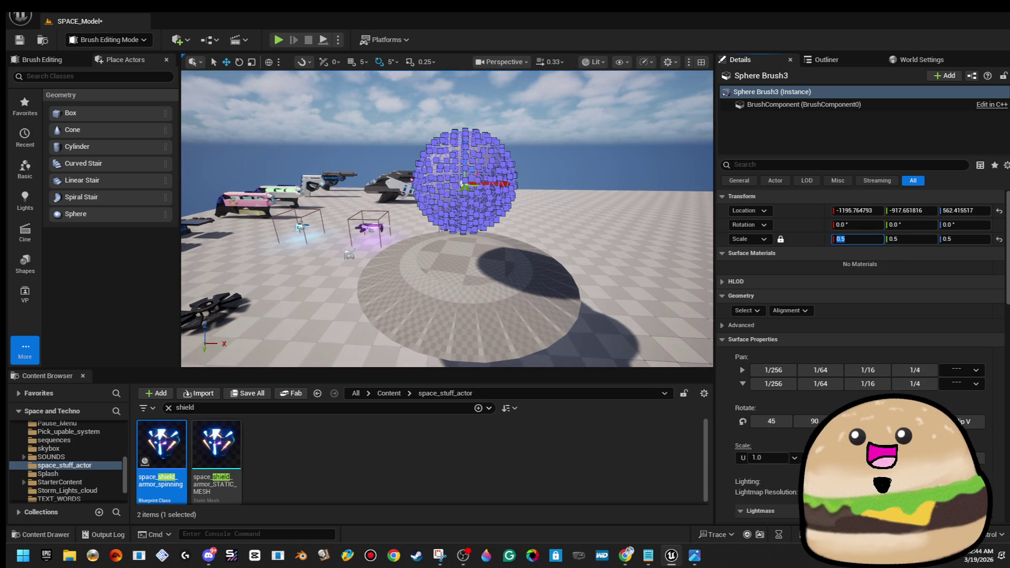
- Lower the sphere brush down onto the saucer hull, checking its placement
scroll(570, 124, "up", 2)
left_click(570, 124)
left_click(458, 131)
scroll(458, 132, "up", 2)
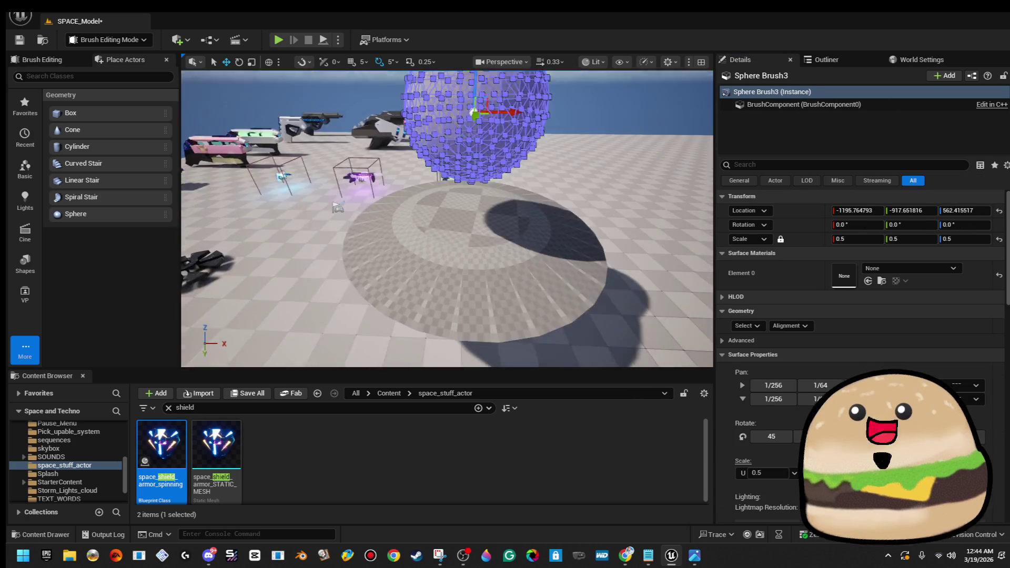
key("f")
mouse_move(442, 185)
left_mouse_down()
mouse_move(443, 316)
mouse_move(368, 284)
mouse_move(368, 305)
left_mouse_up()
key("f")
scroll(467, 170, "down", 2)
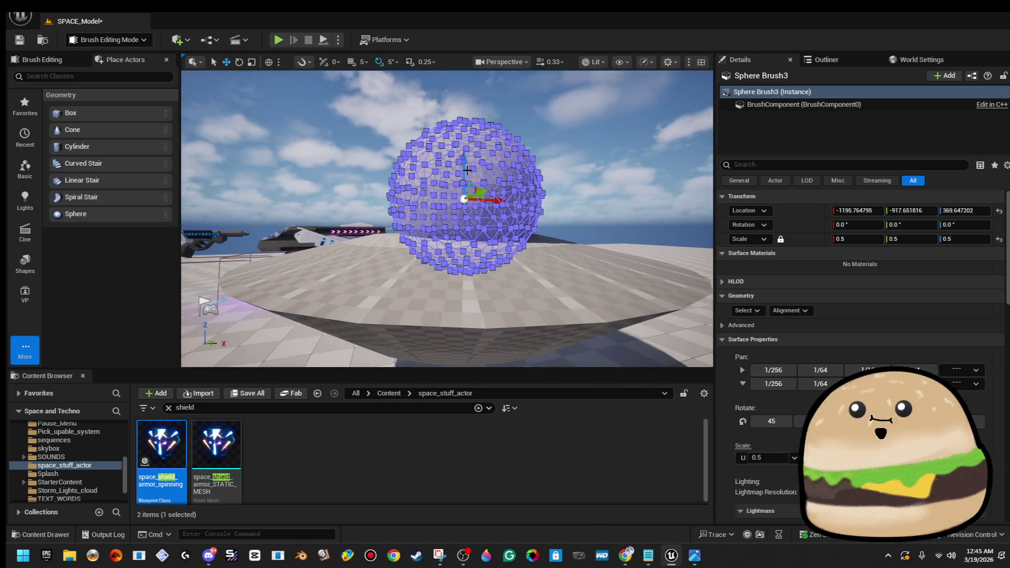
left_click_drag(463, 169, 468, 213)
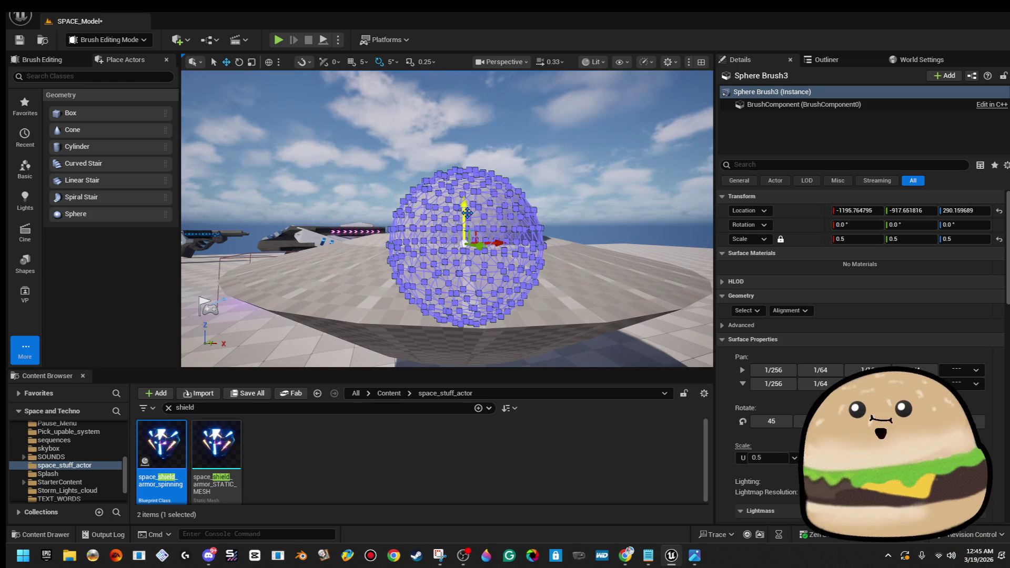
left_click(468, 212)
key("f")
scroll(467, 212, "down", 5)
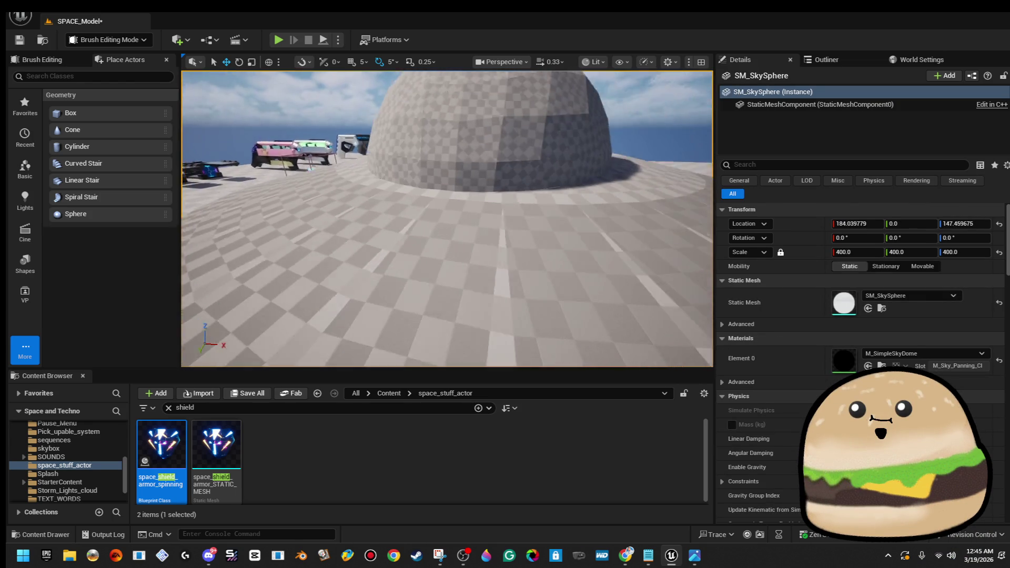
scroll(451, 238, "up", 5)
left_click(451, 238)
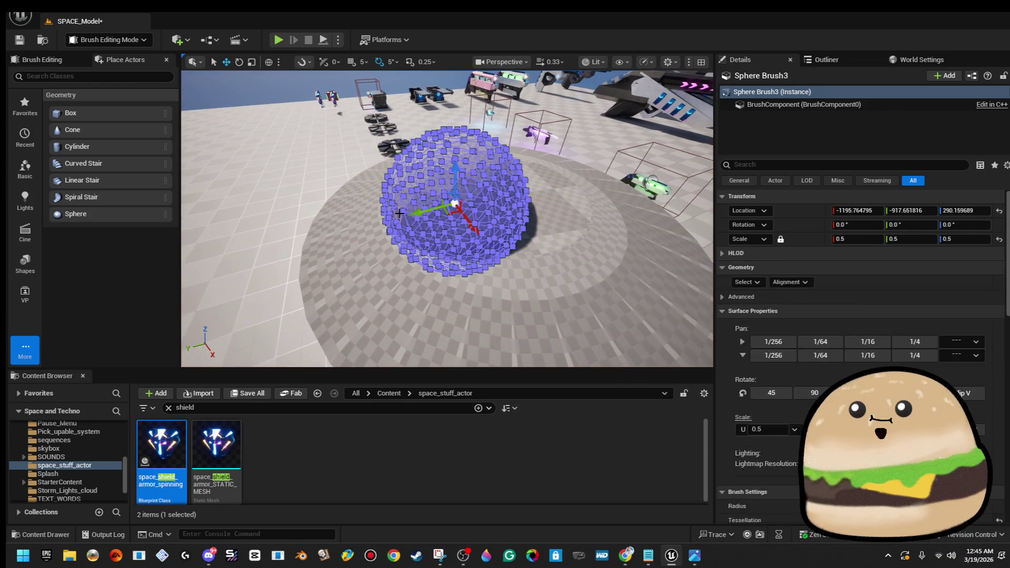
- Set the sphere's Location to X -1185.413, Y -995.739, Z 292.82
left_click(855, 210)
type("-")
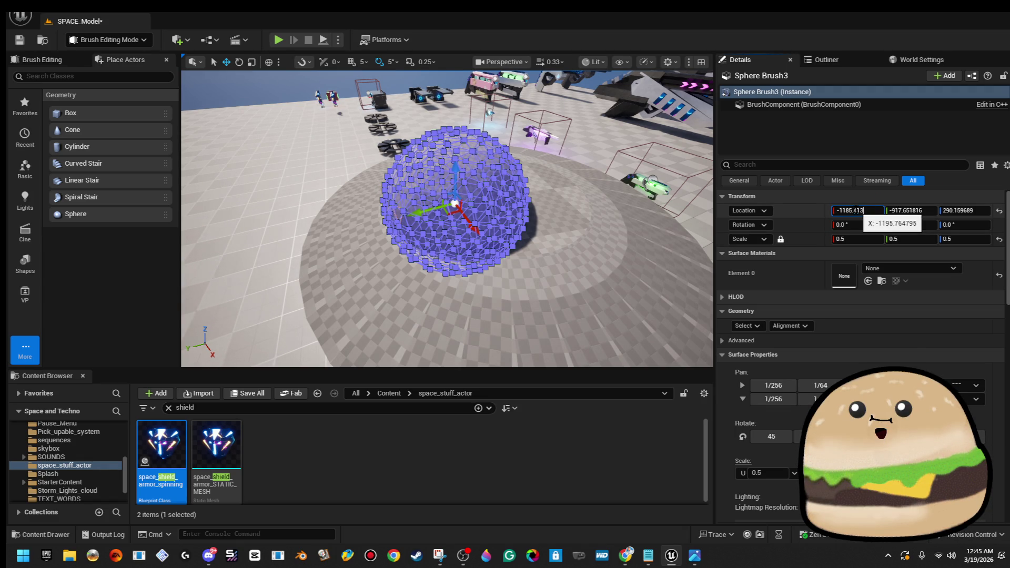
key("Tab")
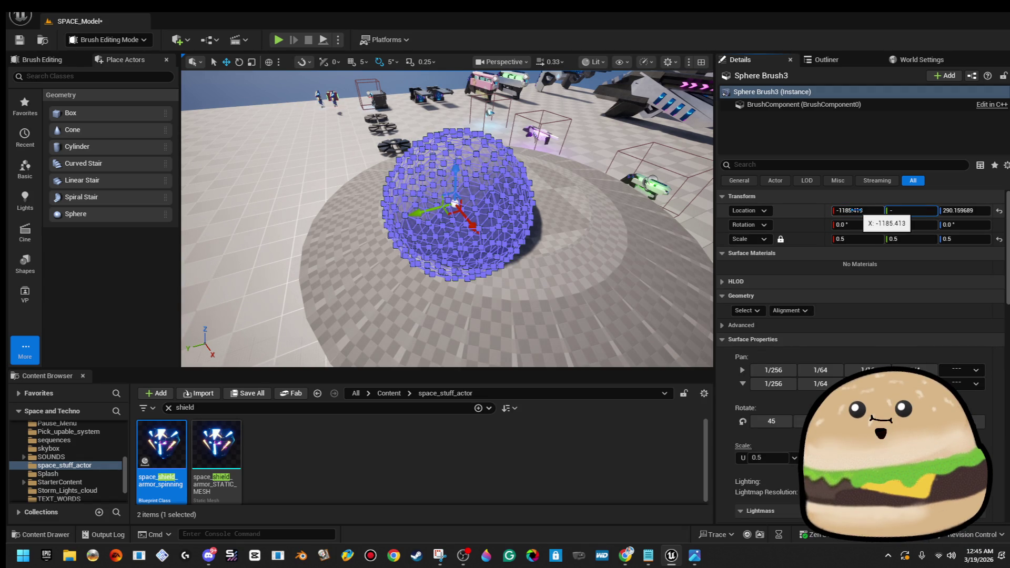
type("-995.739")
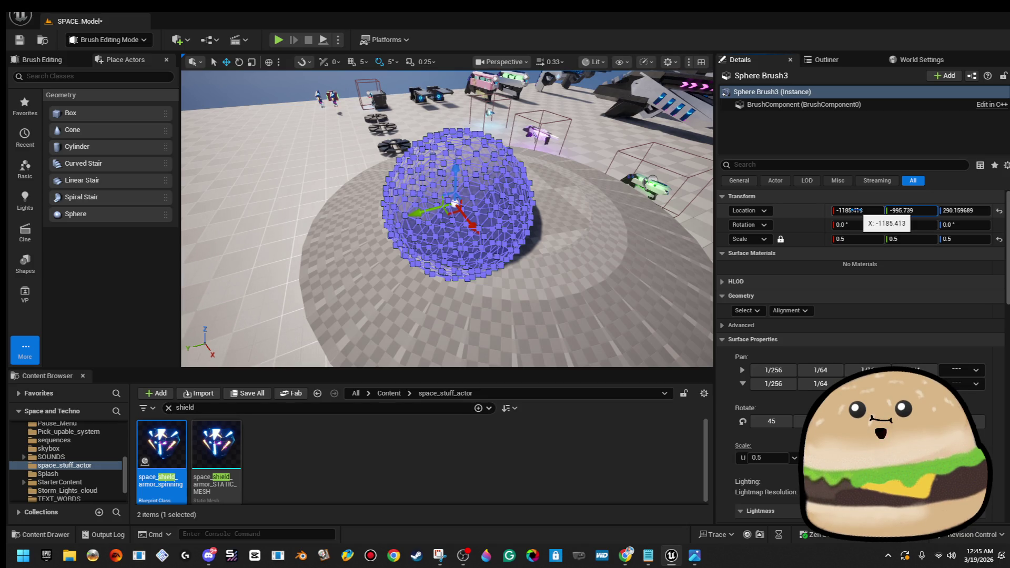
key("Tab")
type("292")
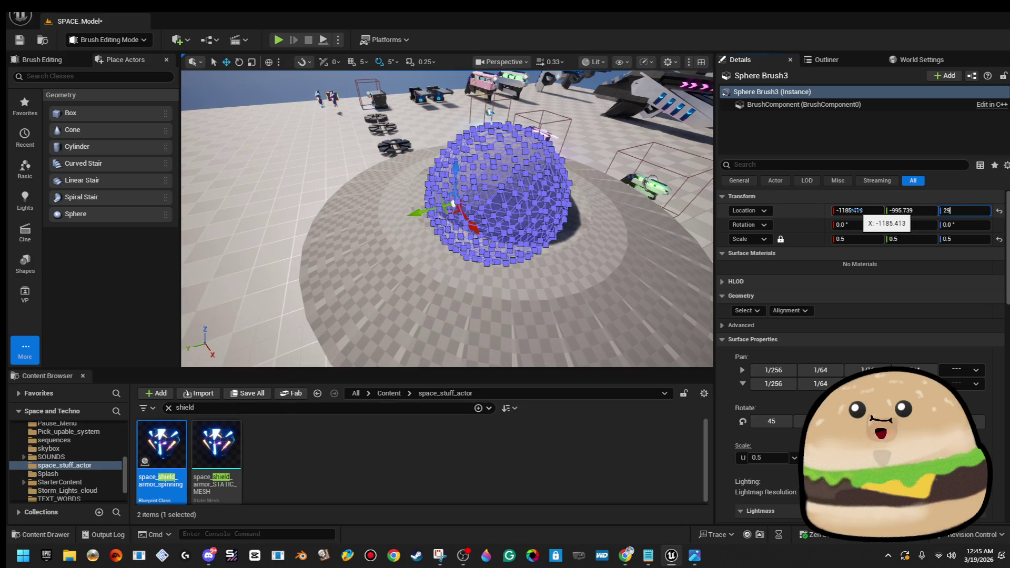
type("2.82")
key("Return")
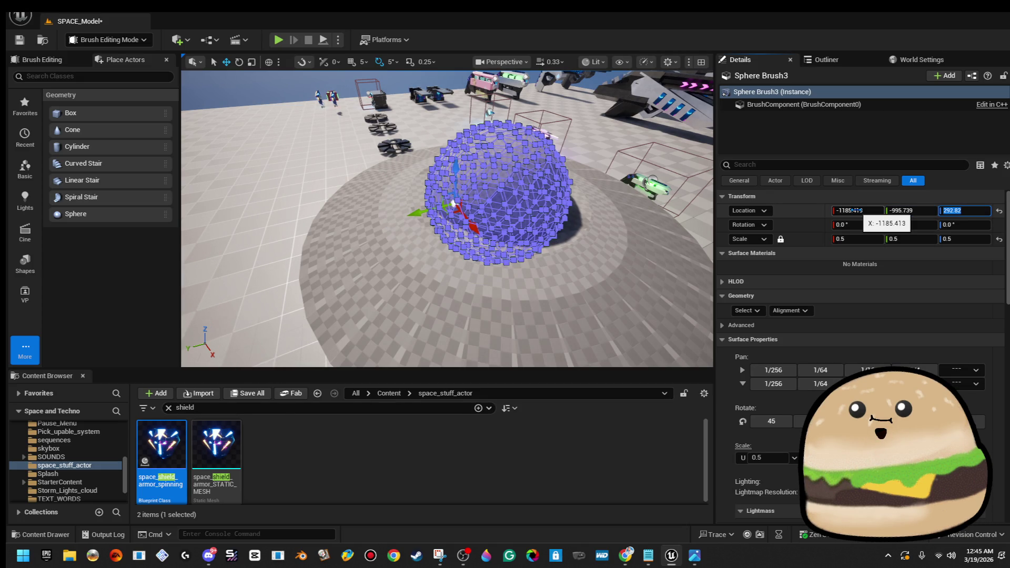
mouse_move(390, 158)
left_mouse_down()
mouse_move(387, 101)
mouse_move(364, 153)
left_mouse_up()
left_click(387, 101)
left_click(364, 153)
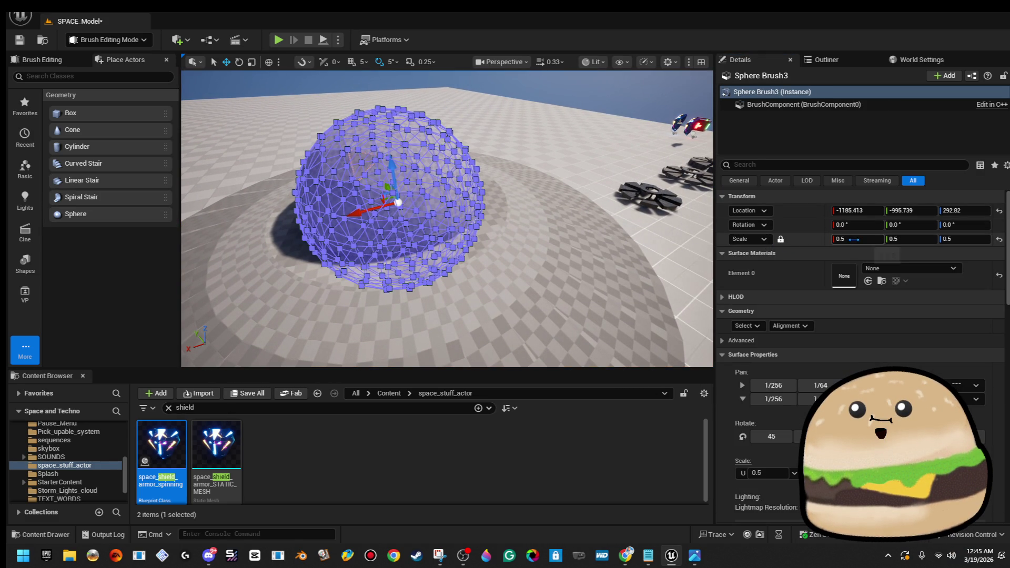
- Set the sphere brush scale to 0.6 and inspect the dome against the saucer
type("0.6")
key("Return")
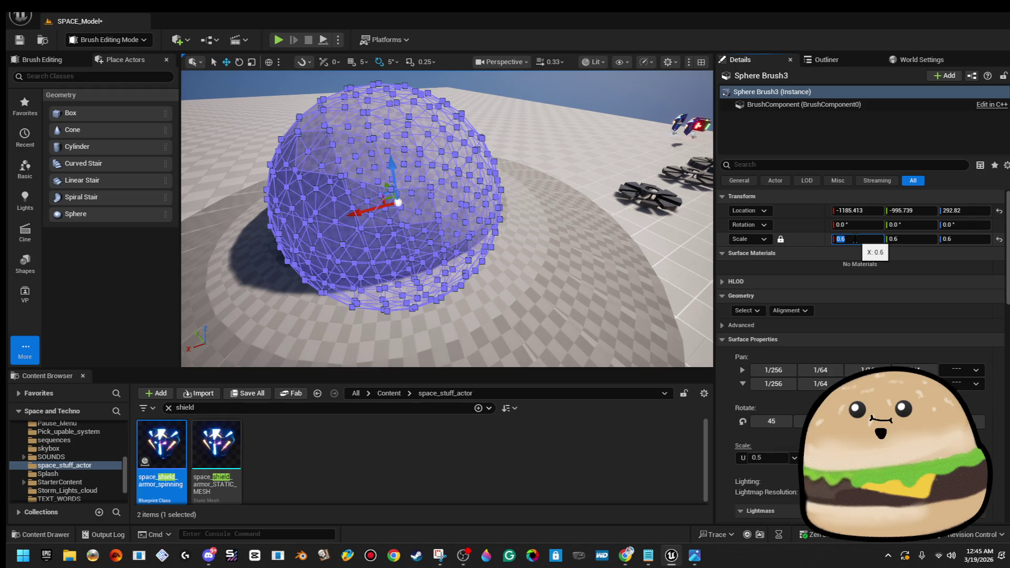
mouse_move(570, 204)
left_mouse_down()
mouse_move(563, 176)
mouse_move(459, 207)
left_mouse_up()
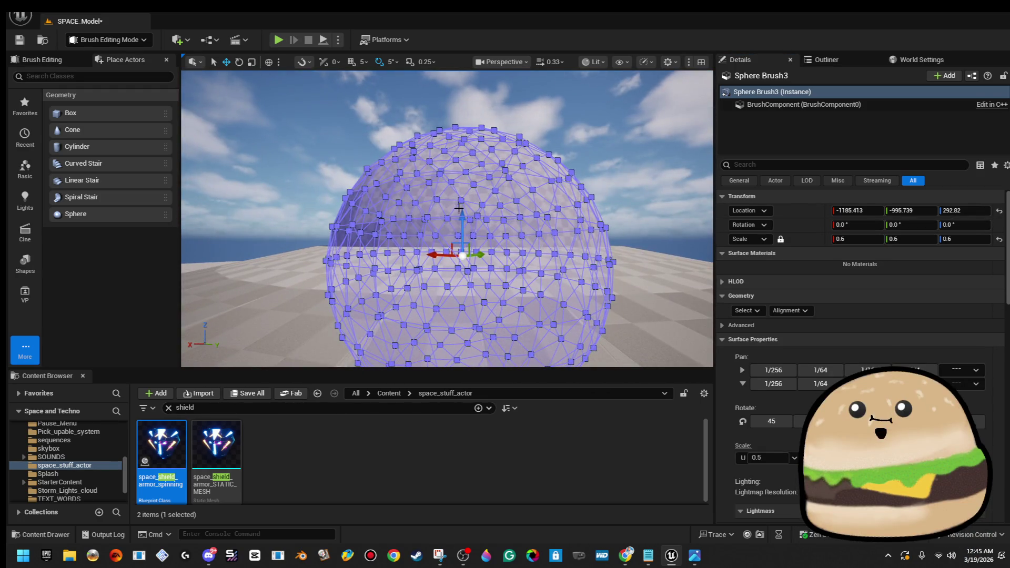
left_click(599, 140)
left_click_drag(599, 140, 599, 178)
left_click_drag(464, 168, 465, 147)
left_click(465, 147)
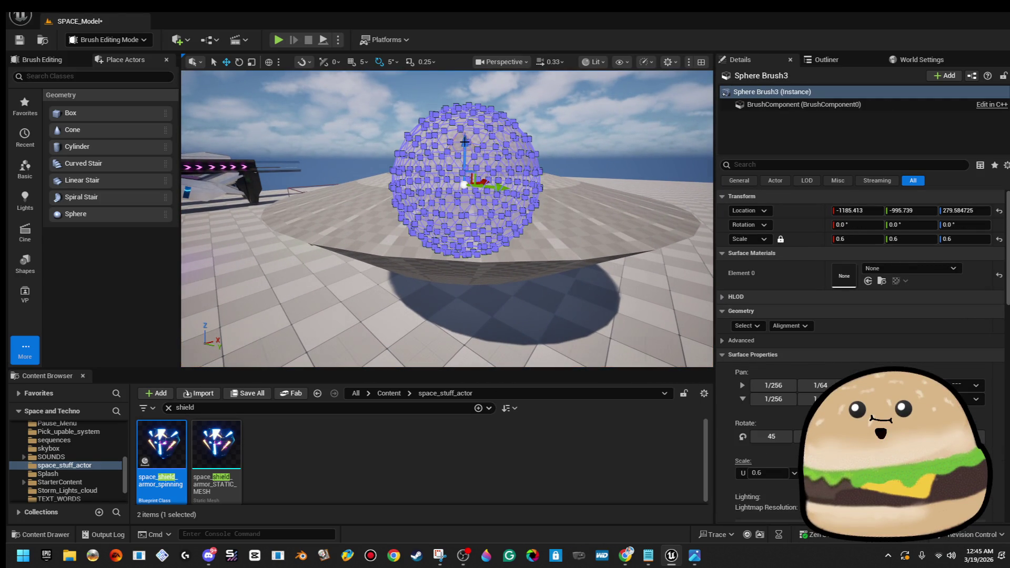
left_click(597, 112)
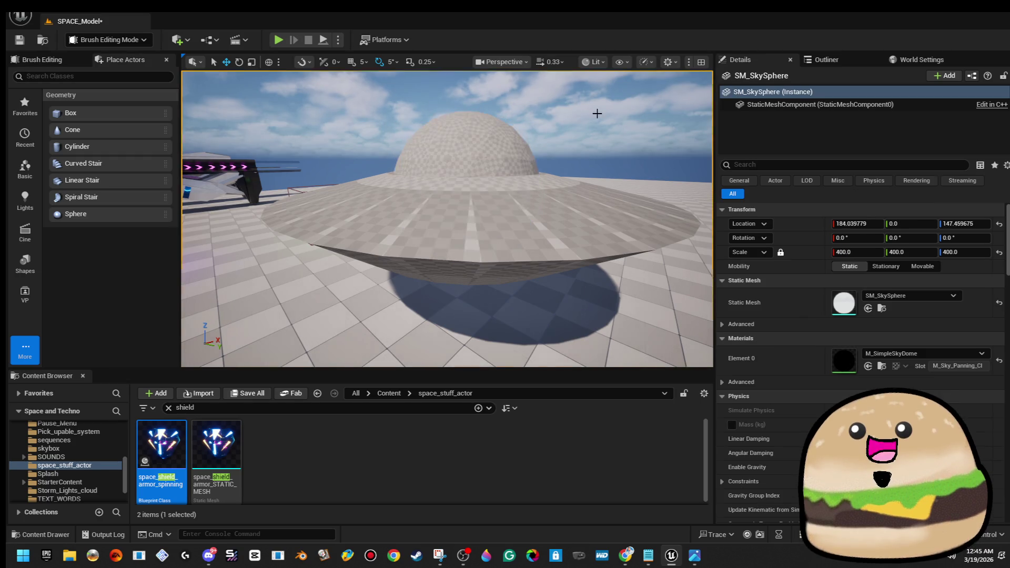
mouse_move(447, 218)
left_mouse_down()
mouse_move(434, 189)
mouse_move(439, 232)
left_mouse_up()
left_click_drag(471, 189, 471, 172)
left_click(471, 172)
key("f")
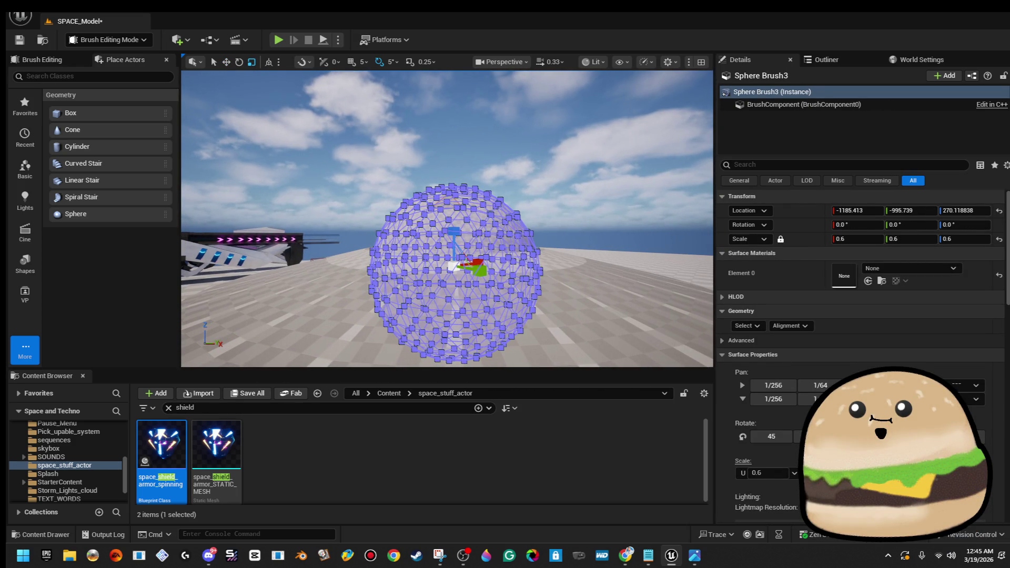
- Squash the dome to Z scale about 0.36 and raise it to Z 303.3
key("w")
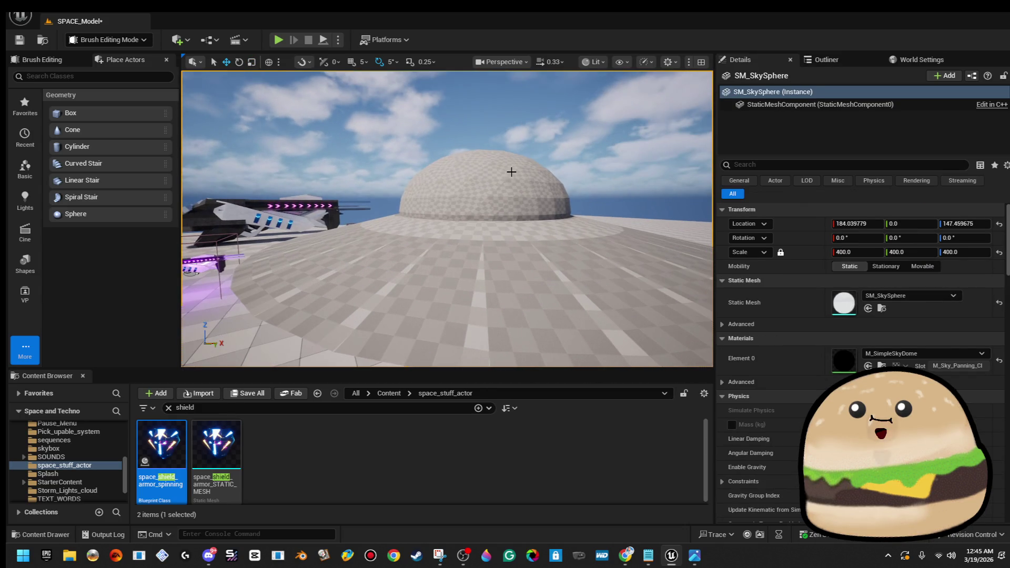
left_click(489, 185)
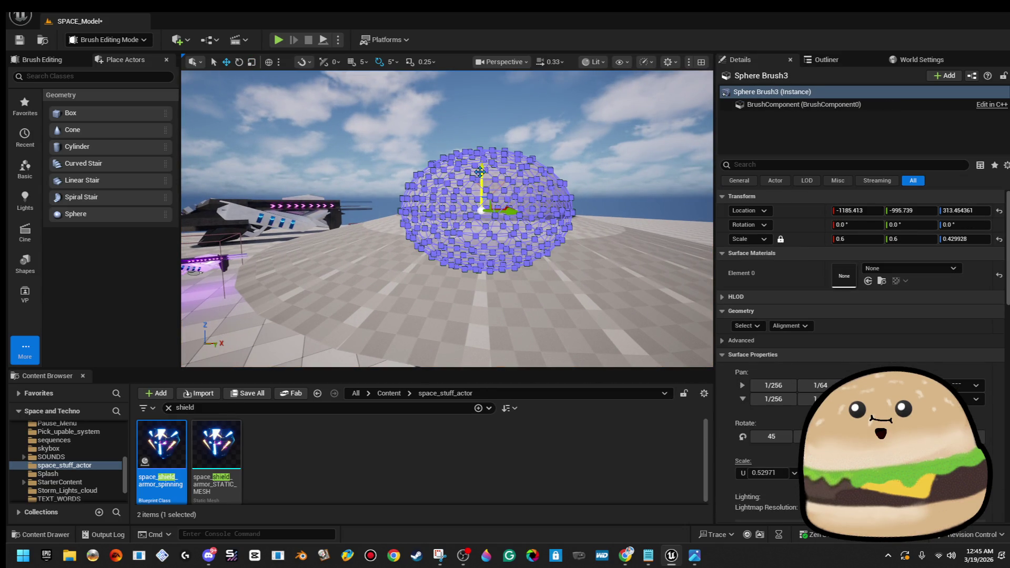
left_click(511, 151)
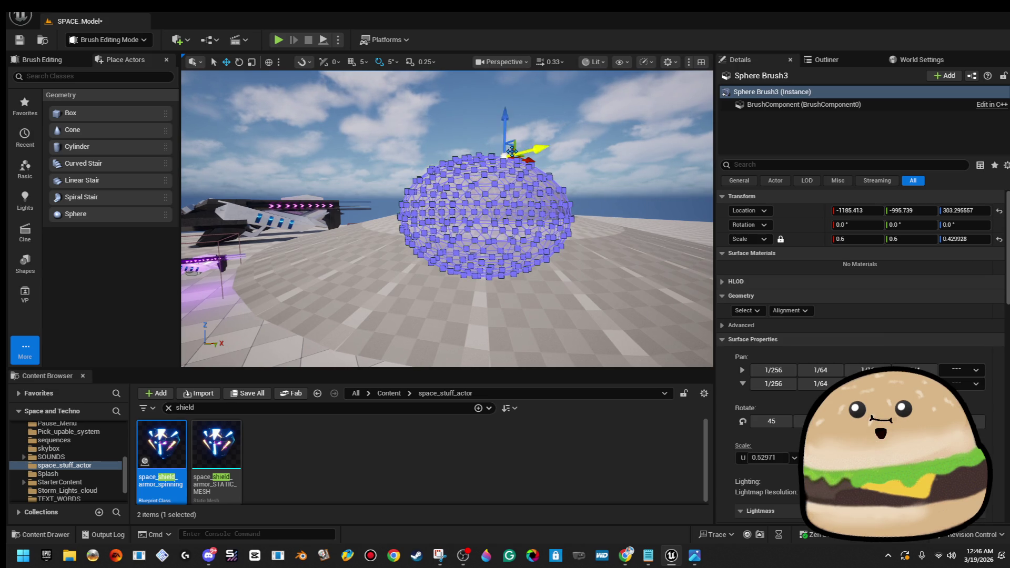
left_click(512, 151)
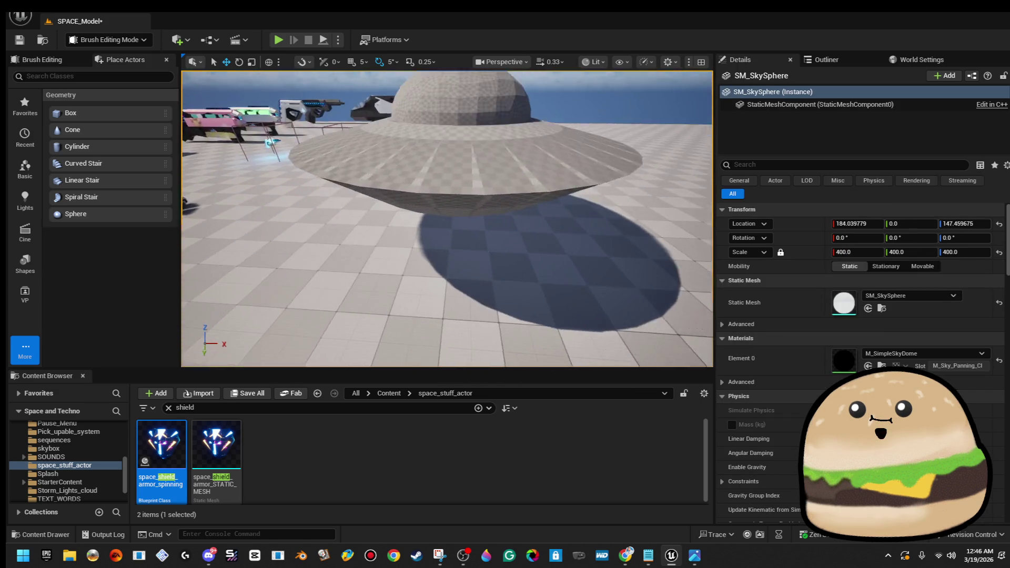
mouse_move(447, 218)
left_mouse_down()
mouse_move(447, 200)
mouse_move(447, 252)
mouse_move(442, 200)
mouse_move(421, 248)
mouse_move(421, 205)
mouse_move(421, 216)
left_mouse_up()
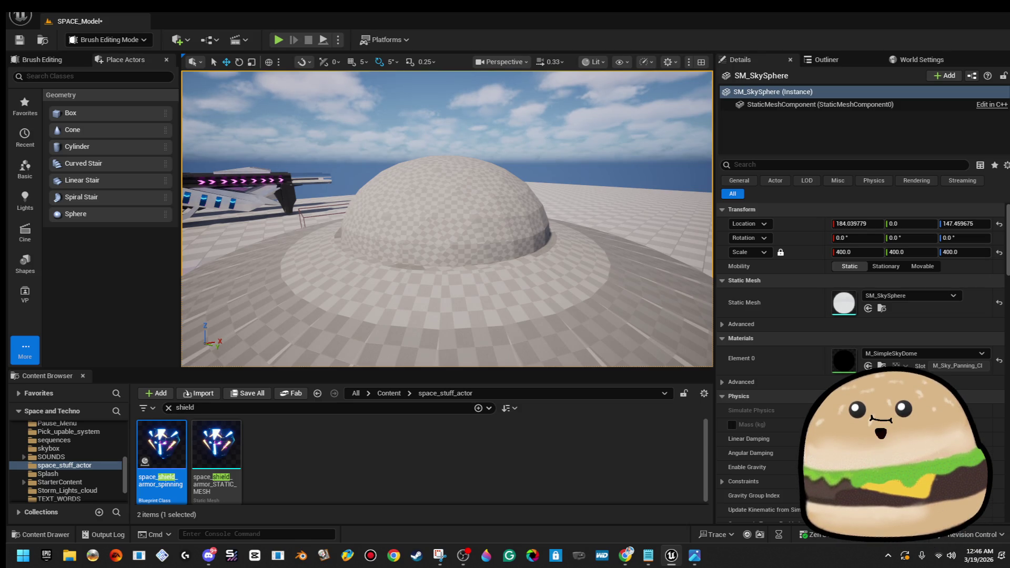
left_click_drag(447, 221, 395, 205)
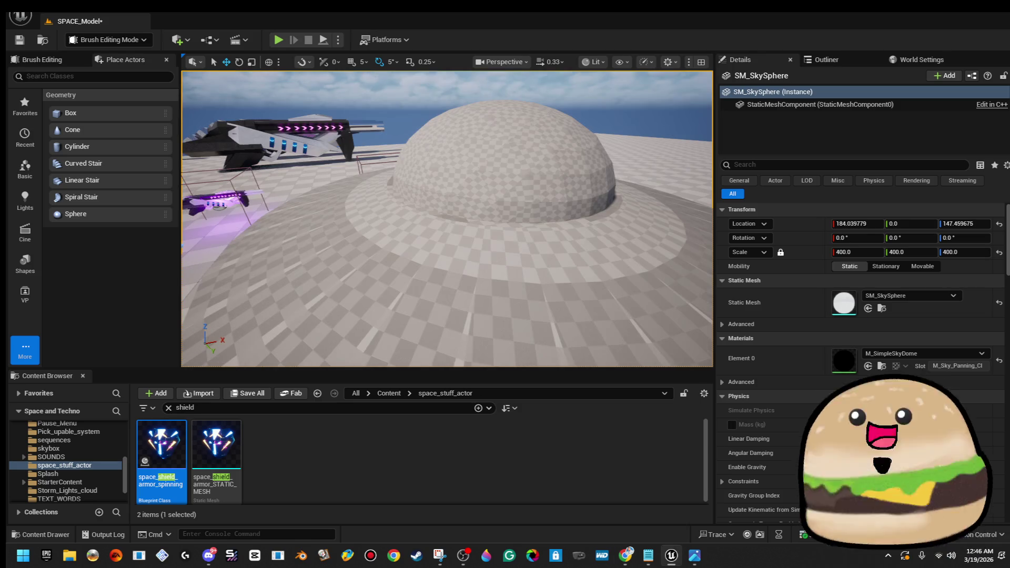
left_click(500, 157)
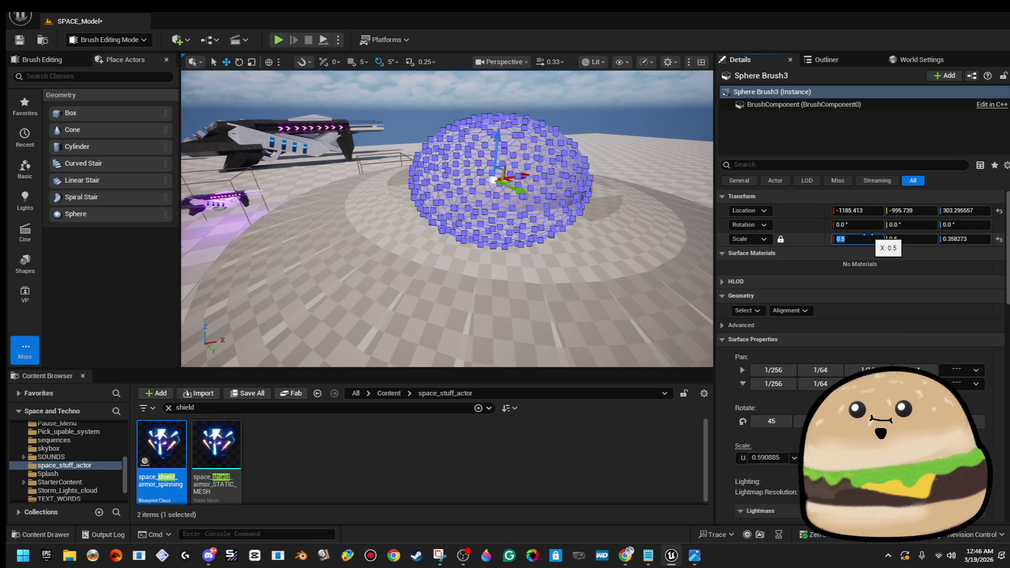
left_click(579, 245)
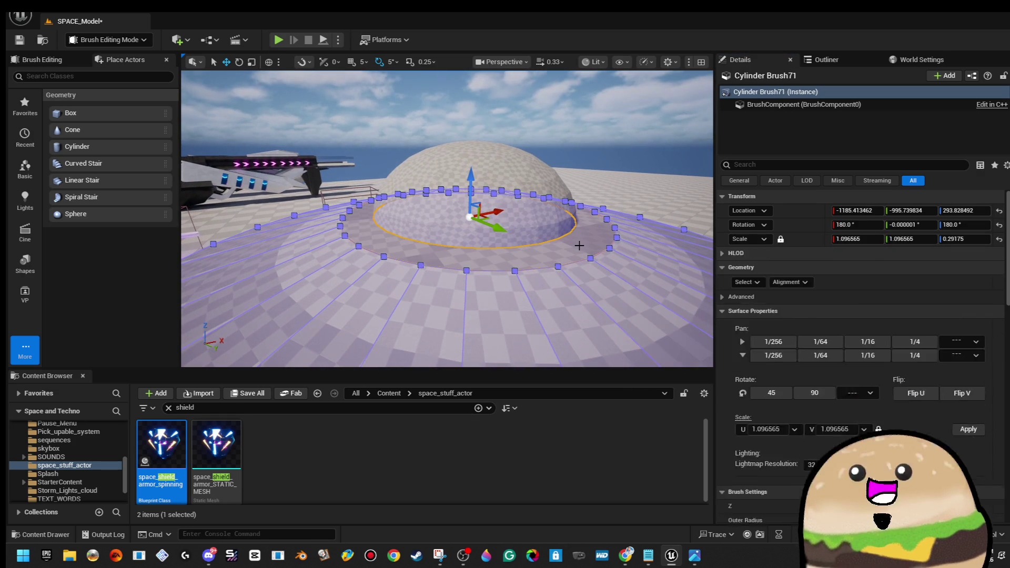
- Scale the upper cylinder's top face inward twice so the hull tapers toward the dome
mouse_move(580, 246)
left_mouse_down()
mouse_move(579, 274)
mouse_move(546, 259)
left_mouse_up()
left_click(545, 260)
scroll(479, 185, "down", 3)
key("r")
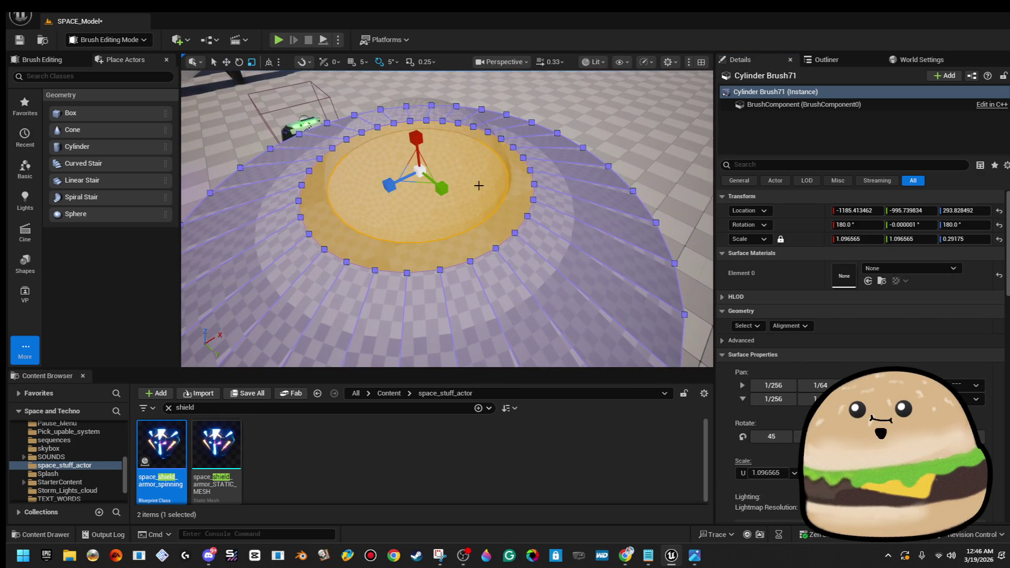
left_click_drag(417, 186, 403, 194)
key("w")
left_click_drag(546, 257, 546, 257)
key("f")
scroll(478, 185, "down", 2)
key("r")
mouse_move(416, 186)
left_mouse_down()
mouse_move(403, 193)
mouse_move(404, 148)
left_mouse_up()
scroll(403, 194, "down", 5)
left_click(403, 194)
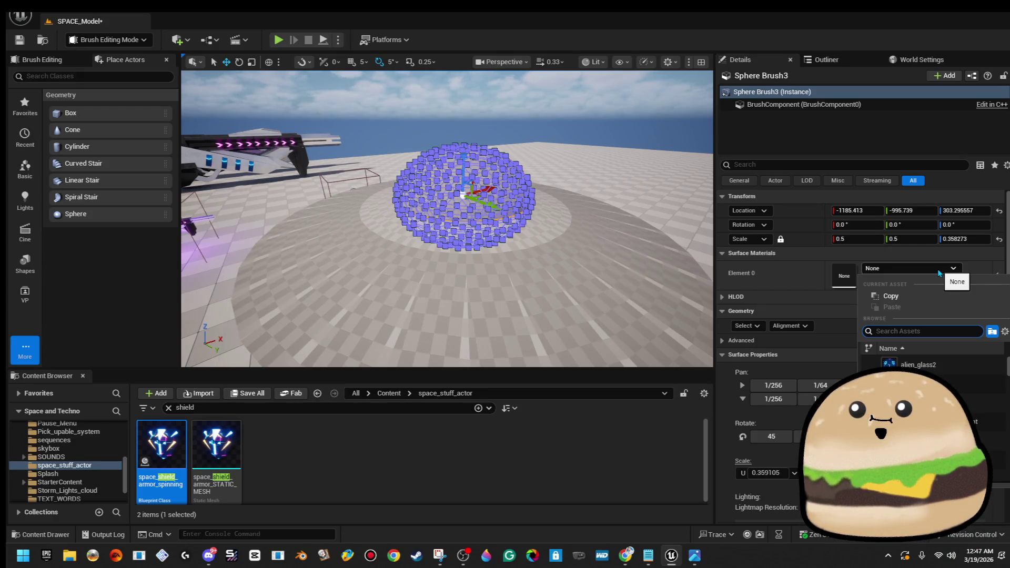
type("glow")
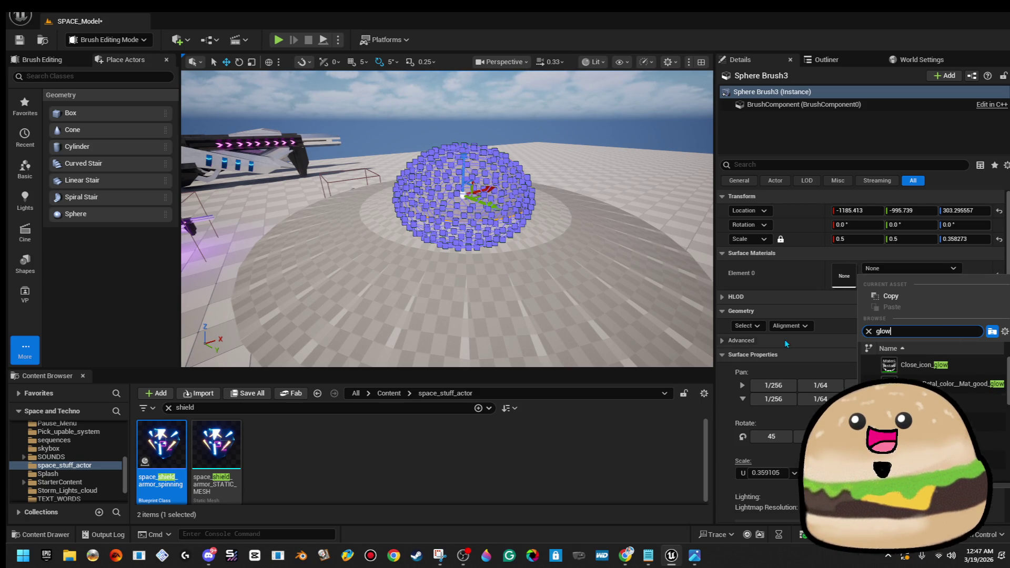
left_click(536, 107)
mouse_move(536, 107)
left_mouse_down()
mouse_move(518, 79)
mouse_move(414, 237)
left_mouse_up()
- Duplicate and flip the lower cylinder brush, shrink it to a small disk and lower it
left_click(415, 237)
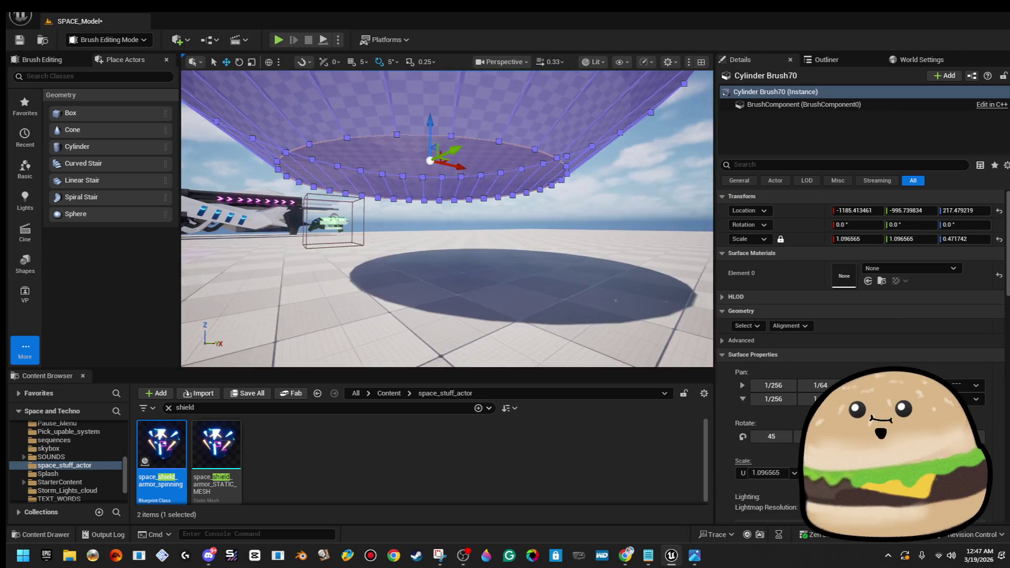
key("e")
left_click_drag(466, 249, 500, 263)
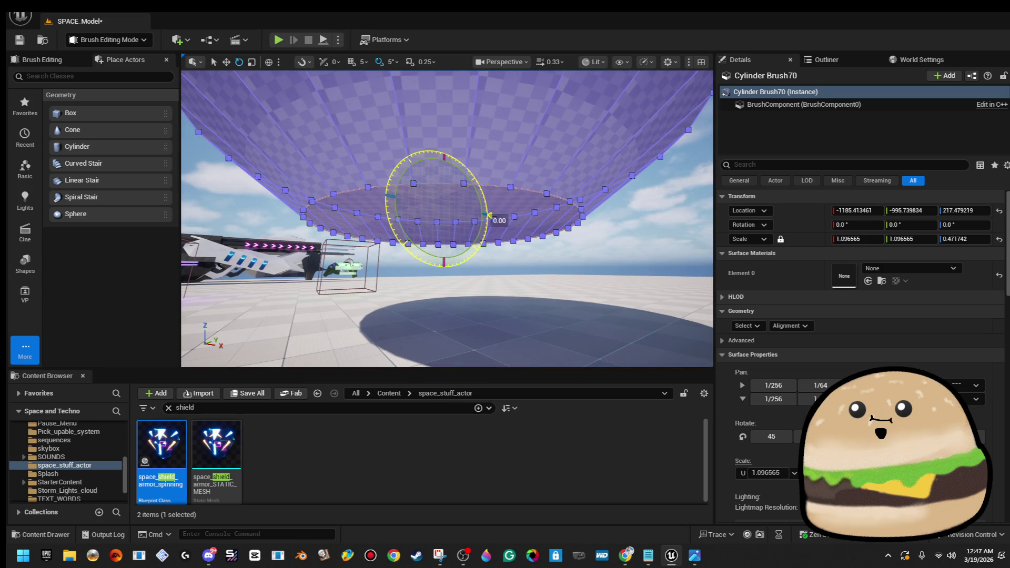
mouse_move(489, 216)
left_mouse_down()
mouse_move(437, 258)
mouse_move(381, 221)
mouse_move(379, 198)
mouse_move(525, 216)
left_mouse_up()
key("w")
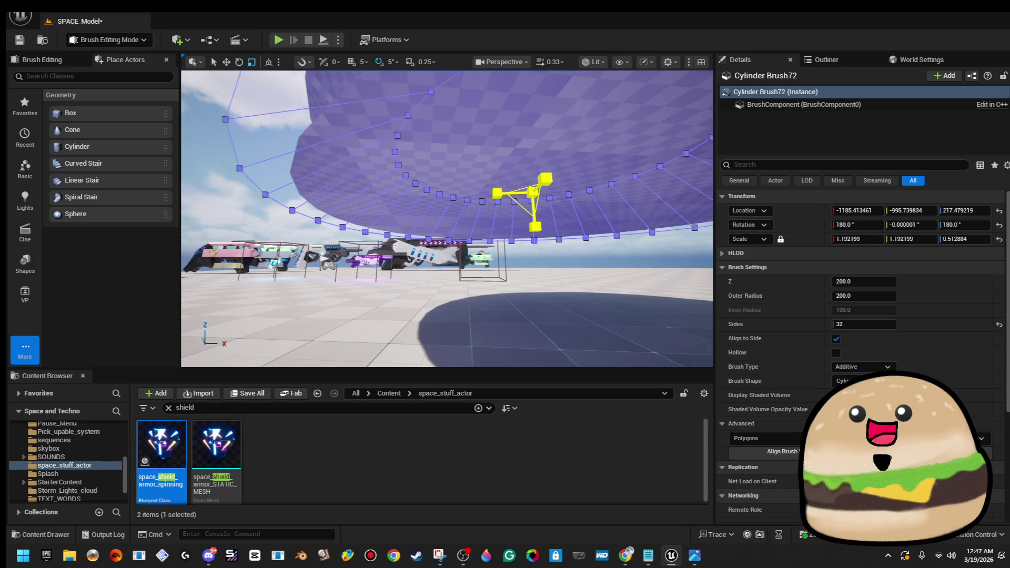
left_click_drag(533, 192, 518, 213)
key("w")
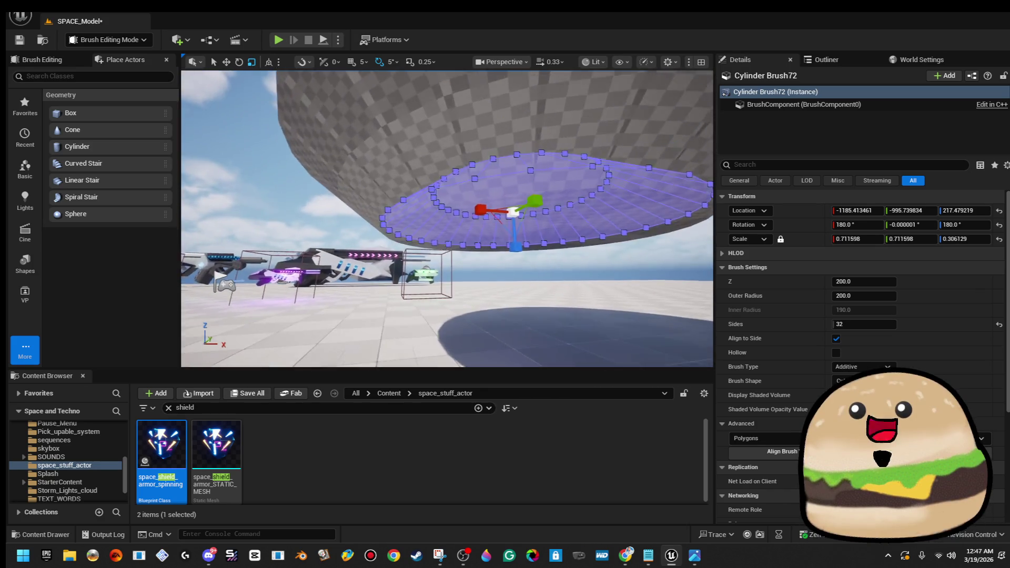
left_click_drag(536, 211, 515, 211)
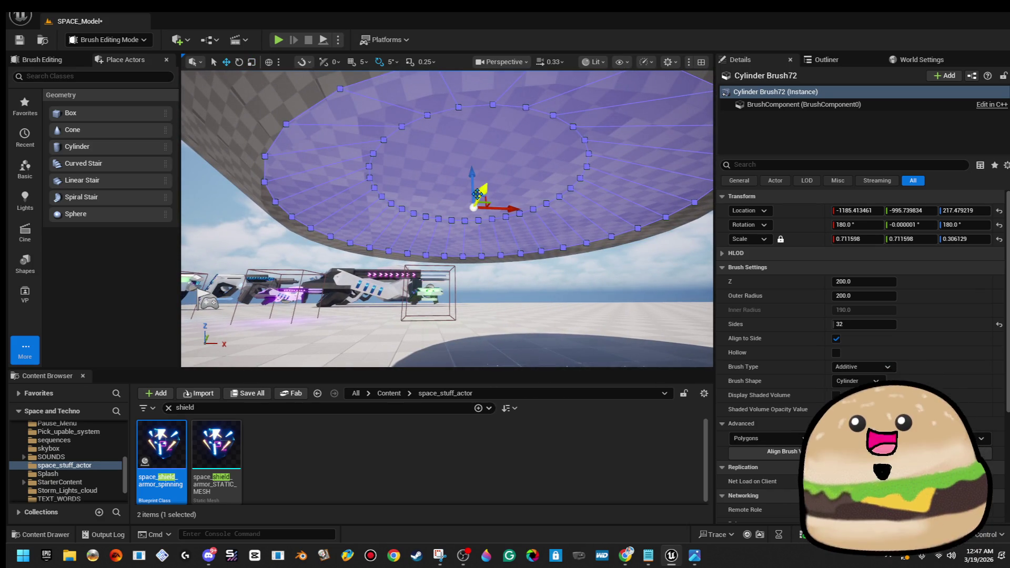
mouse_move(473, 180)
left_mouse_down()
mouse_move(474, 221)
mouse_move(450, 172)
left_mouse_up()
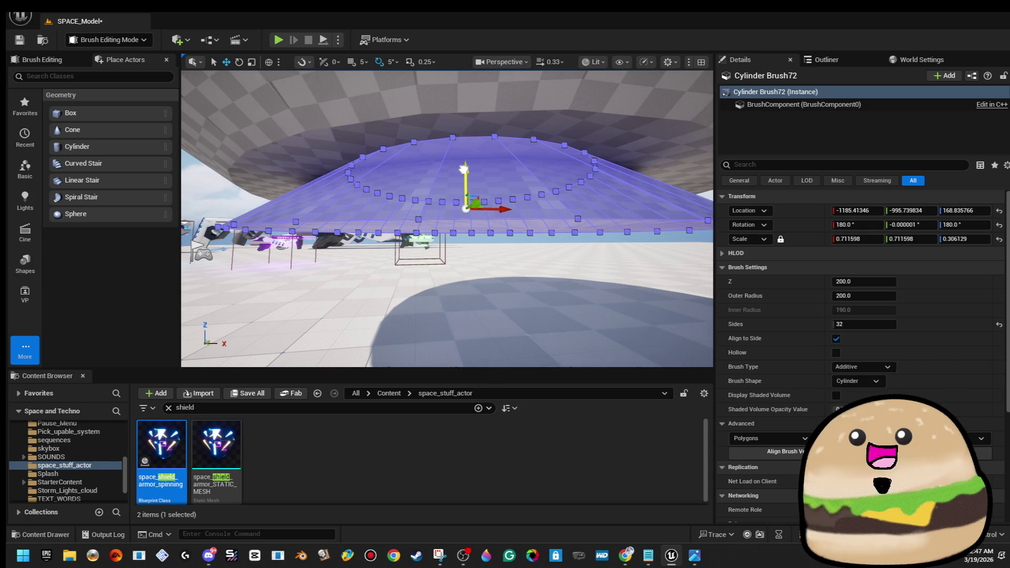
- Make the small cylinder brush Subtractive to carve a recess into the underside
left_click(863, 367)
left_click(847, 390)
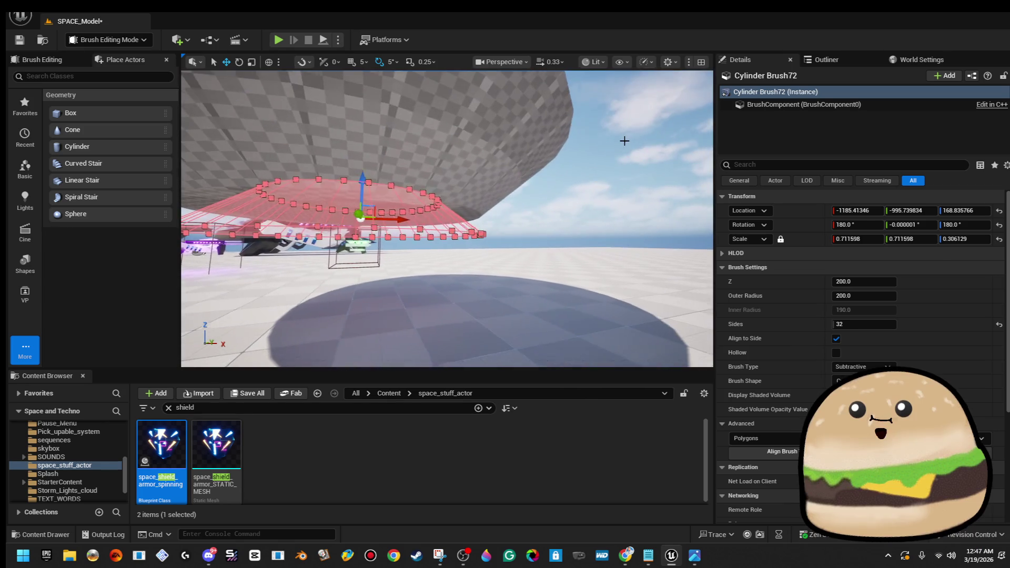
left_click(627, 140)
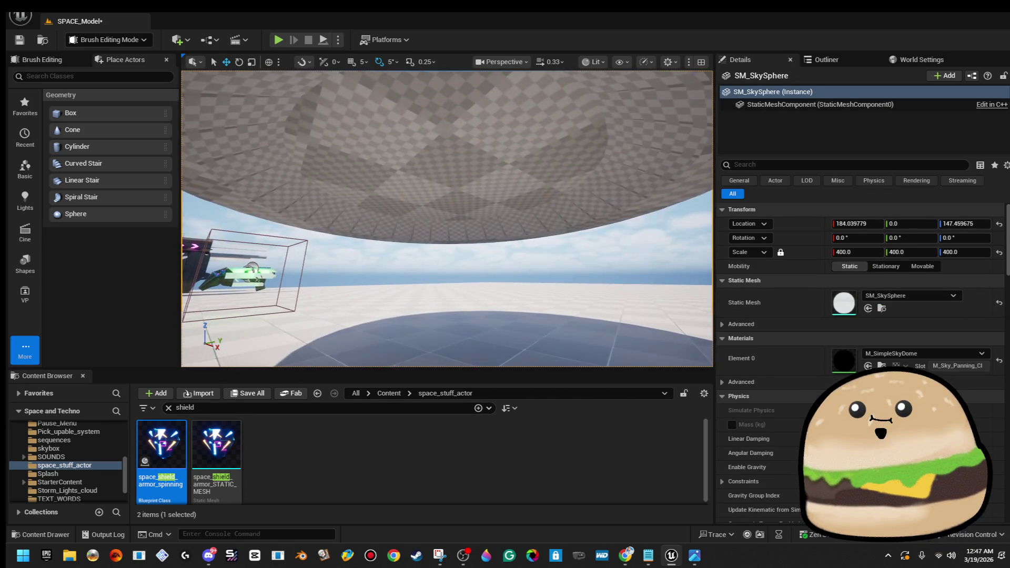
left_click(485, 169)
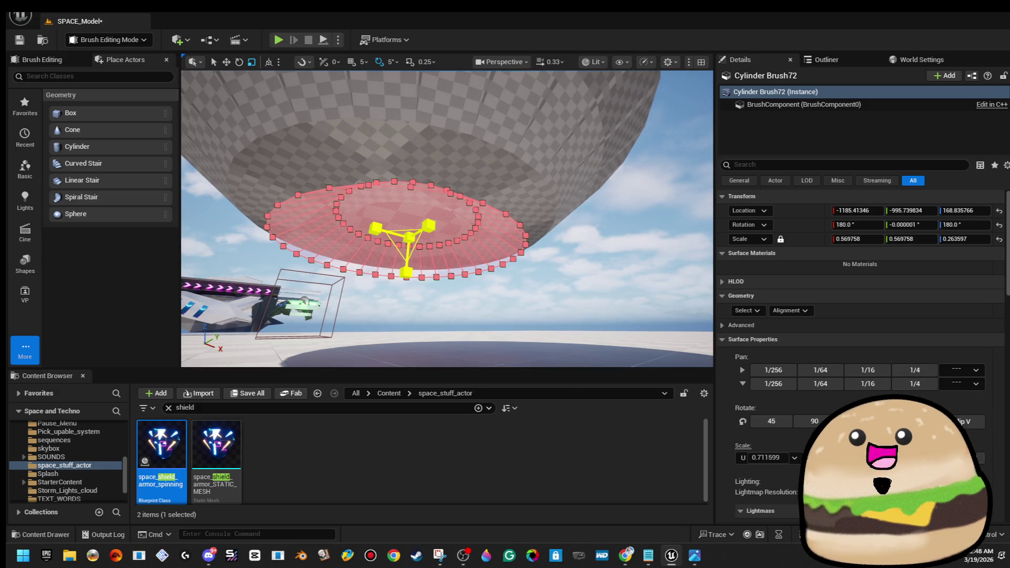
left_click(616, 271)
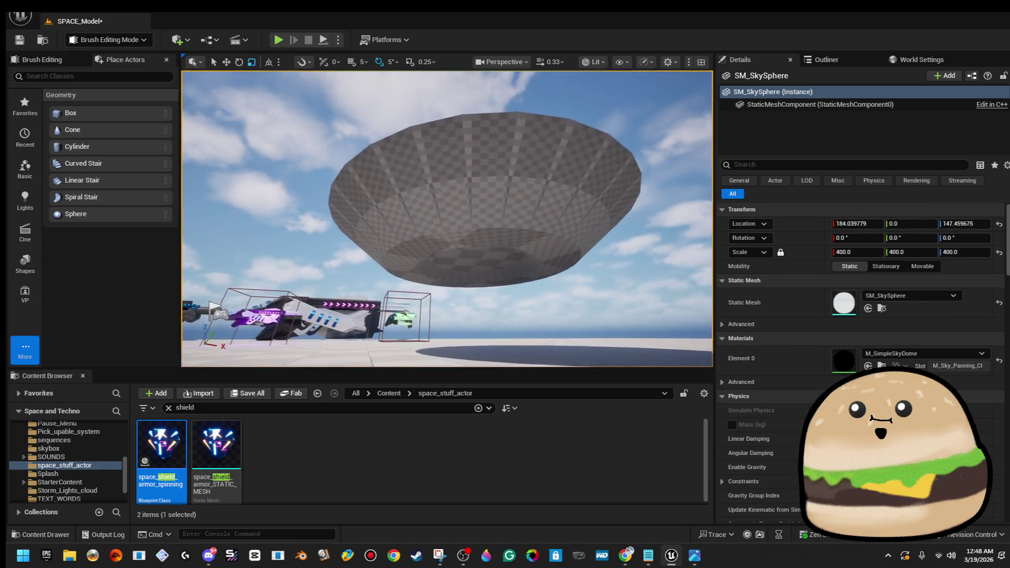
key("w")
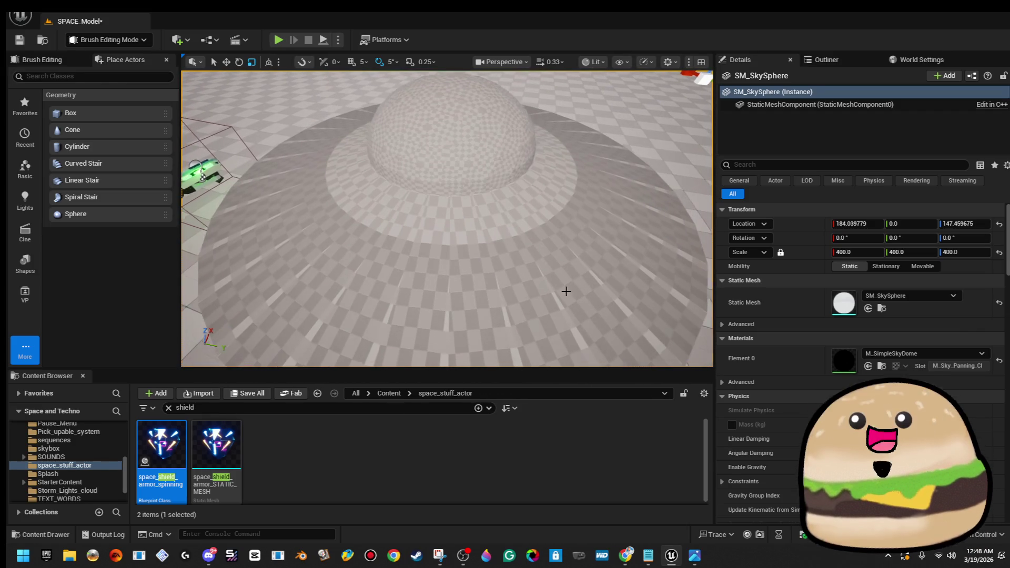
left_click(491, 175)
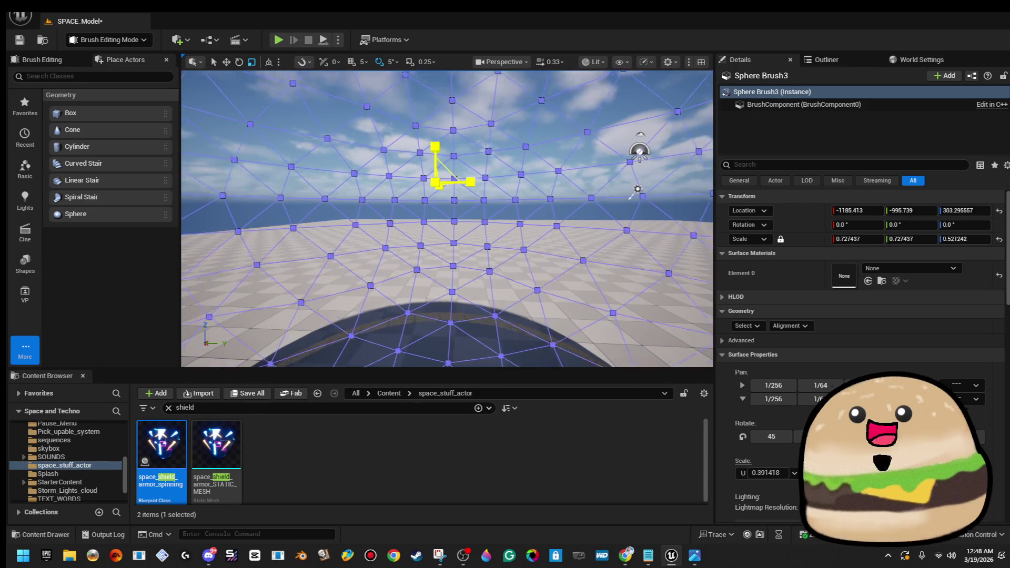
- Set the sphere brush's scale to 0.4
key("f")
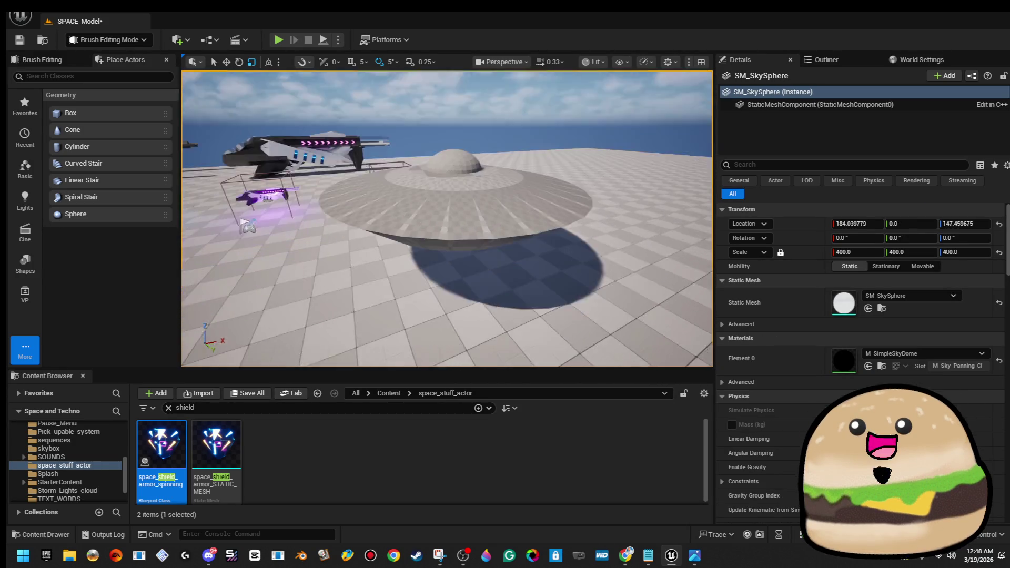
left_click(435, 200)
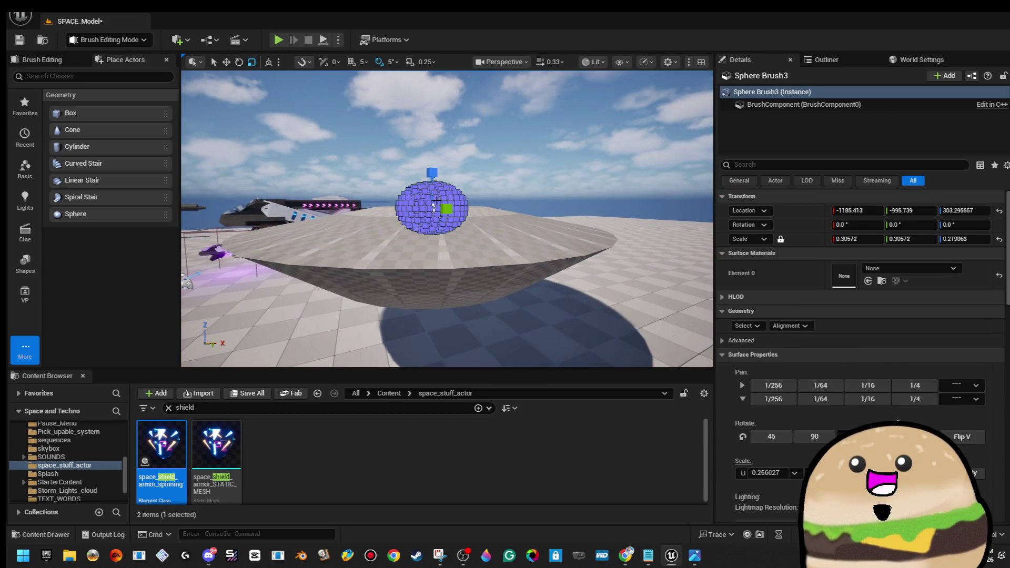
left_click(870, 242)
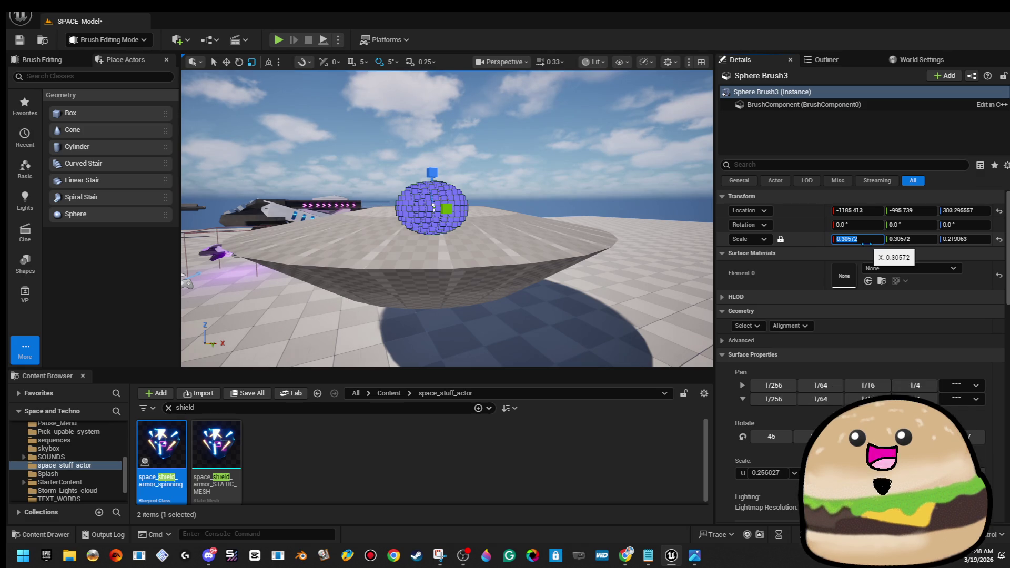
type("0.4")
key("Return")
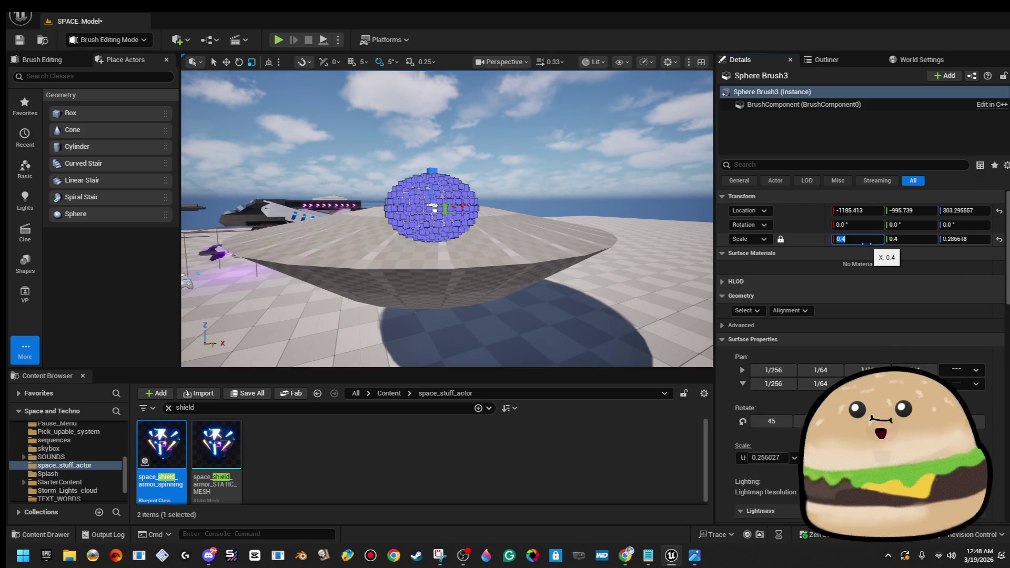
left_click(499, 164)
mouse_move(499, 164)
left_mouse_down()
mouse_move(465, 274)
mouse_move(465, 237)
mouse_move(512, 154)
left_mouse_up()
- Save the level and select all surfaces of the matching sphere brush
left_click(21, 41)
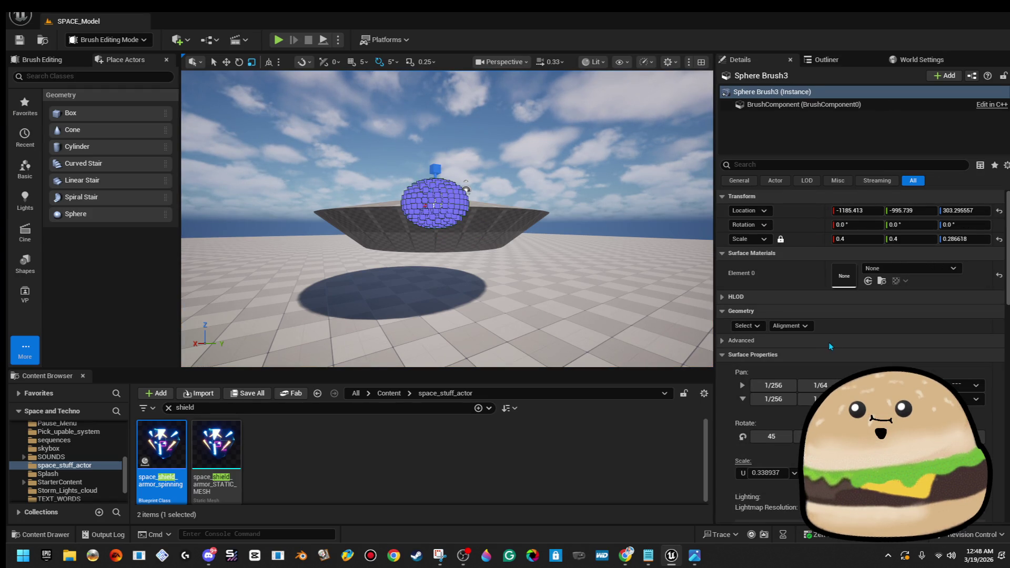
left_click(745, 326)
left_click(789, 357)
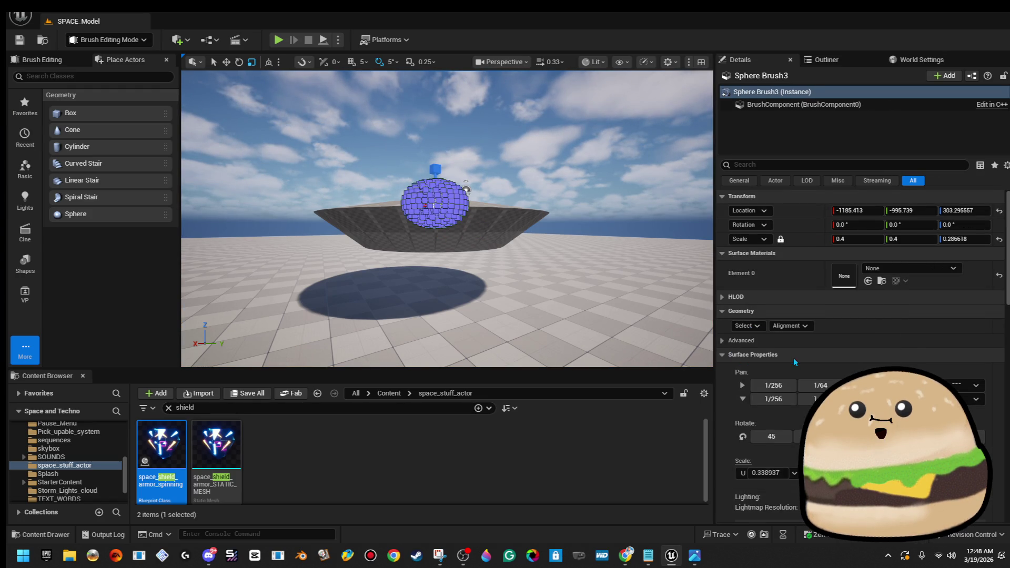
scroll(789, 368, "down", 5)
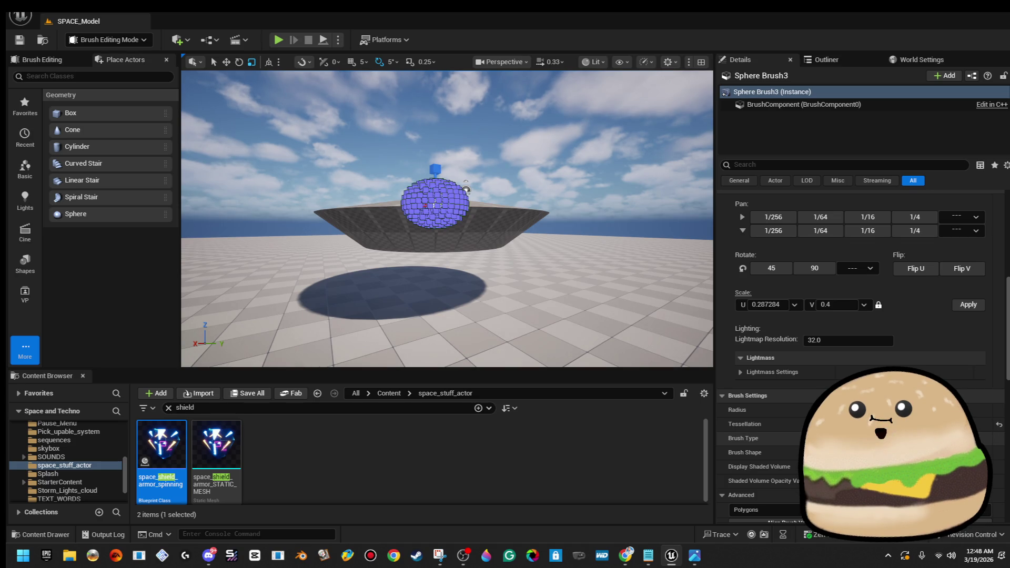
left_click(600, 184)
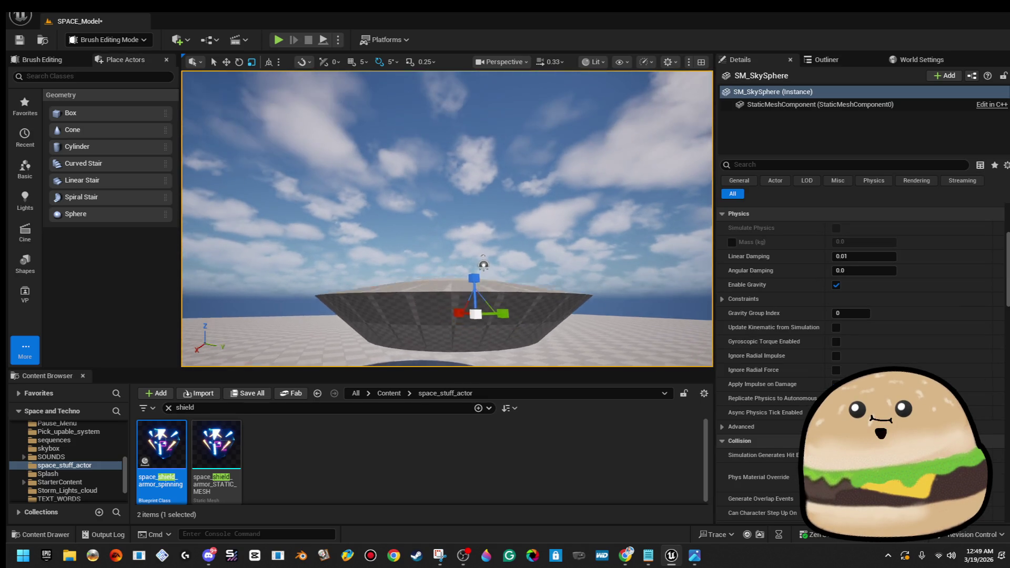
- Inspect the saucer's top bowl and the carved recess on its underside
key("w")
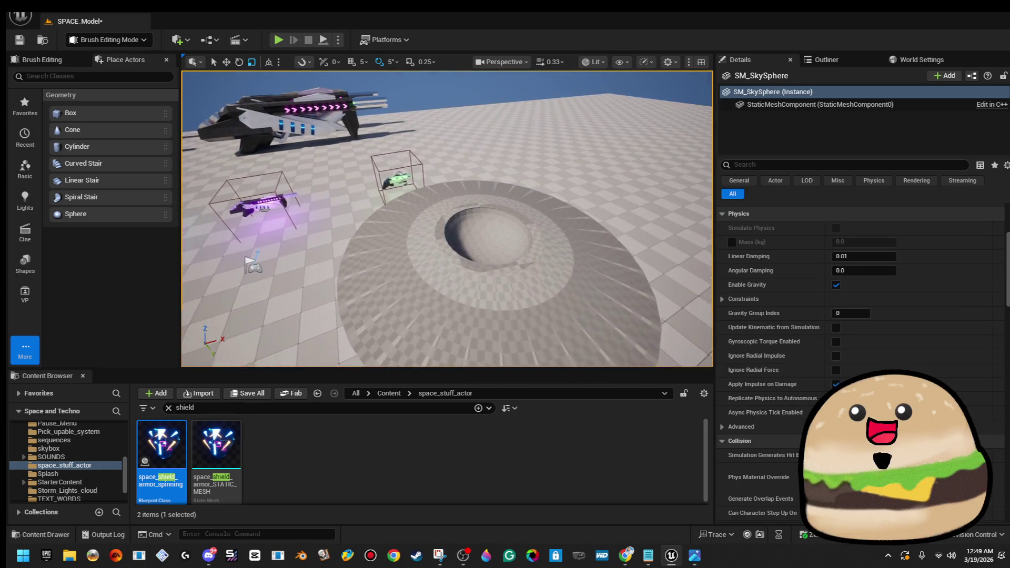
left_click_drag(517, 267, 517, 267)
left_click(470, 237)
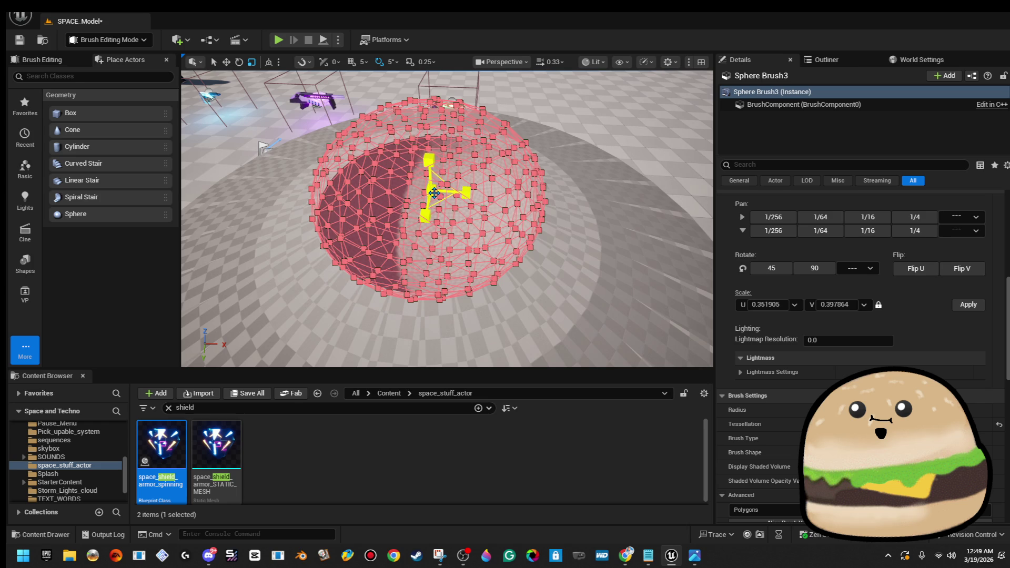
left_click_drag(517, 266, 517, 267)
left_click(534, 178)
left_click_drag(265, 184, 266, 185)
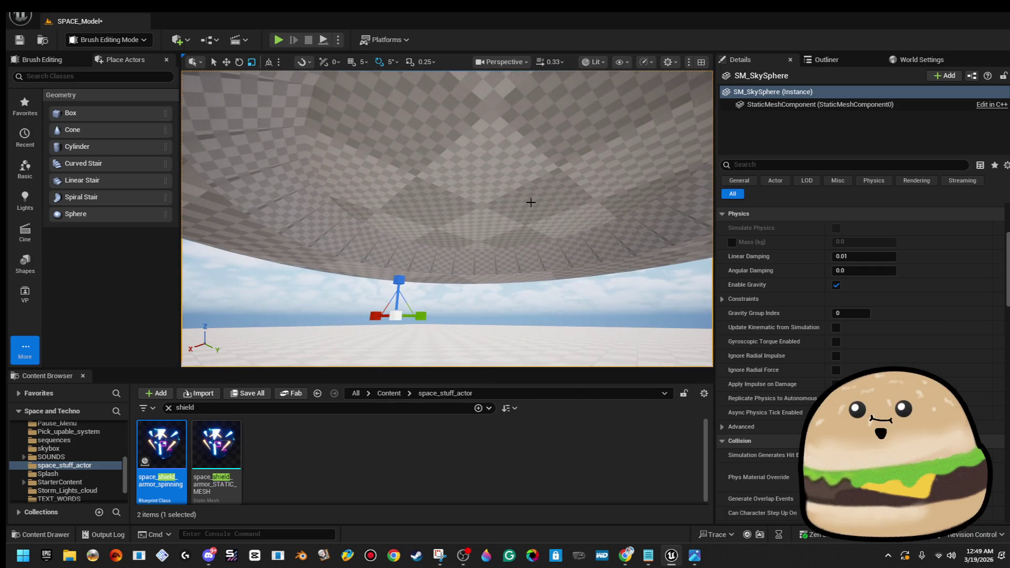
left_click_drag(572, 215, 572, 215)
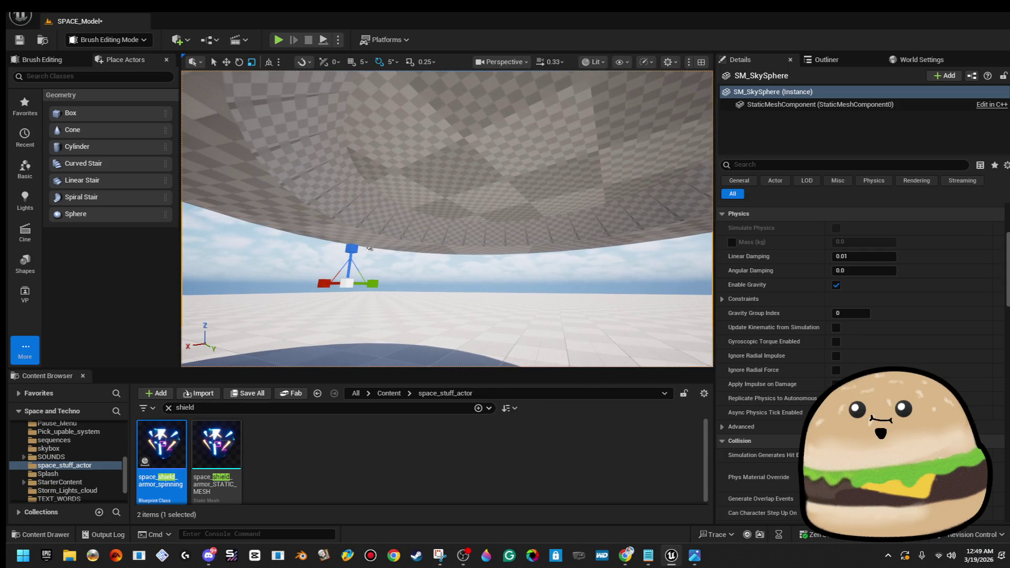
left_click_drag(528, 266, 527, 265)
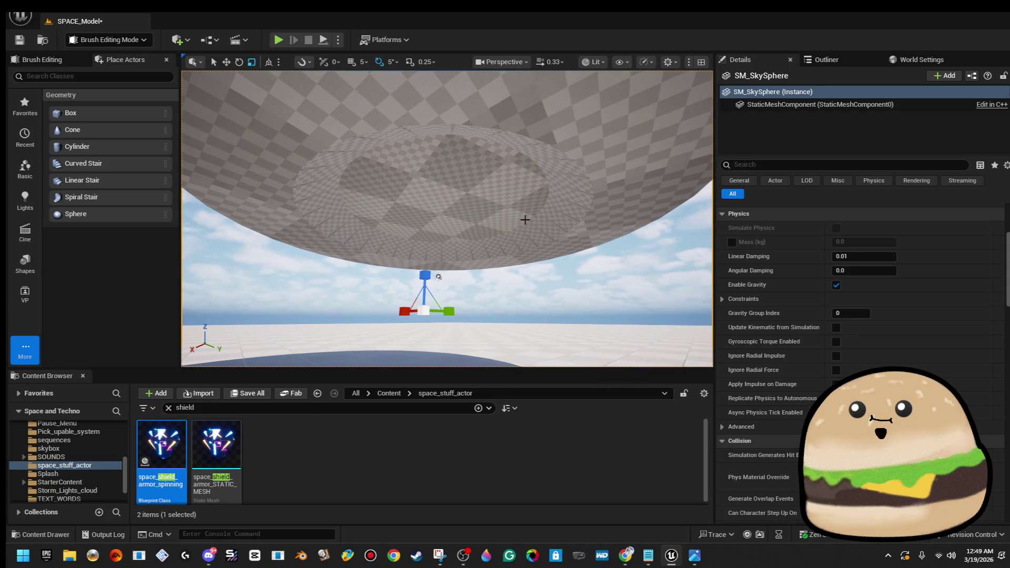
left_click(551, 226)
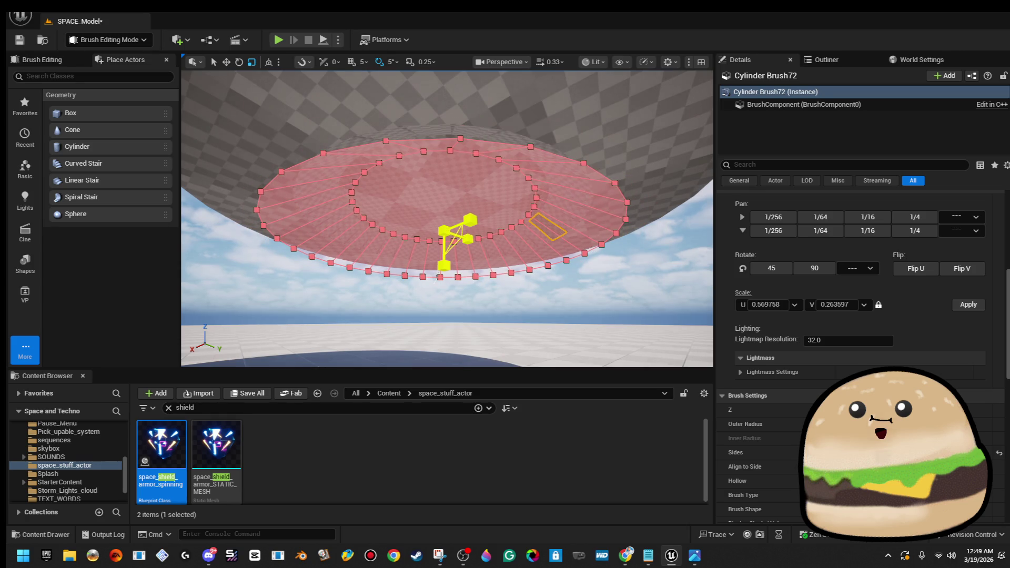
left_click_drag(637, 273, 636, 273)
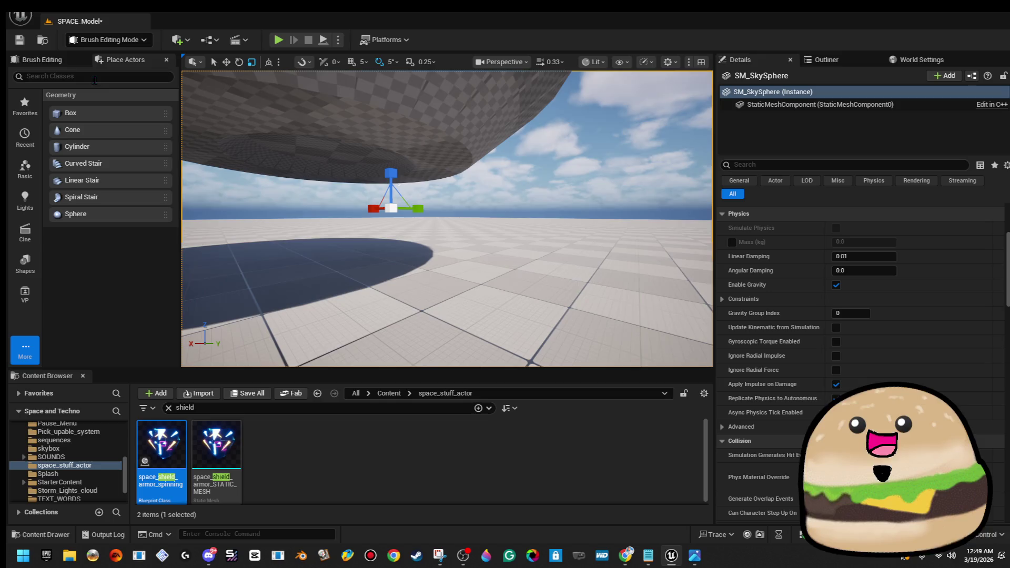
- Save the SPACE_Model level and select the cylinder brush, viewing the saucer from above
left_click(19, 40)
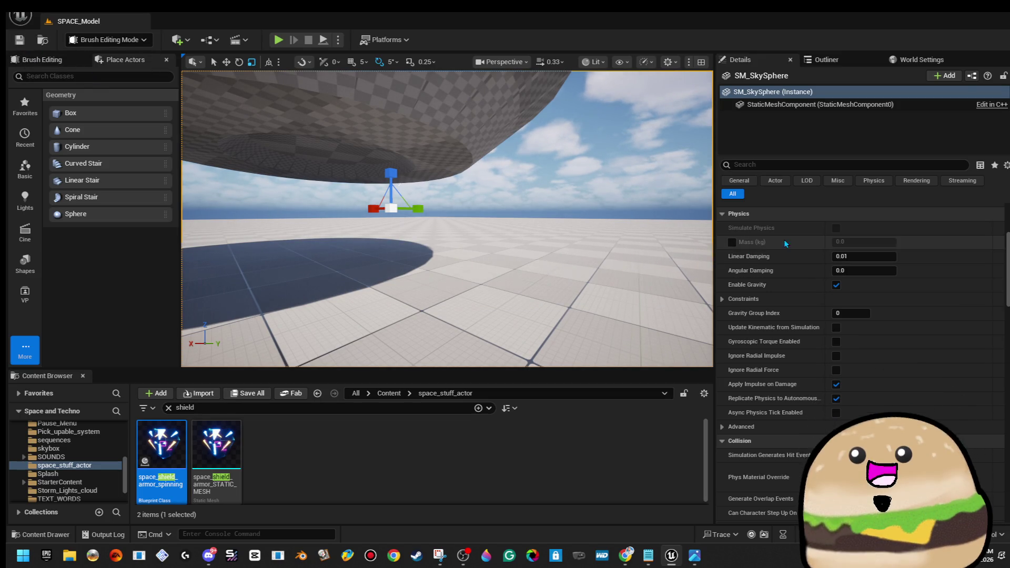
left_click_drag(594, 196, 551, 210)
left_click(377, 242)
left_click_drag(377, 242, 432, 237)
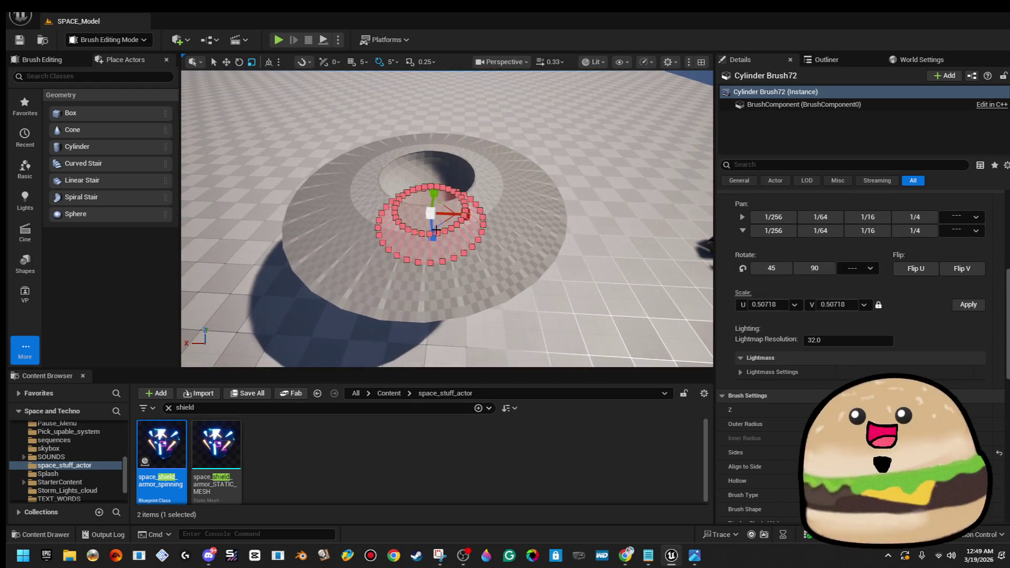
- Fit-align the texture on the dome brush surfaces and pick a preset texture scale
left_click(449, 160, "ctrl")
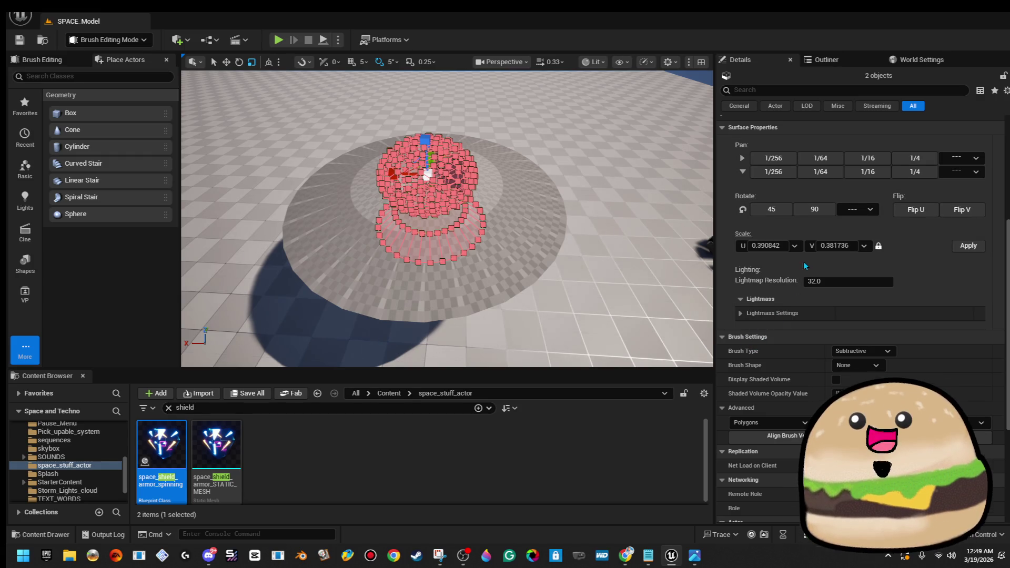
scroll(789, 256, "up", 5)
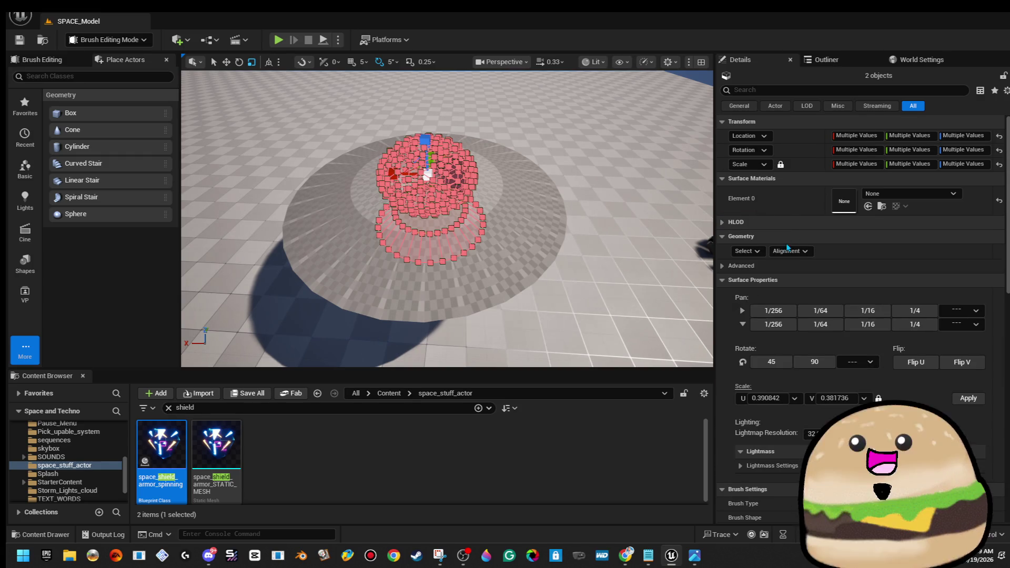
left_click(761, 254)
left_click(791, 282)
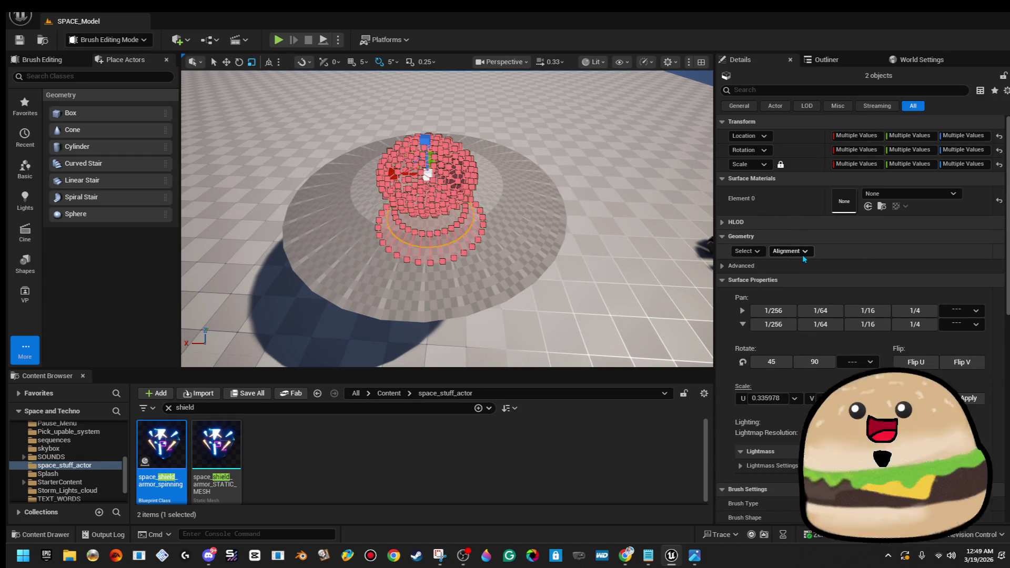
left_click(803, 256)
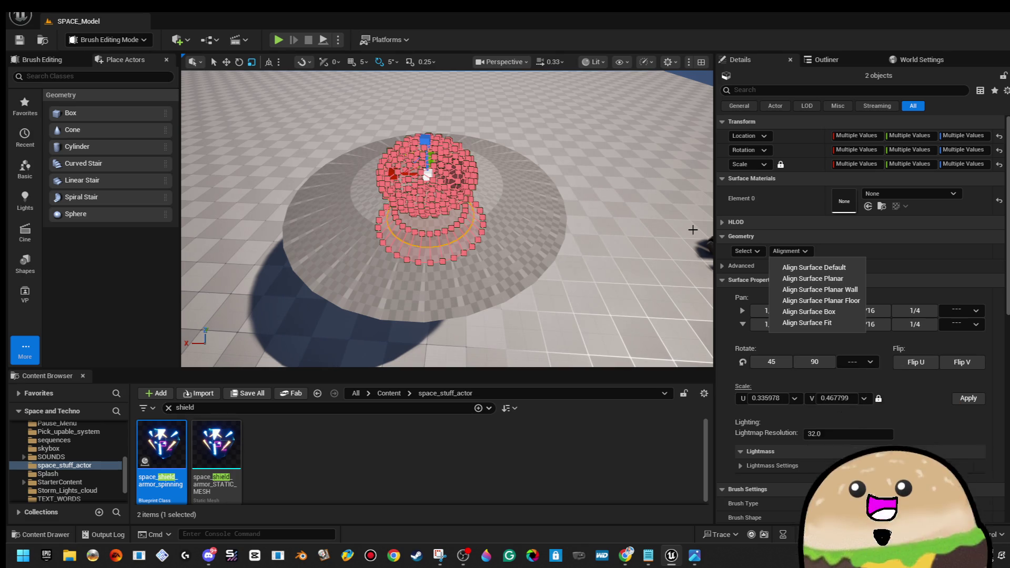
left_click(807, 322)
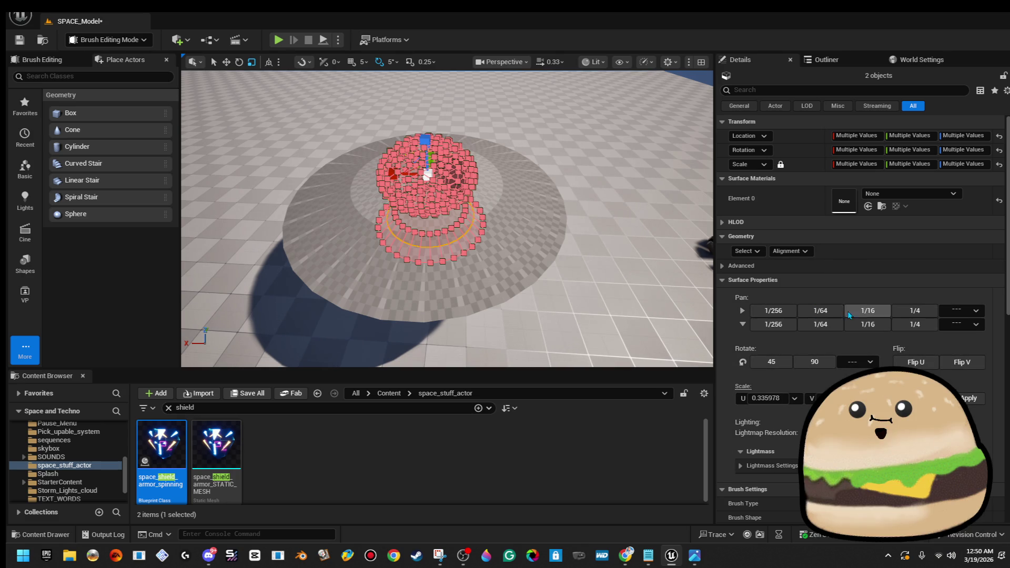
left_click(864, 399)
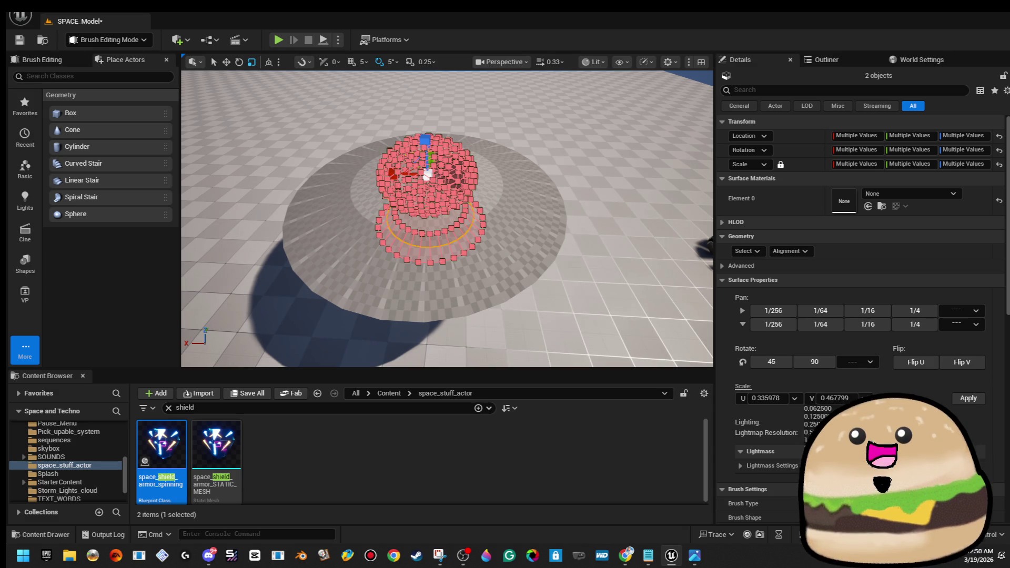
left_click(815, 464)
- Fit-align the texture on both hull brushes' surfaces and apply a U scale of 4.0
mouse_move(570, 218)
left_mouse_down()
mouse_move(232, 254)
mouse_move(251, 104)
left_mouse_up()
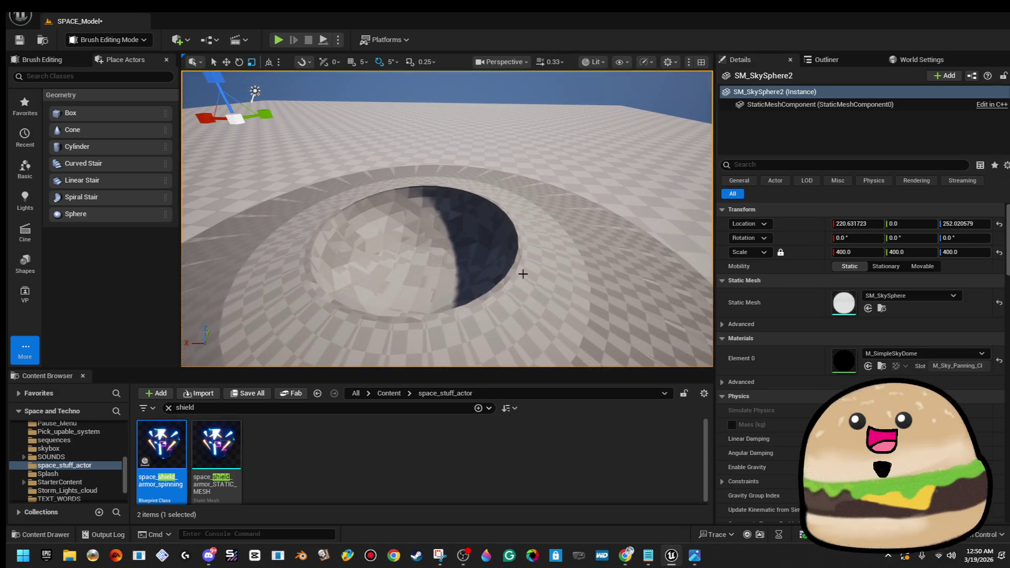
left_click(523, 273)
mouse_move(575, 258)
left_mouse_down()
mouse_move(552, 326)
mouse_move(529, 331)
left_mouse_up()
left_click(529, 331, "ctrl")
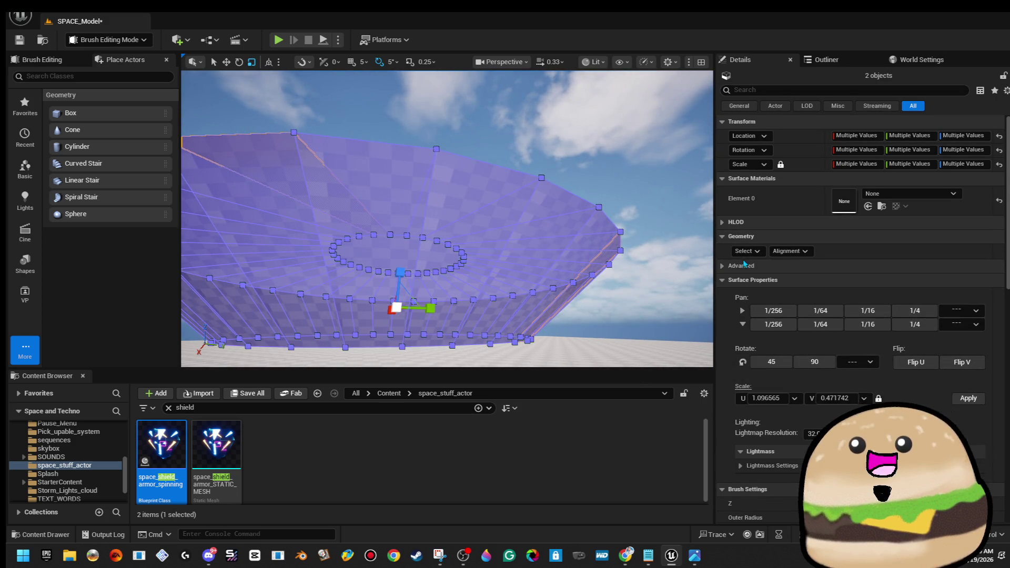
left_click(745, 254)
left_click(785, 284)
left_click(789, 251)
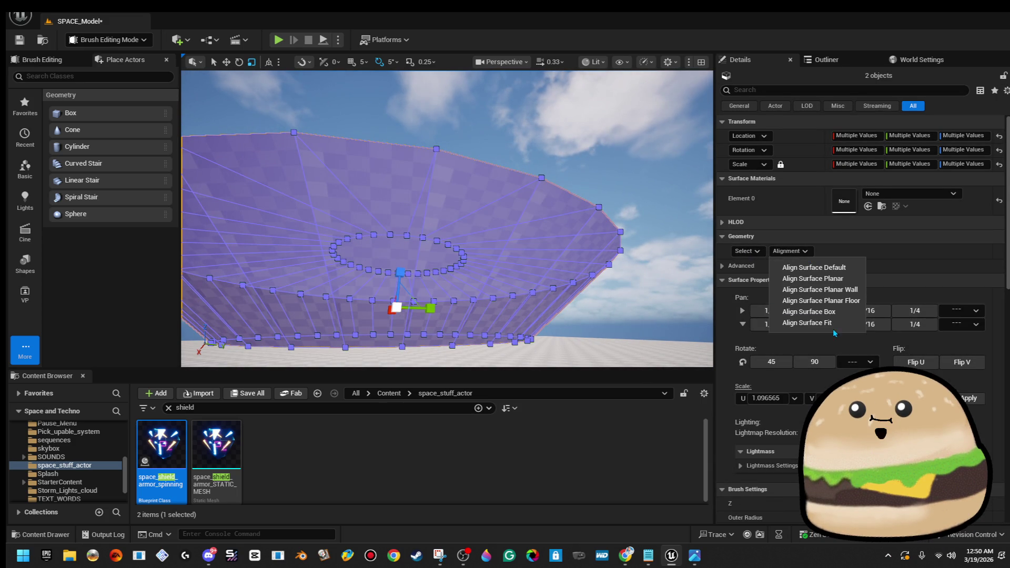
left_click(821, 309)
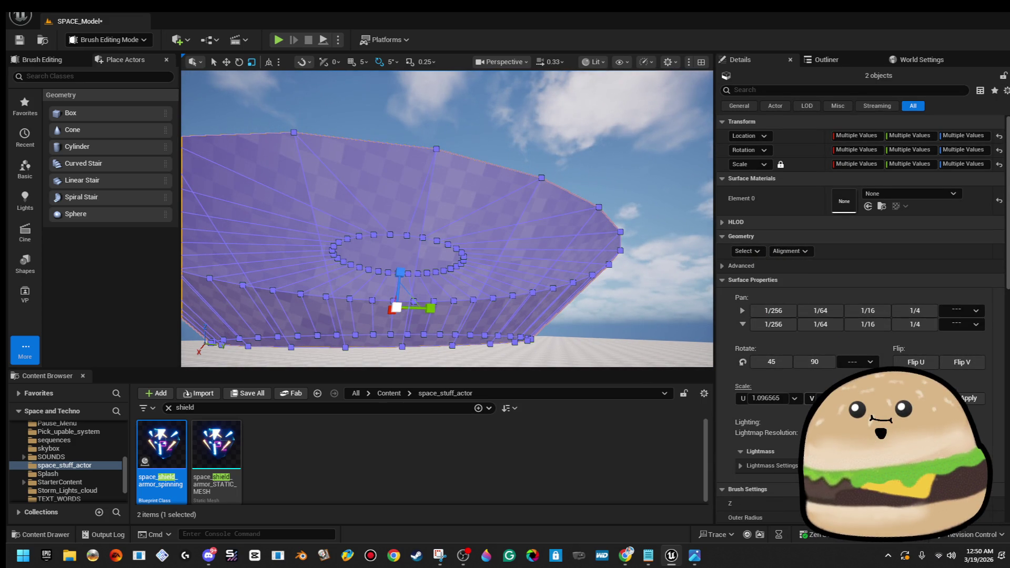
type("4")
key("Return")
left_click(976, 401)
- Clear the brush selection and save the SPACE_Model level
left_click(590, 181)
scroll(387, 116, "down", 5)
left_click(19, 41)
left_click_drag(447, 236, 421, 190)
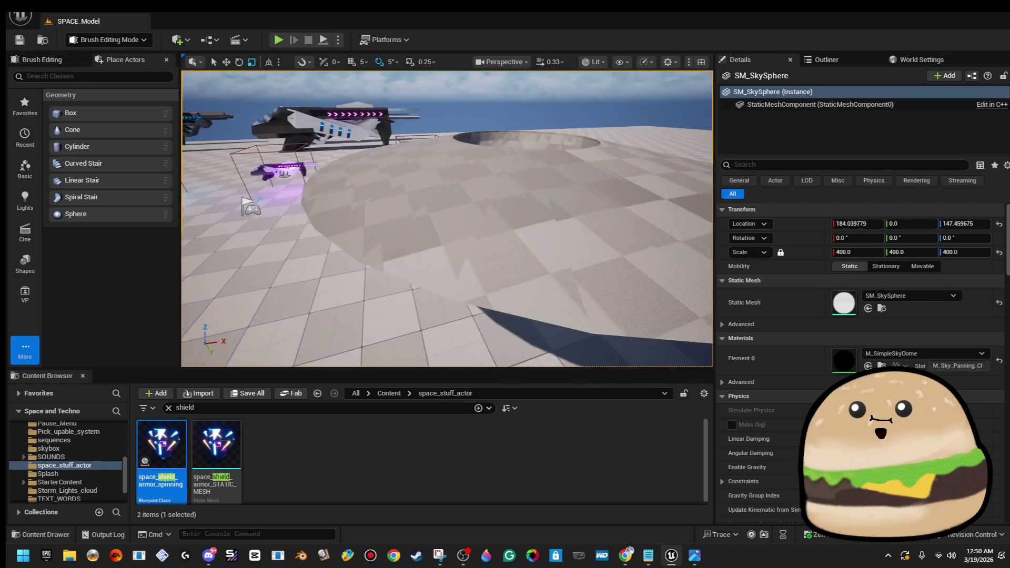
scroll(473, 200, "down", 5)
scroll(468, 208, "down", 4)
mouse_move(533, 263)
left_mouse_down()
mouse_move(532, 230)
mouse_move(576, 221)
mouse_move(577, 212)
left_mouse_up()
- Apply space_crate_2_lines_metal_ship_Mat to all surfaces of both hull brushes
left_click(577, 212)
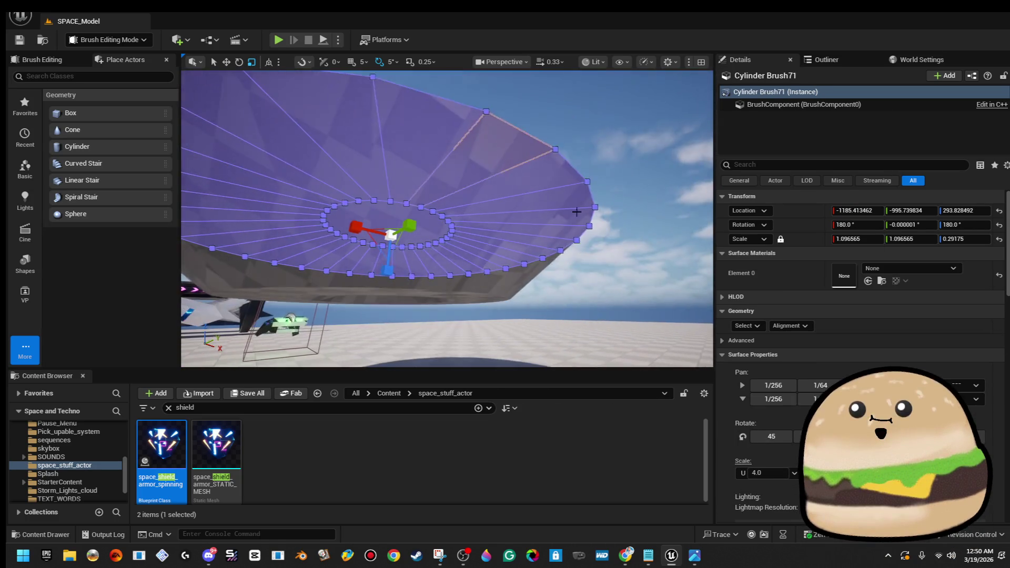
left_click(516, 291, "ctrl")
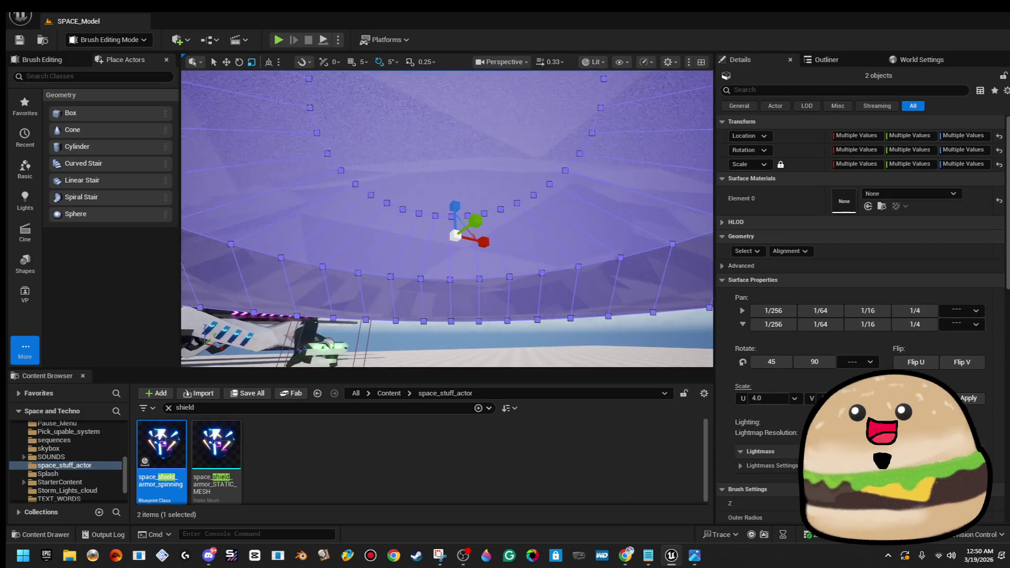
left_click(748, 252)
left_click(778, 284)
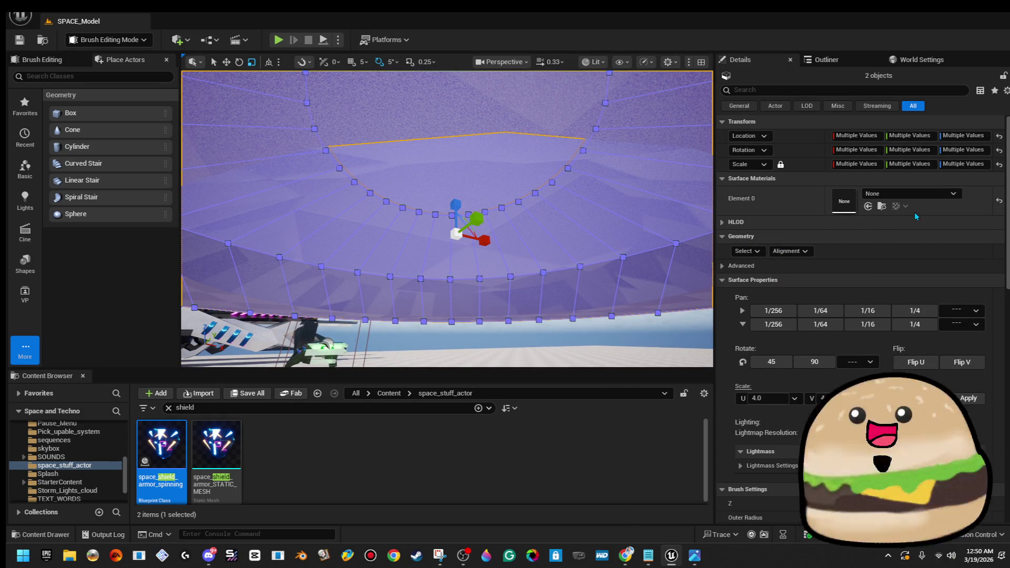
left_click(920, 196)
type("cratte")
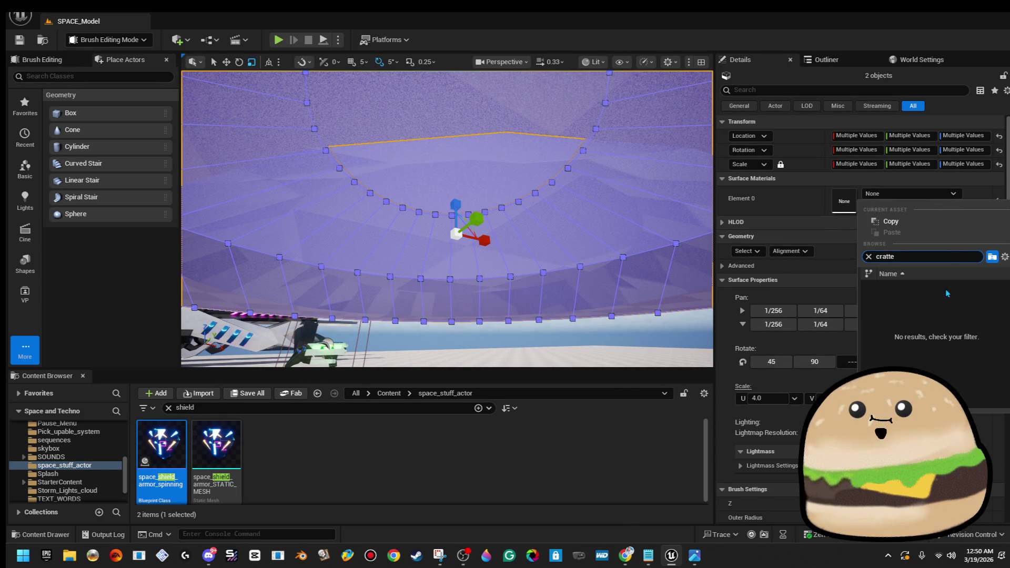
key("BackSpace")
key("BackSpace")
type("e")
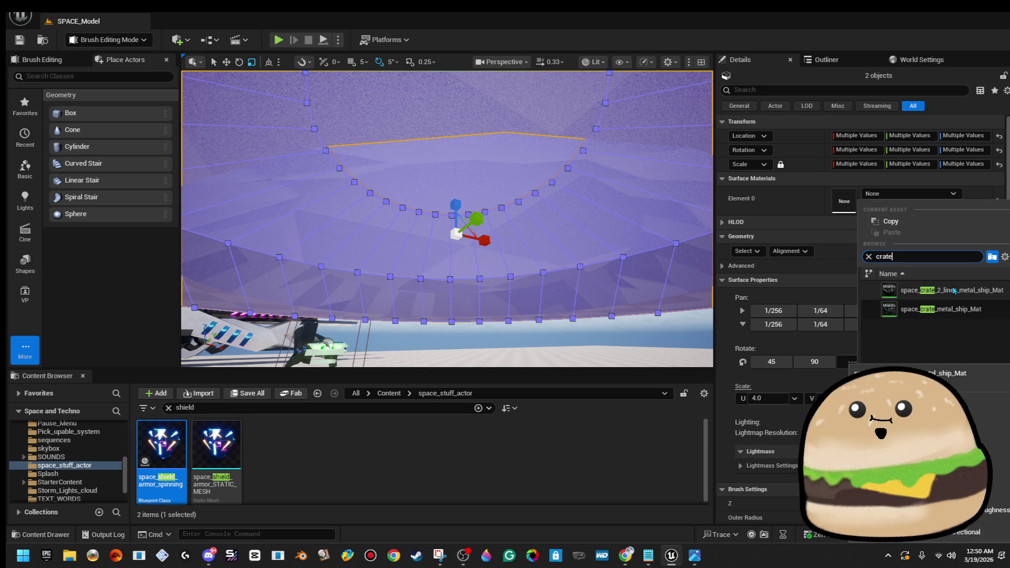
left_click(942, 291)
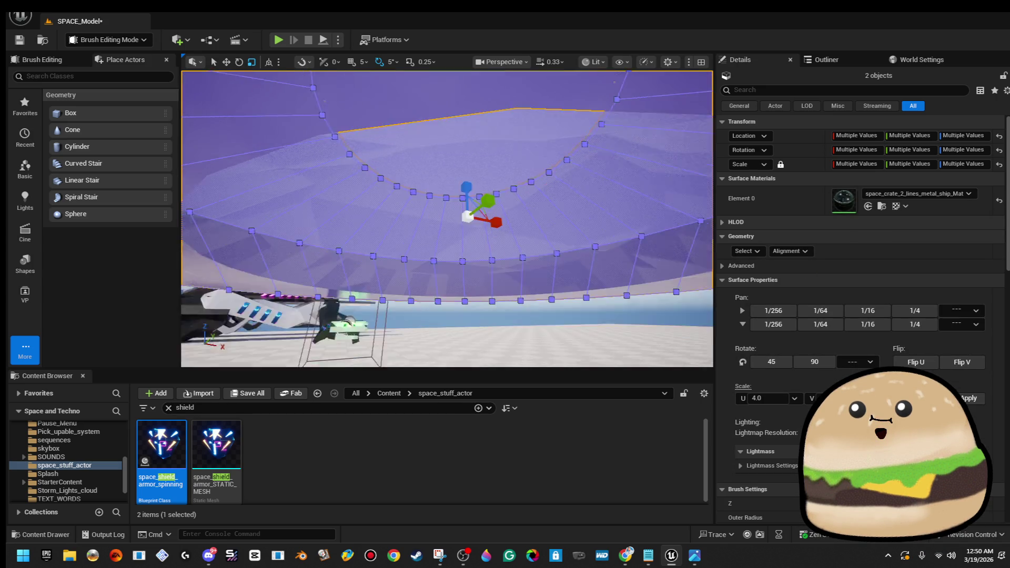
- Orbit out to view the whole saucer and reselect its upper and lower brushes
left_click(637, 159)
mouse_move(638, 159)
left_mouse_down()
mouse_move(526, 221)
mouse_move(521, 247)
mouse_move(537, 237)
mouse_move(526, 210)
mouse_move(515, 242)
mouse_move(500, 211)
mouse_move(400, 218)
mouse_move(378, 223)
mouse_move(368, 242)
mouse_move(449, 208)
left_mouse_up()
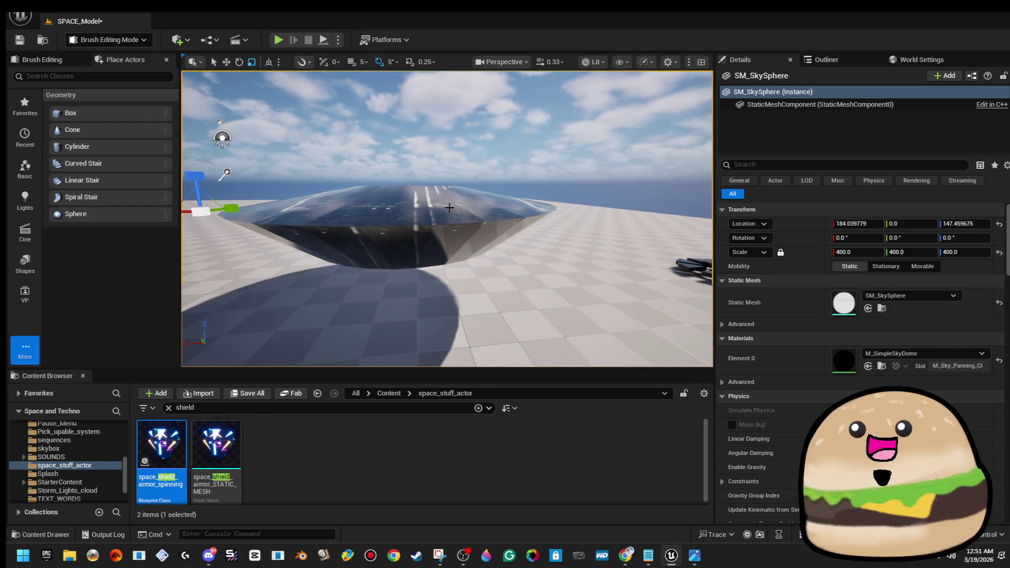
left_click(449, 208)
left_click(421, 244, "ctrl")
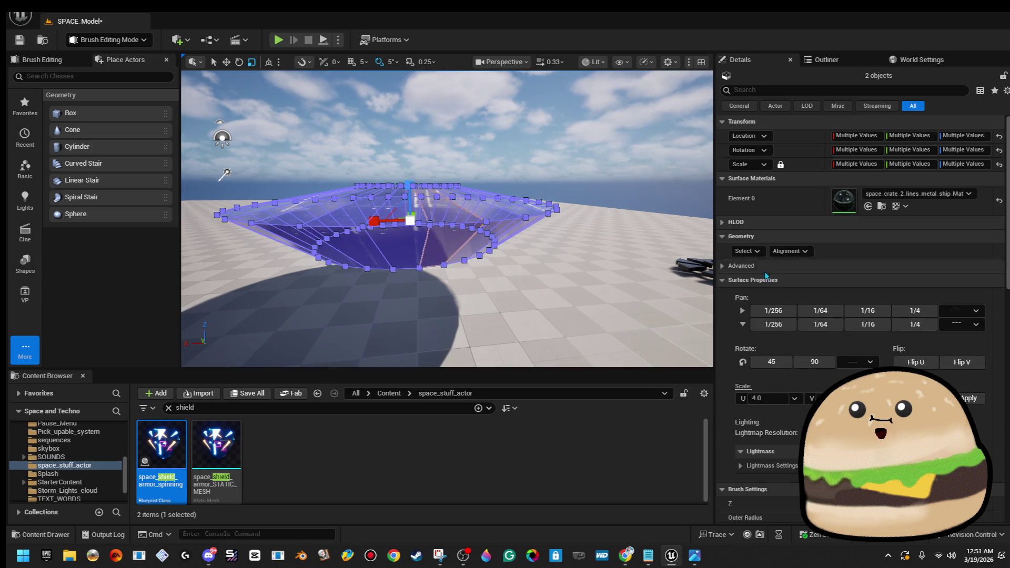
left_click(747, 251)
left_click(847, 249)
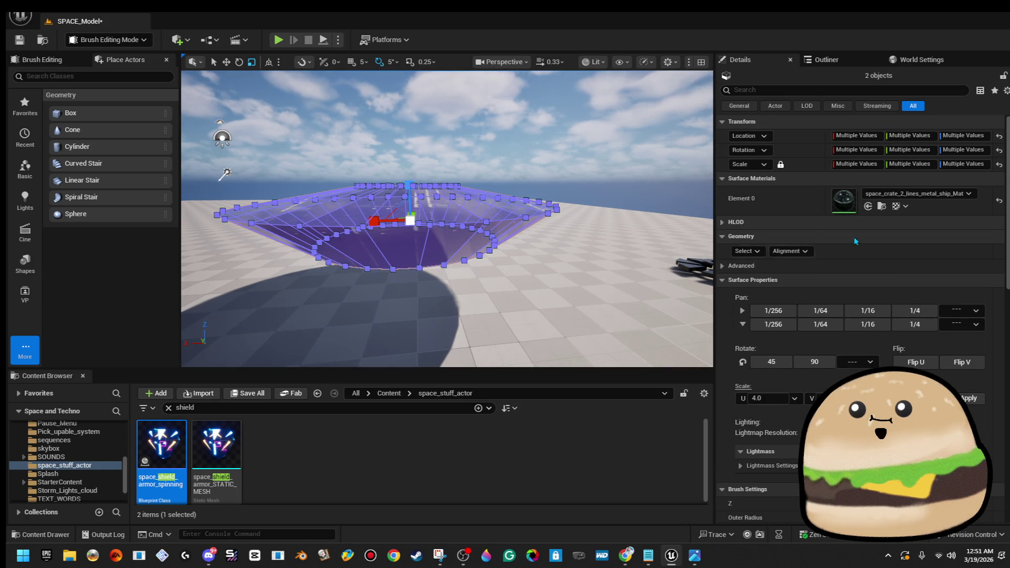
- Apply inside_ship_metal_texture_Mat to all matching saucer brush surfaces
left_click(750, 255)
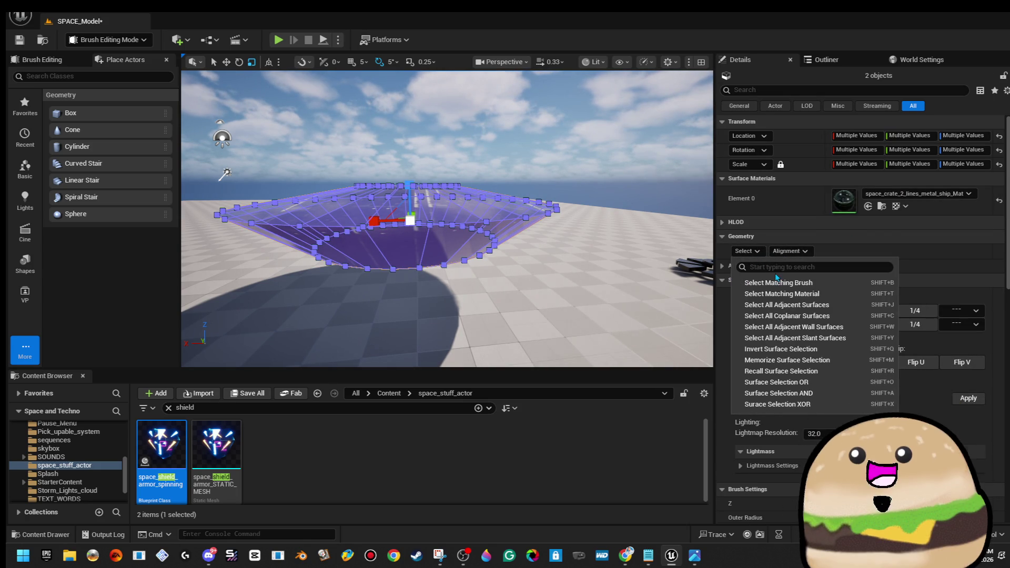
left_click(763, 282)
left_click(904, 195)
type("inside")
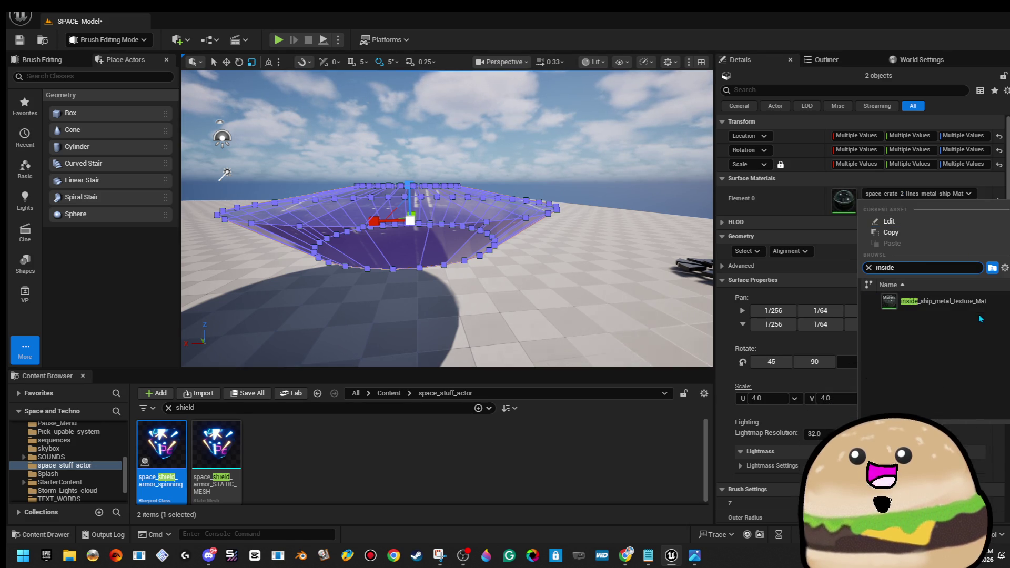
left_click(936, 301)
left_click(616, 155)
- Reselect both saucer brushes, fit-align their surfaces and apply a U scale of 1.0
mouse_move(616, 155)
left_mouse_down()
mouse_move(624, 221)
mouse_move(624, 179)
left_mouse_up()
left_click(566, 279)
mouse_move(565, 279)
left_mouse_down()
mouse_move(566, 253)
mouse_move(565, 295)
mouse_move(566, 263)
left_mouse_up()
left_click(447, 200, "ctrl")
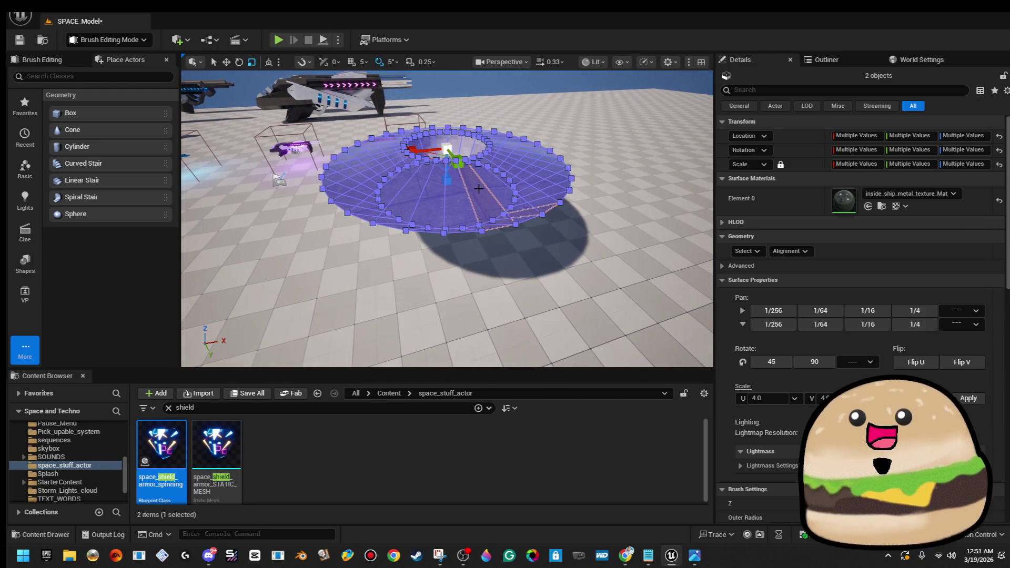
left_click(746, 251)
left_click(790, 251)
left_click(789, 251)
left_click(847, 322)
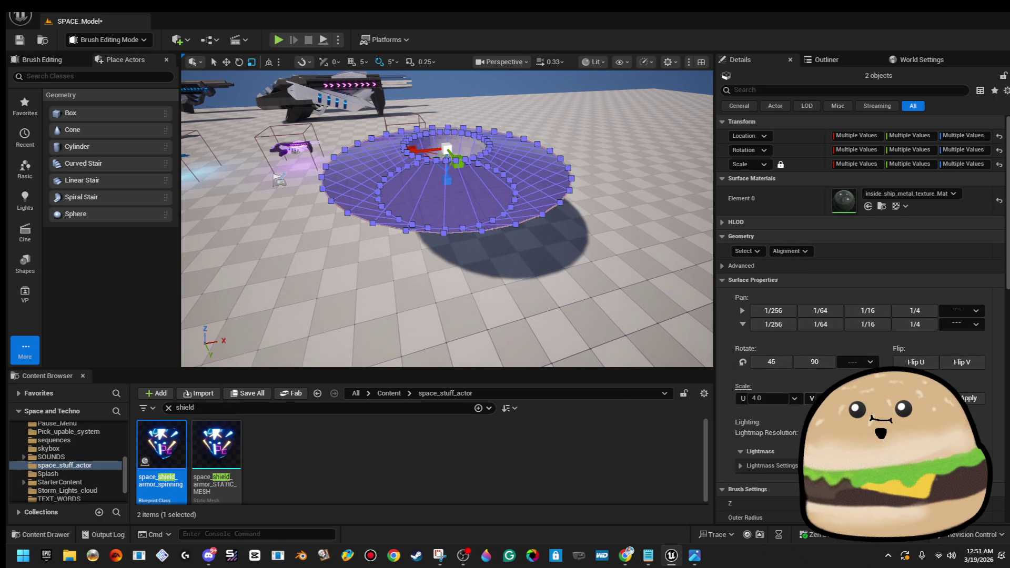
left_click(795, 399)
left_click(768, 368)
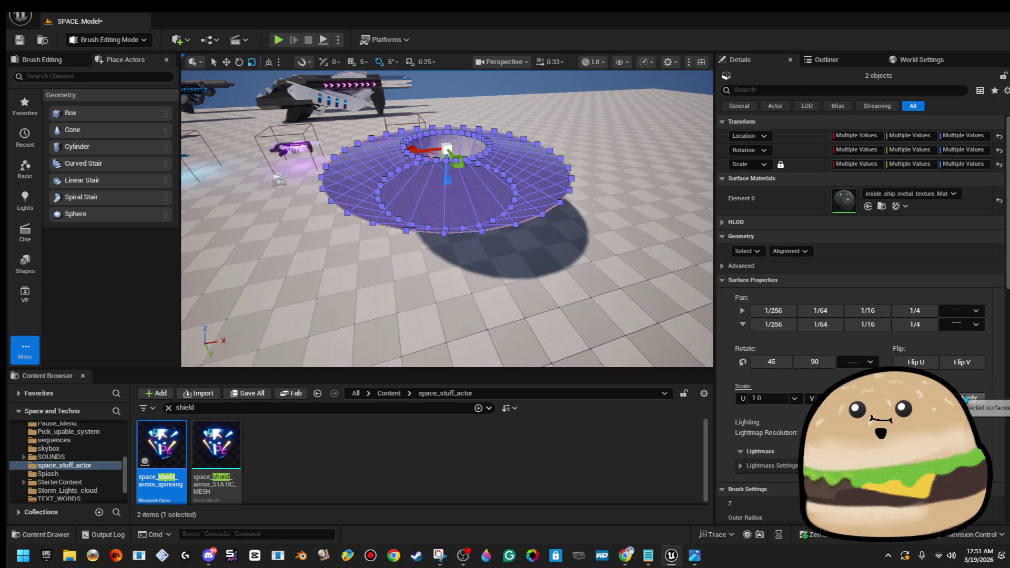
- Fit-align the matching brush surfaces once more and clear the selection
scroll(575, 212, "up", 5)
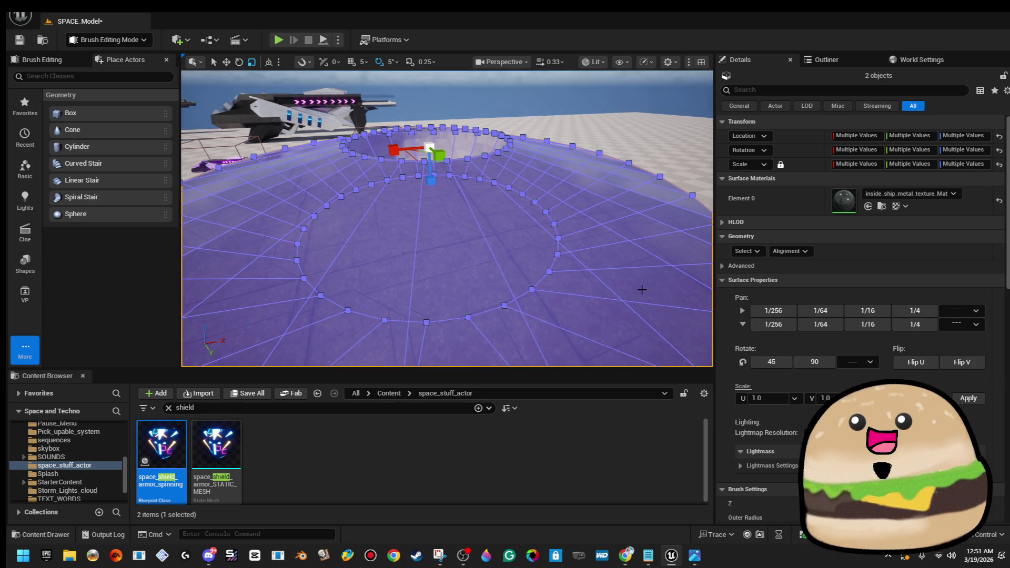
left_click(750, 252)
left_click(796, 281)
left_click(789, 251)
left_click(848, 316)
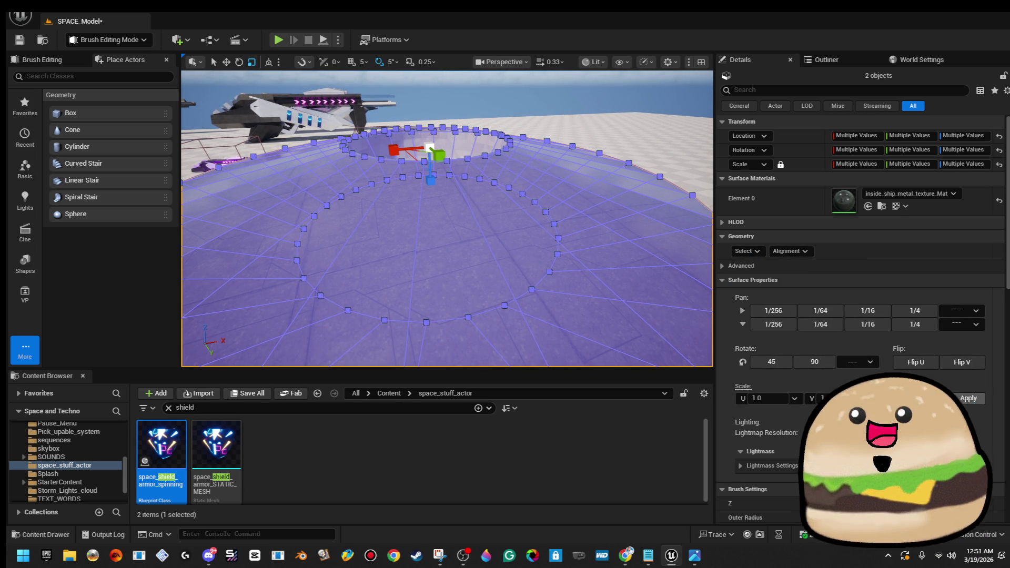
left_click(968, 398)
left_click(235, 187)
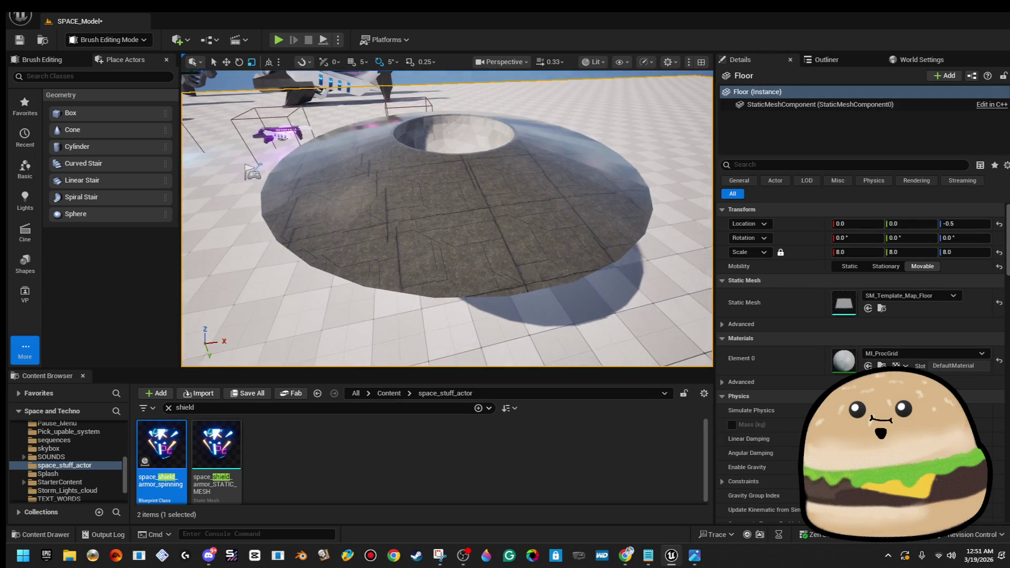
left_click_drag(235, 187, 242, 236)
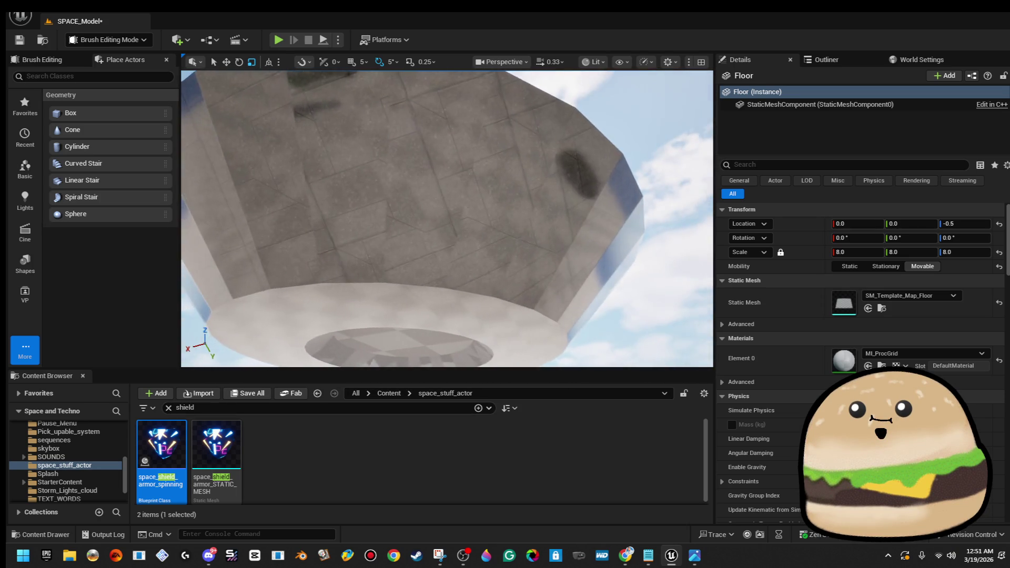
left_click_drag(242, 237, 250, 357)
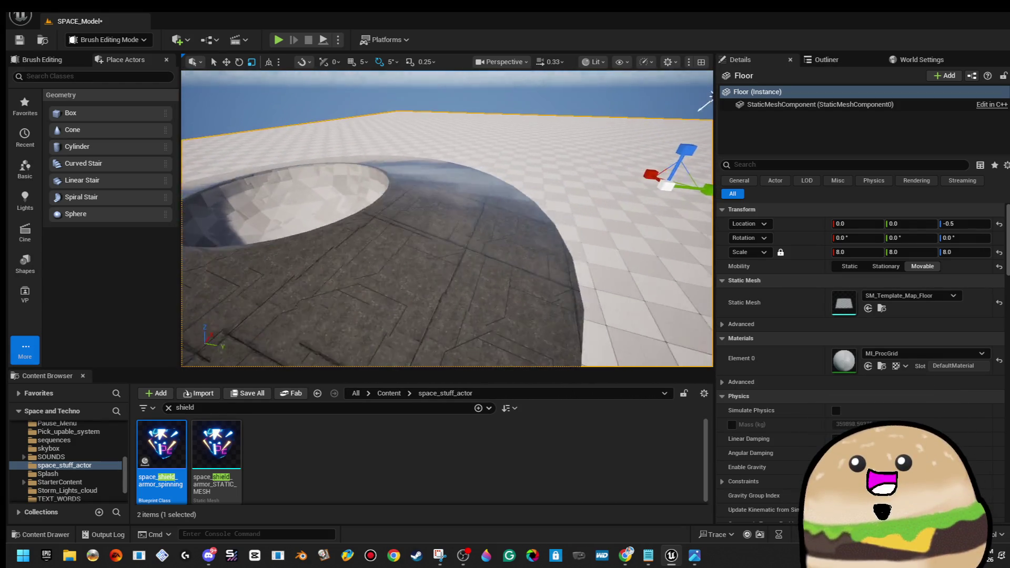
left_click_drag(249, 358, 251, 363)
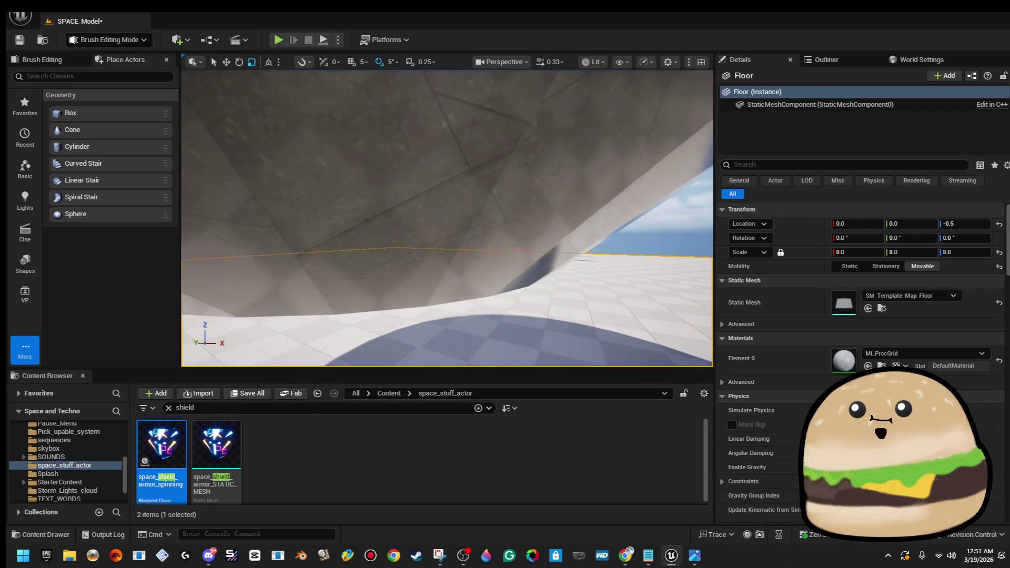
left_click(452, 261)
mouse_move(452, 262)
left_mouse_down()
mouse_move(451, 274)
mouse_move(452, 261)
left_mouse_up()
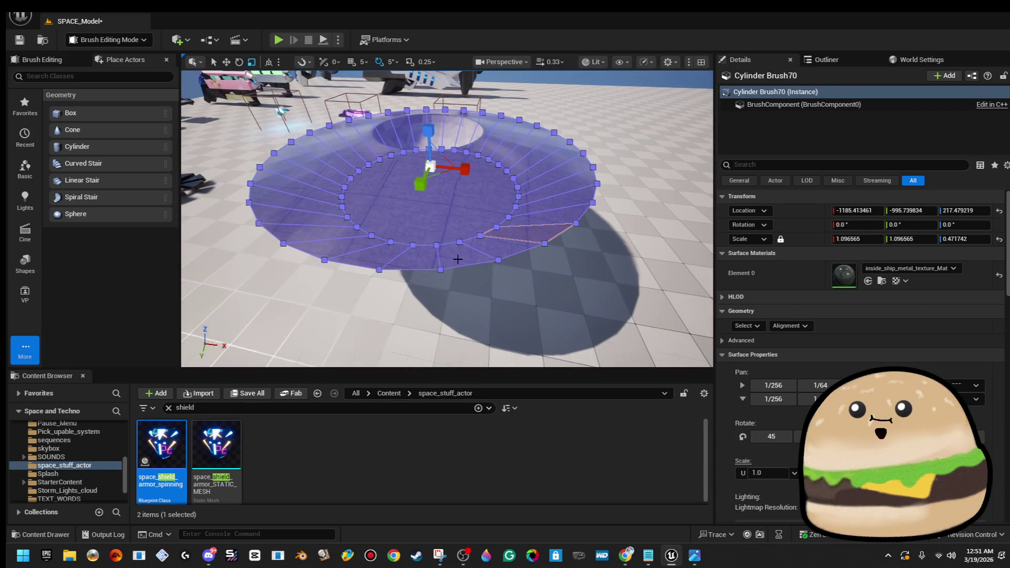
- Add the second hull brush, select all matching surfaces, and set their texture scale to 0.5
left_click(489, 221, "ctrl")
left_click(746, 251)
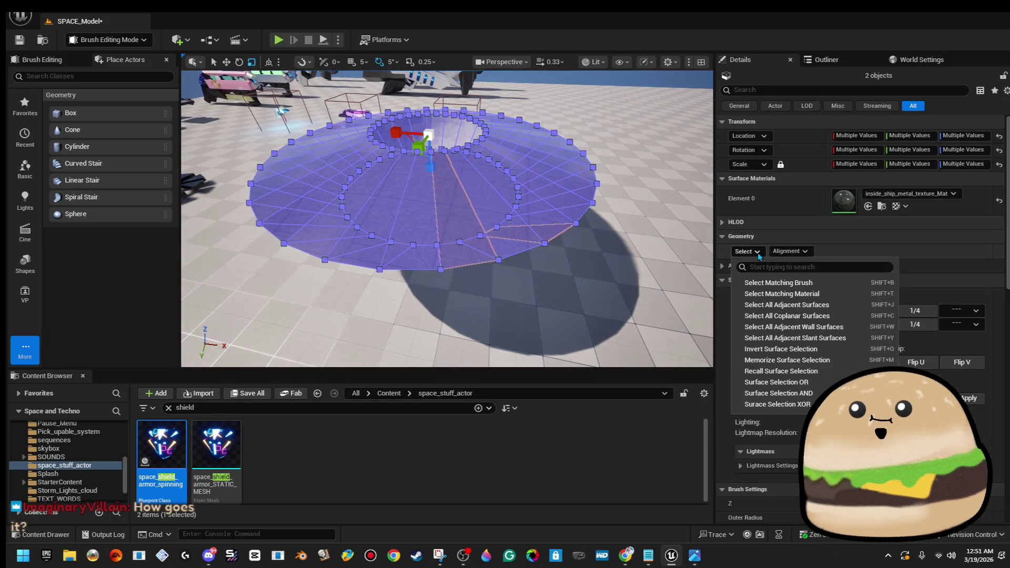
left_click(784, 287)
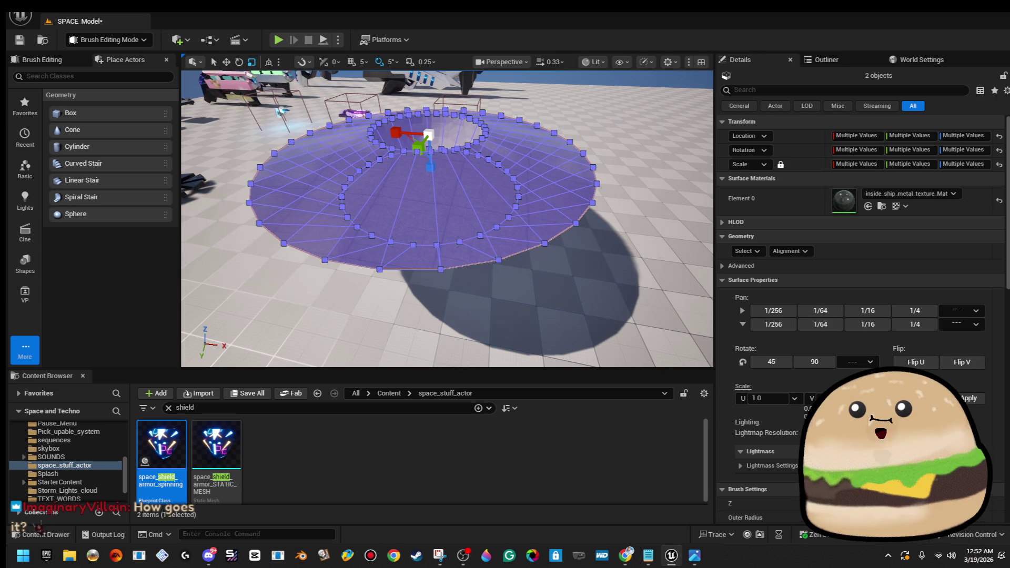
left_click(813, 432)
left_click_drag(507, 210, 516, 193)
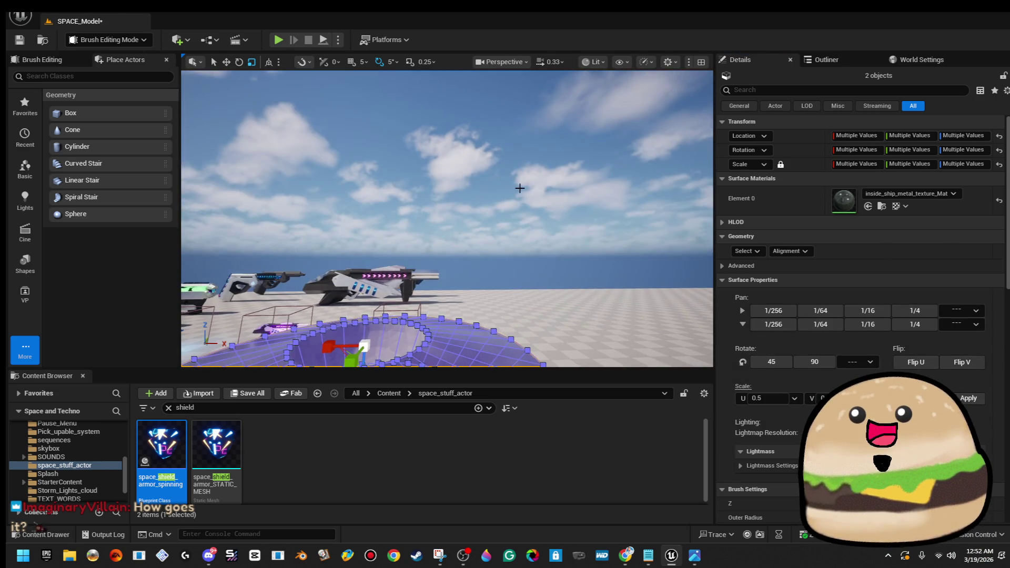
left_click(516, 192)
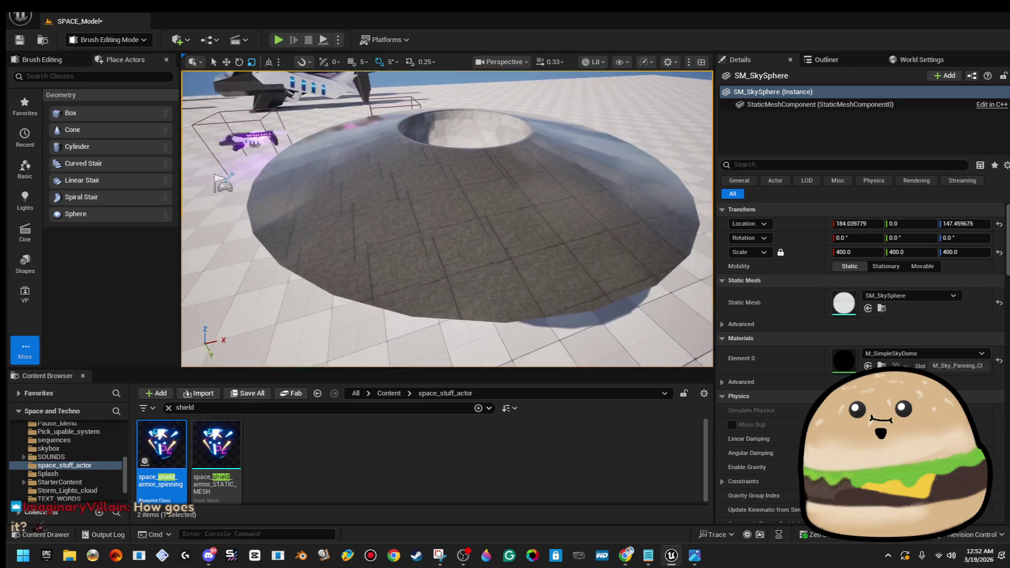
key("w")
key("s")
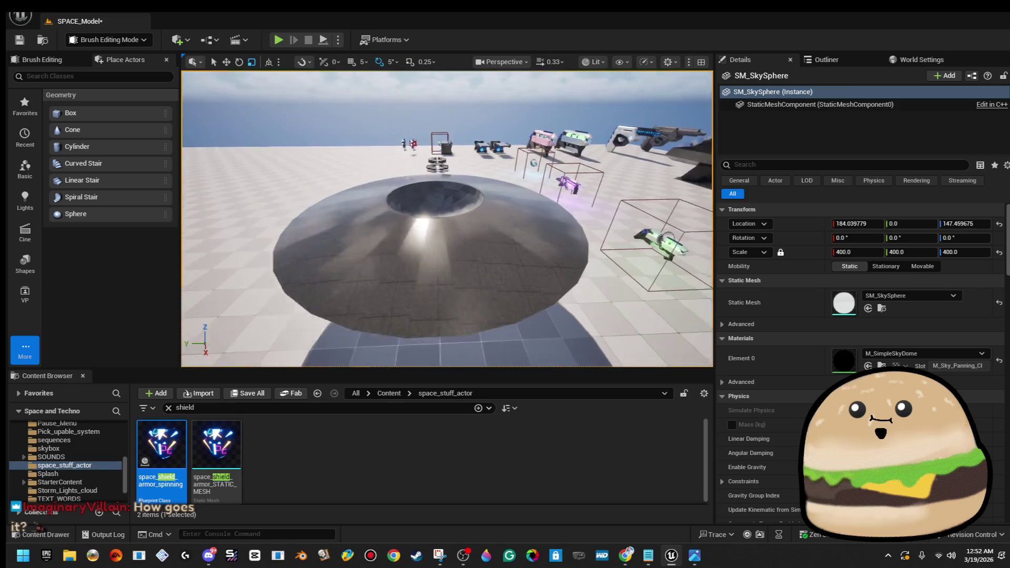
left_click_drag(494, 242, 515, 194)
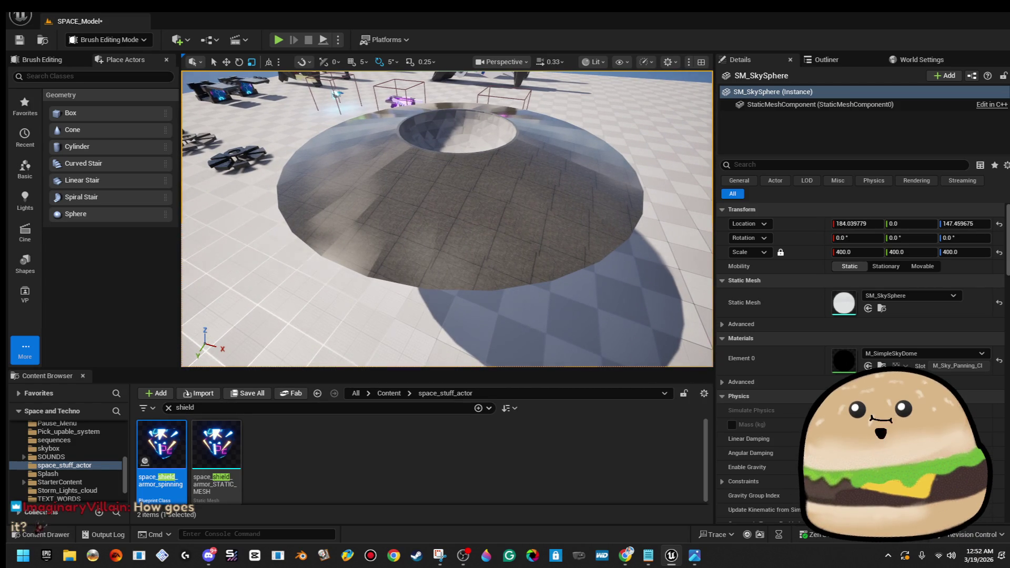
mouse_move(515, 194)
left_mouse_down()
mouse_move(533, 224)
mouse_move(550, 158)
left_mouse_up()
left_click(515, 198)
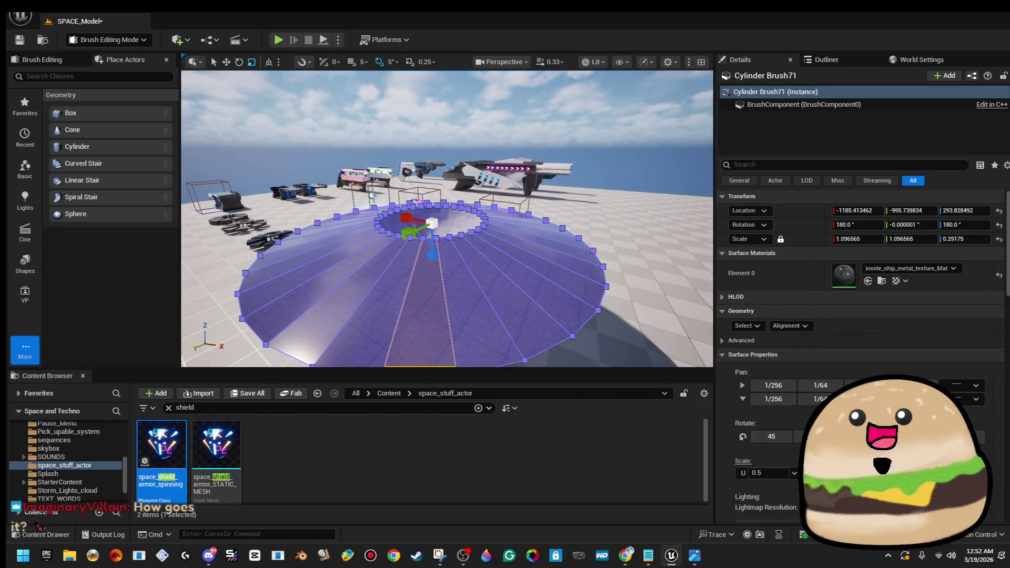
left_click(549, 157)
left_click(463, 247)
left_click_drag(463, 247, 463, 200)
left_click(442, 210)
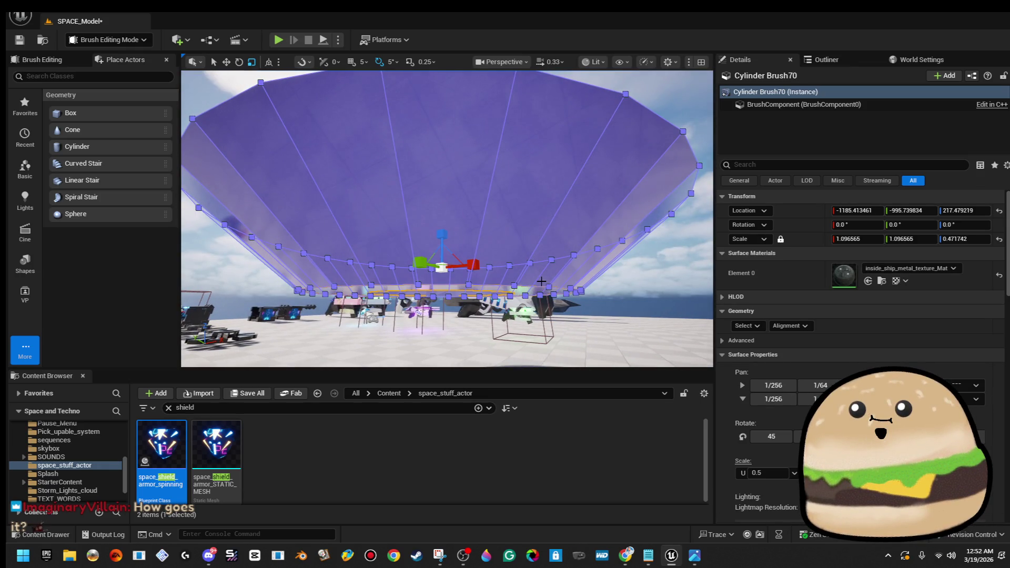
key("ctrl+z")
key("ctrl+y")
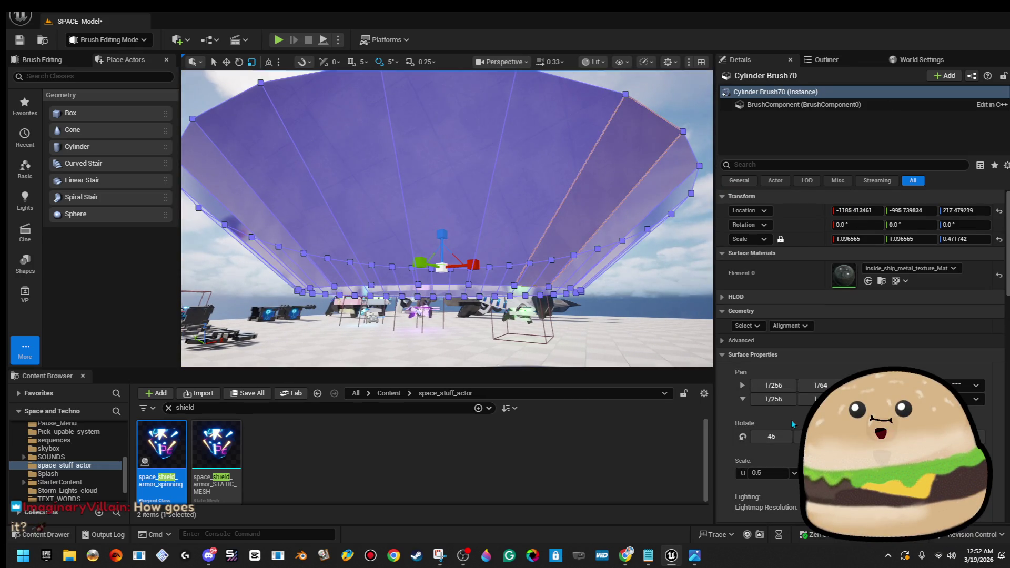
left_click_drag(448, 237, 447, 200)
left_click_drag(512, 228, 514, 191)
left_click(514, 191)
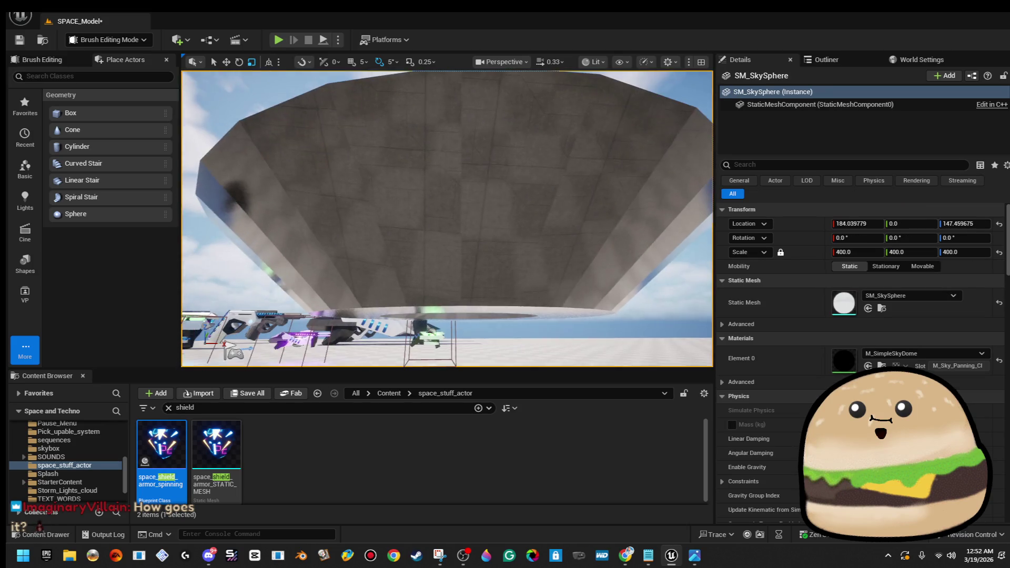
mouse_move(447, 210)
left_mouse_down()
mouse_move(447, 252)
mouse_move(447, 195)
left_mouse_up()
left_click(548, 188)
key("f")
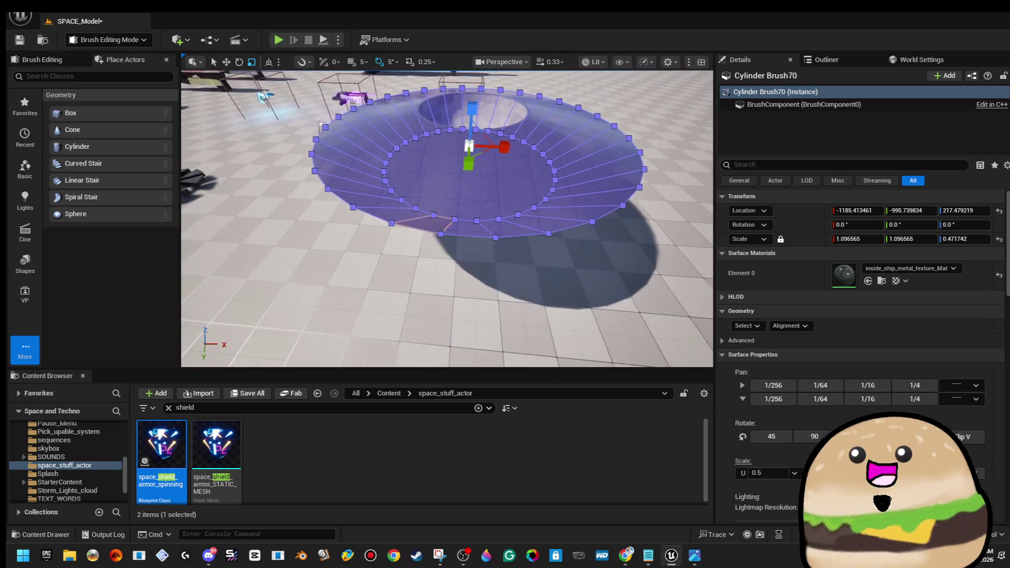
- Add the inner hull brush and set both hull brushes' surface texture scale to 2.0
left_click(540, 188, "ctrl")
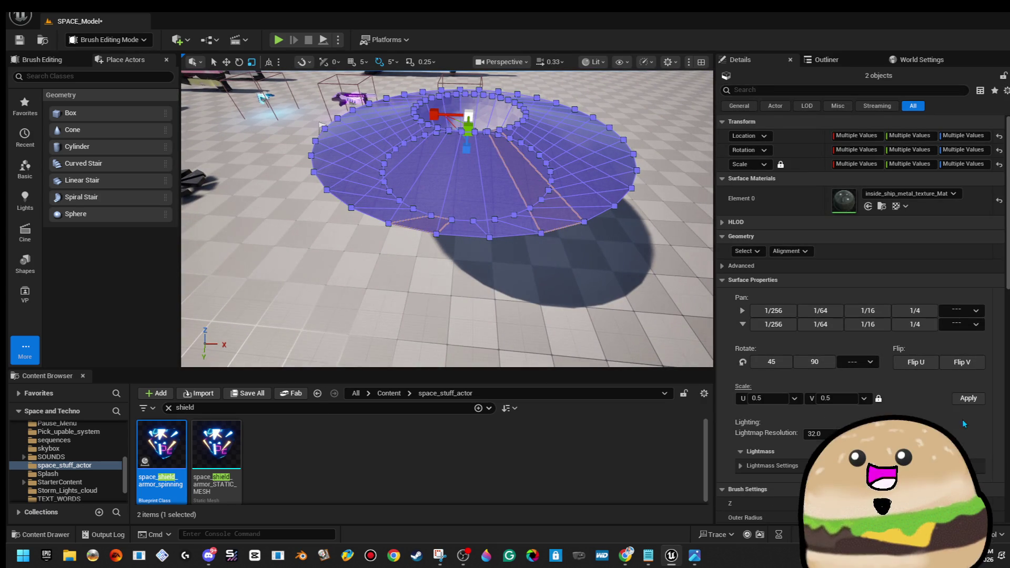
type("2")
key("Return")
left_click_drag(314, 141, 507, 138)
left_click(747, 251)
left_click(789, 282)
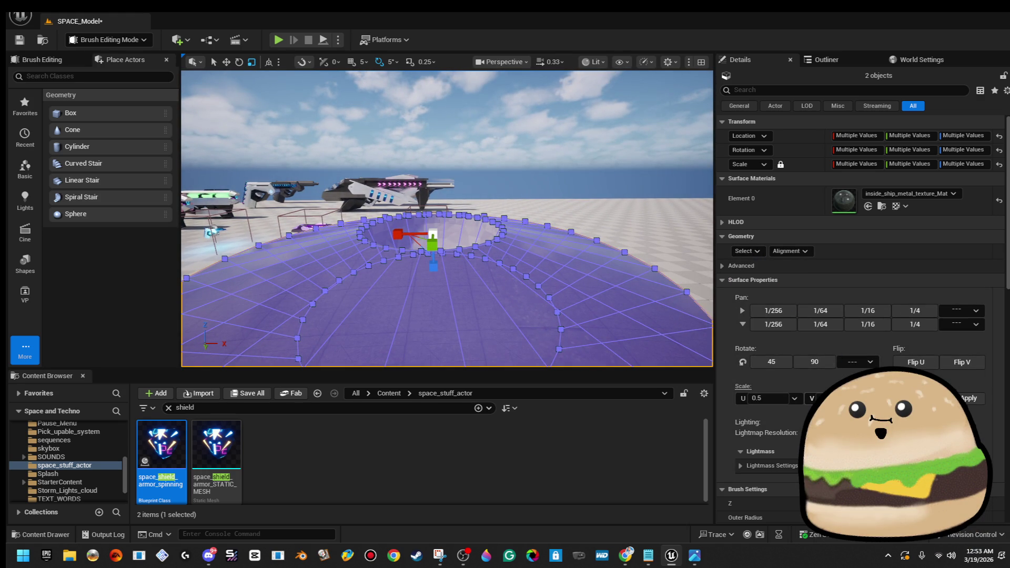
left_click(863, 399)
left_click(821, 450)
- Deselect the brushes and save the level with Ctrl+S
left_click(971, 398)
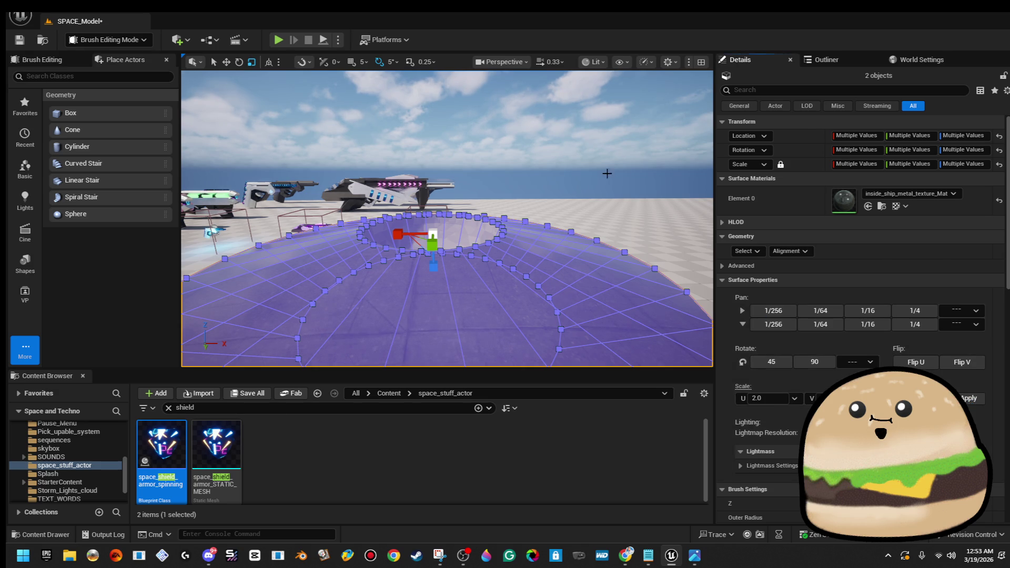
scroll(448, 218, "down", 5)
key("ctrl+s")
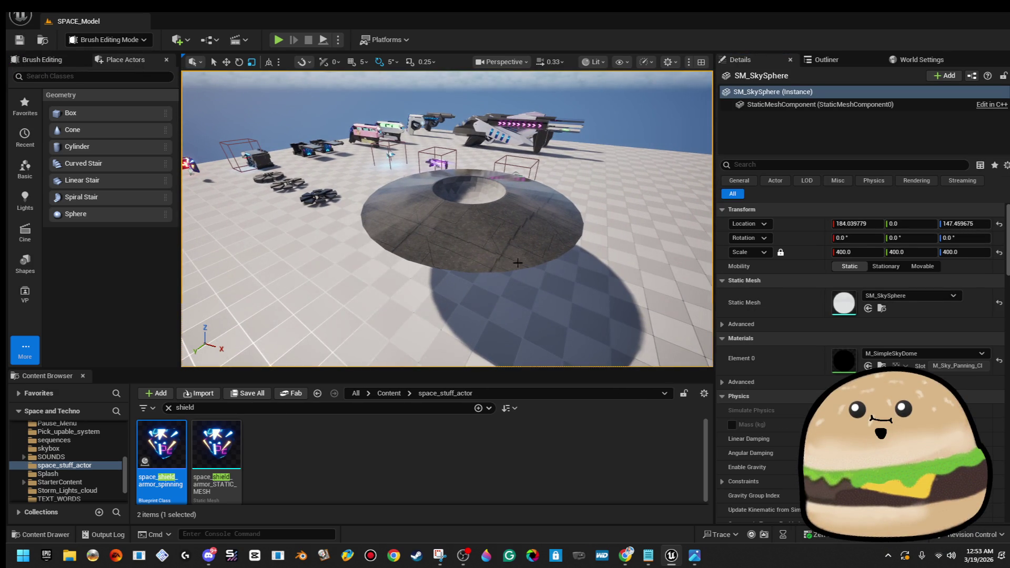
- Apply inside_ship_metal_texture_Mat to all dome sphere brush surfaces at texture scale 2.0
scroll(539, 266, "up", 5)
left_click(539, 267)
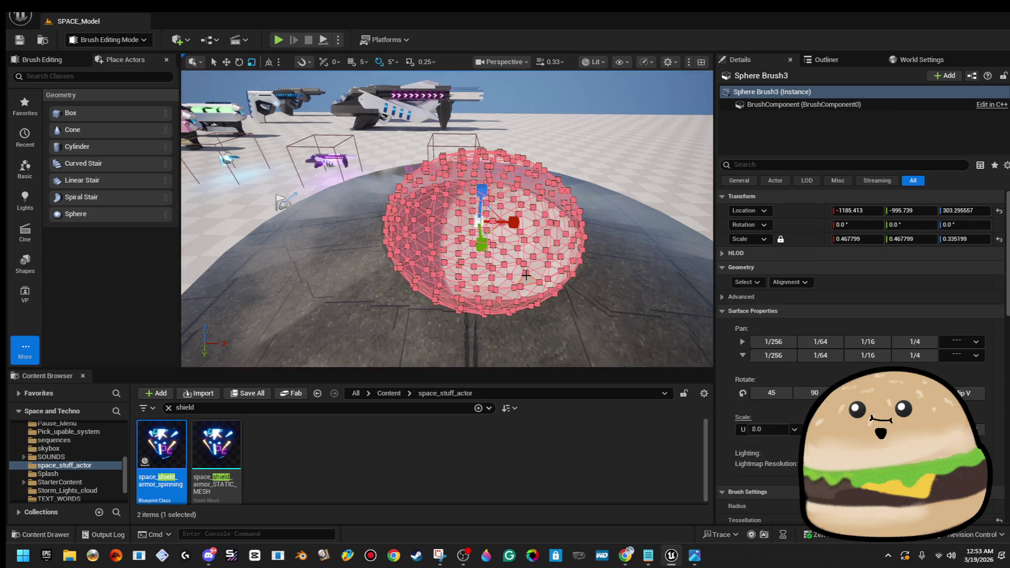
left_click(745, 326)
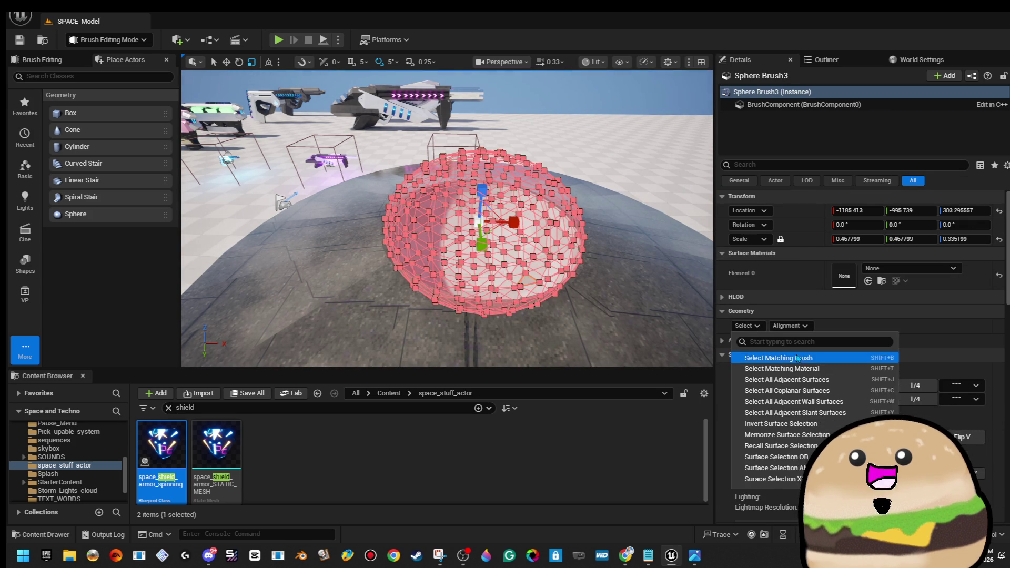
left_click(933, 276)
left_click(935, 271)
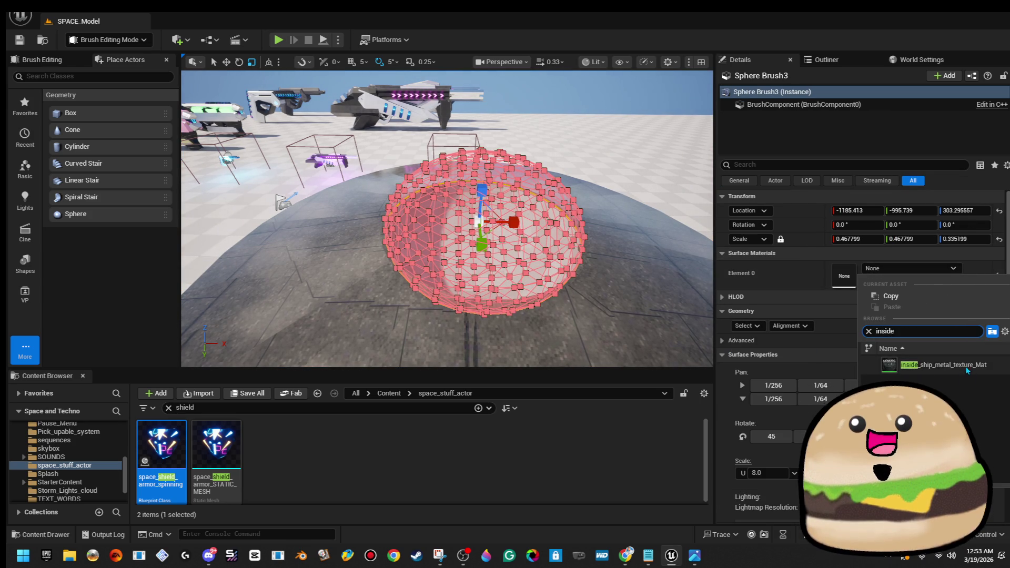
left_click(918, 365)
type("2")
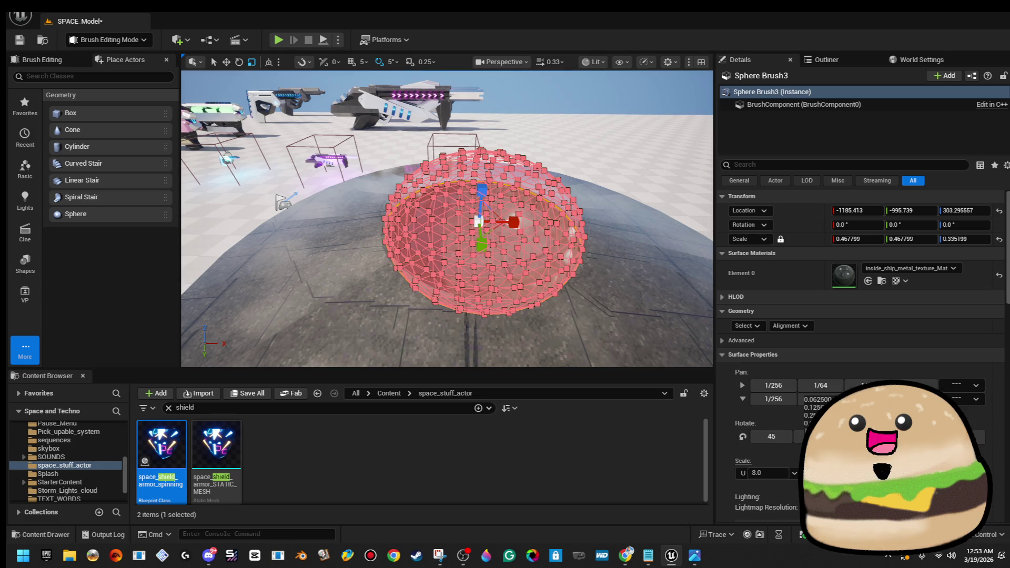
key("Return")
left_click(448, 94)
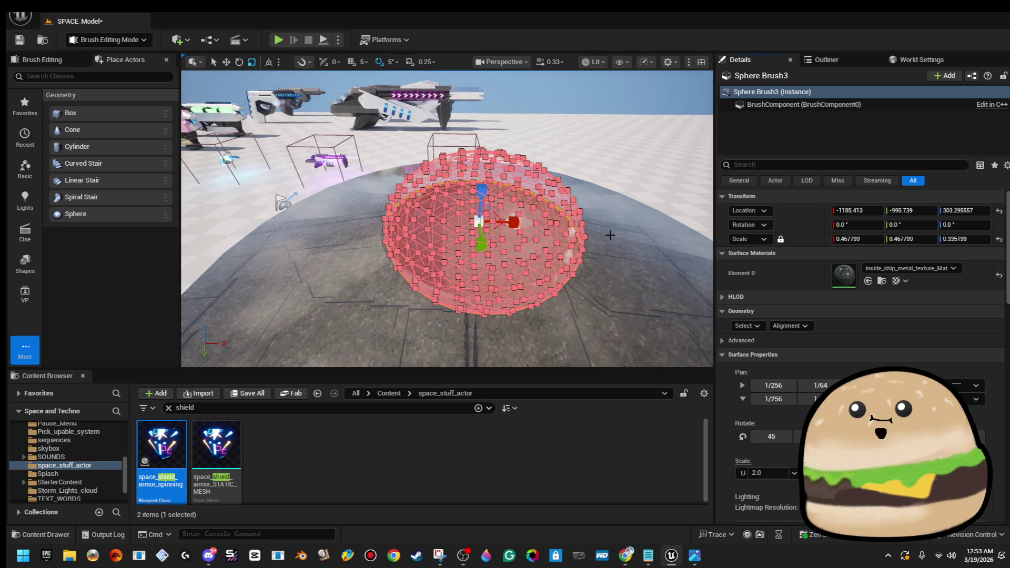
- Look up at the saucer's underside and select the recessed cylinder brush
scroll(447, 218, "down", 3)
scroll(447, 219, "up", 10)
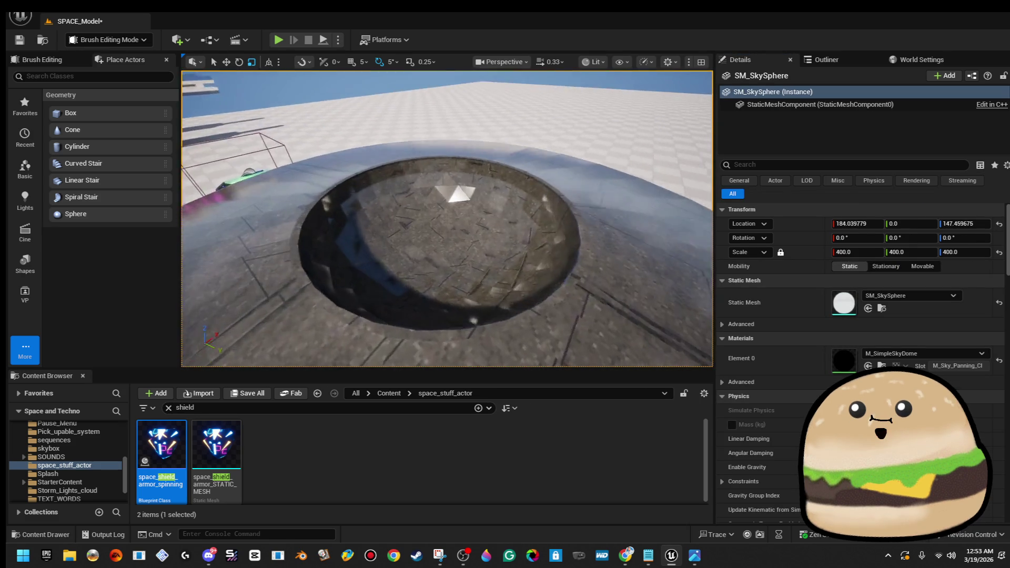
scroll(447, 219, "down", 8)
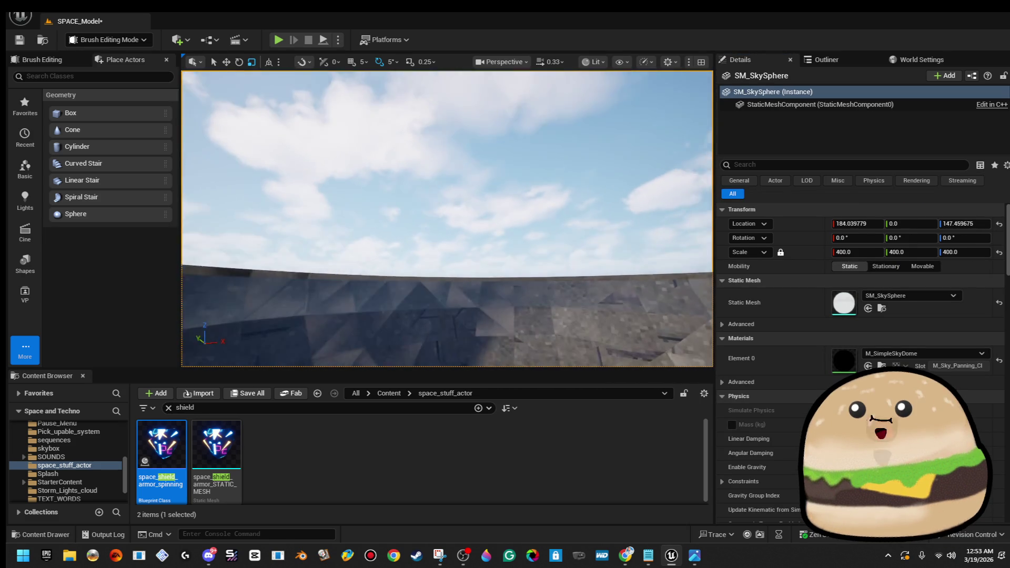
scroll(447, 219, "up", 10)
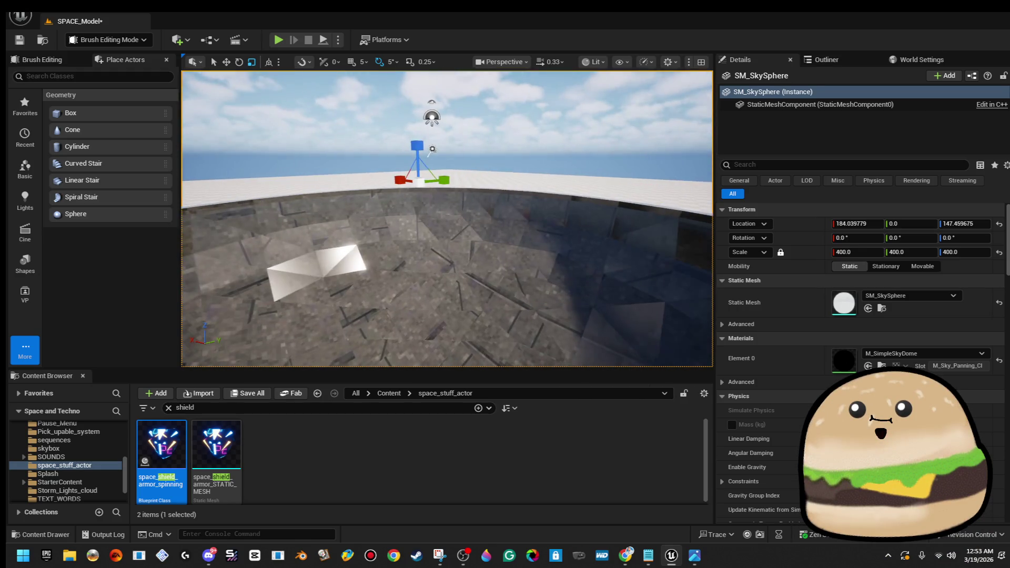
left_click_drag(447, 218, 447, 158)
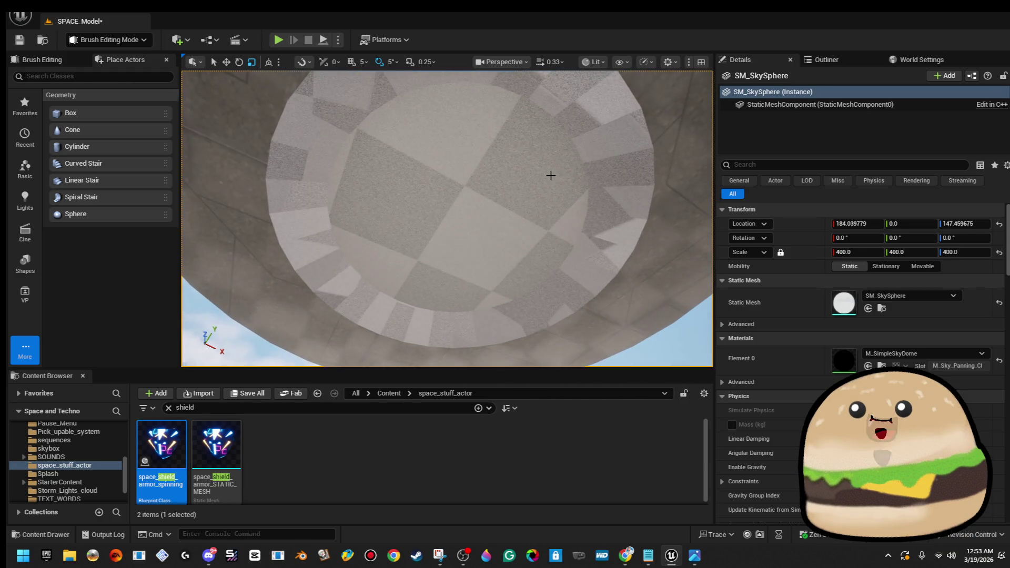
left_click(558, 167)
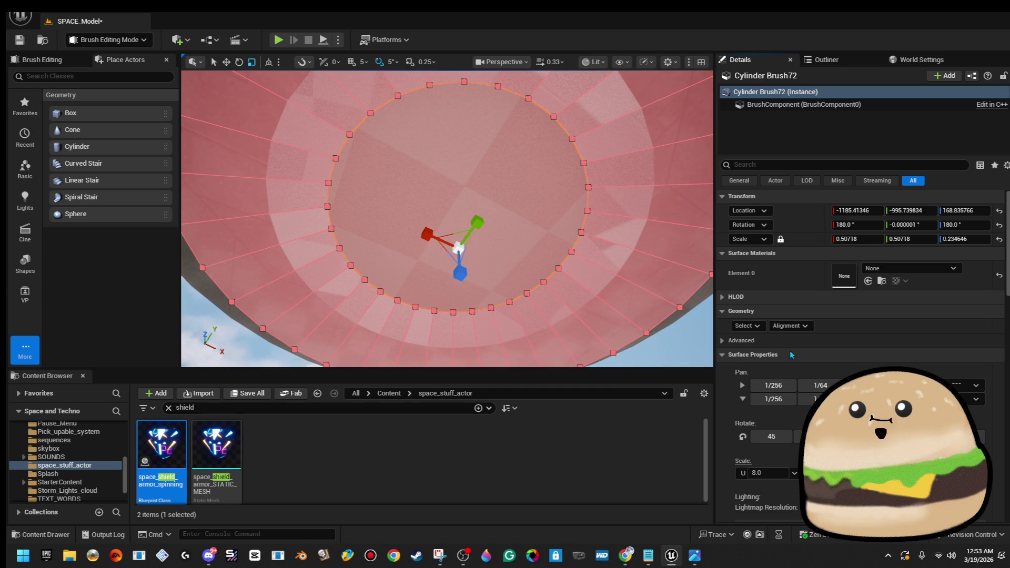
left_click(746, 326)
left_click(795, 338)
left_click(791, 326)
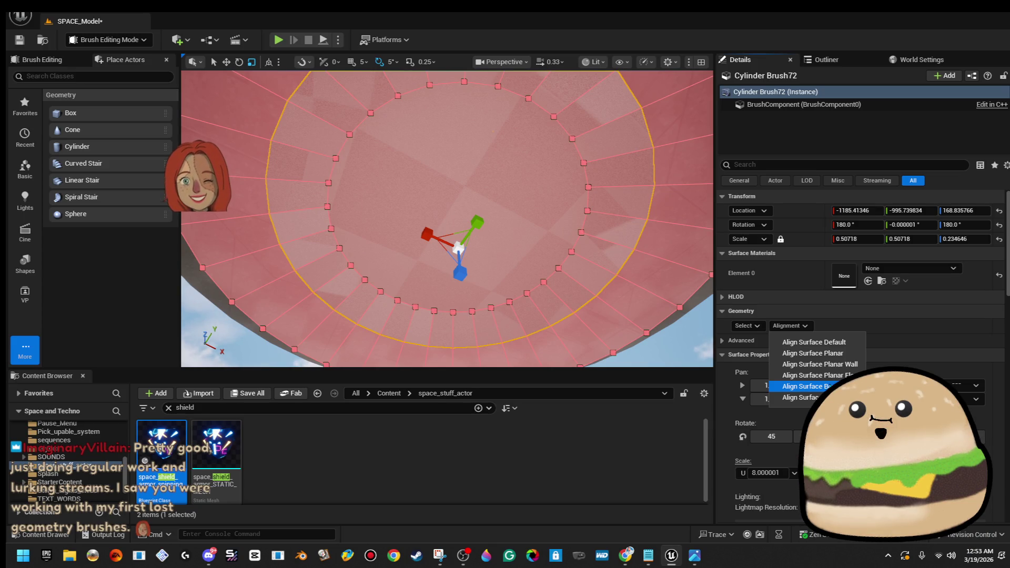
key("alt+Tab")
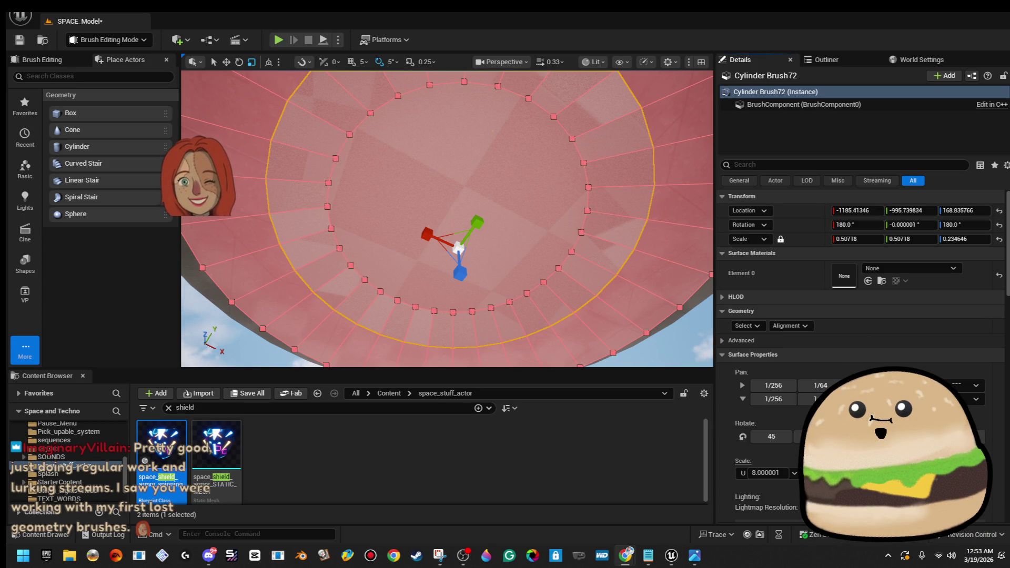
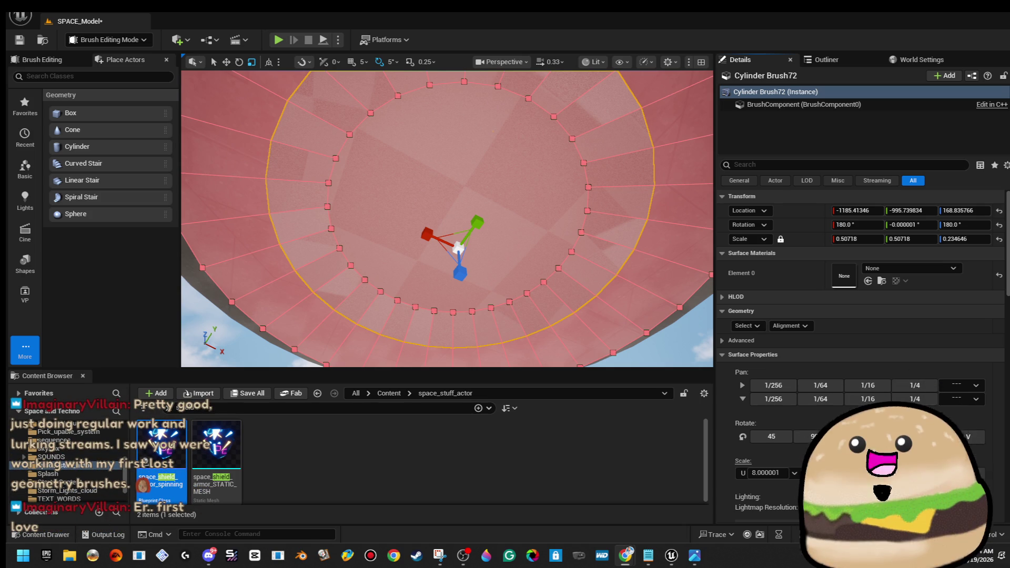
- Apply inside_ship_metal_texture_Mat to all faces of the cylinder brush
left_click_drag(605, 231, 605, 264)
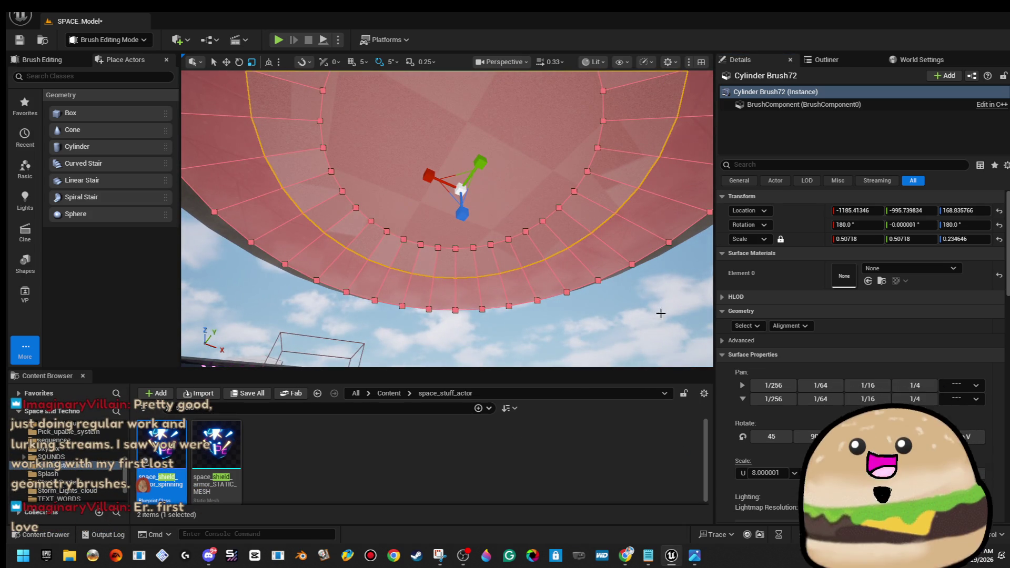
left_click(630, 310)
left_click(514, 140)
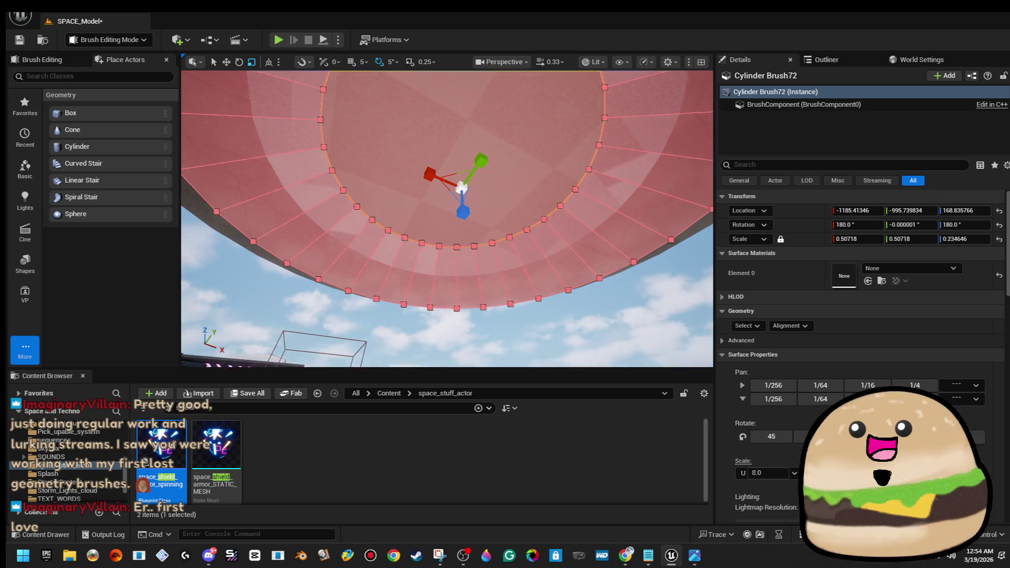
left_click_drag(570, 239, 571, 226)
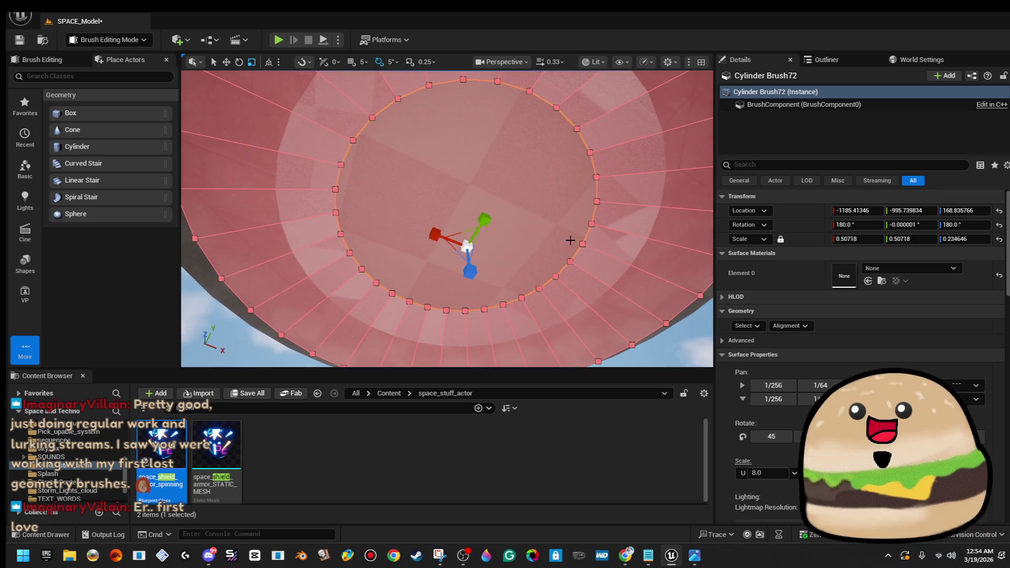
left_click(746, 326)
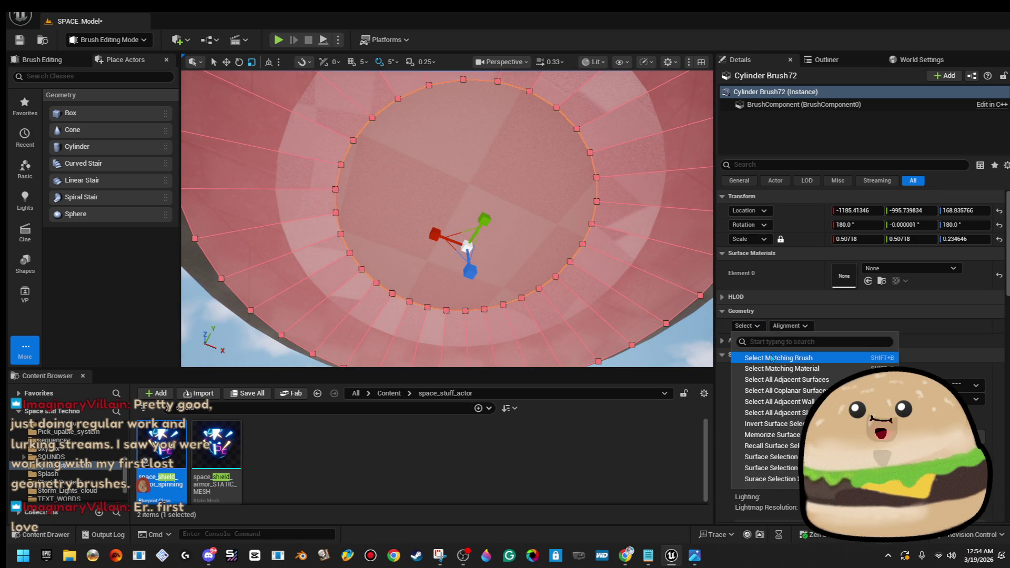
left_click(770, 358)
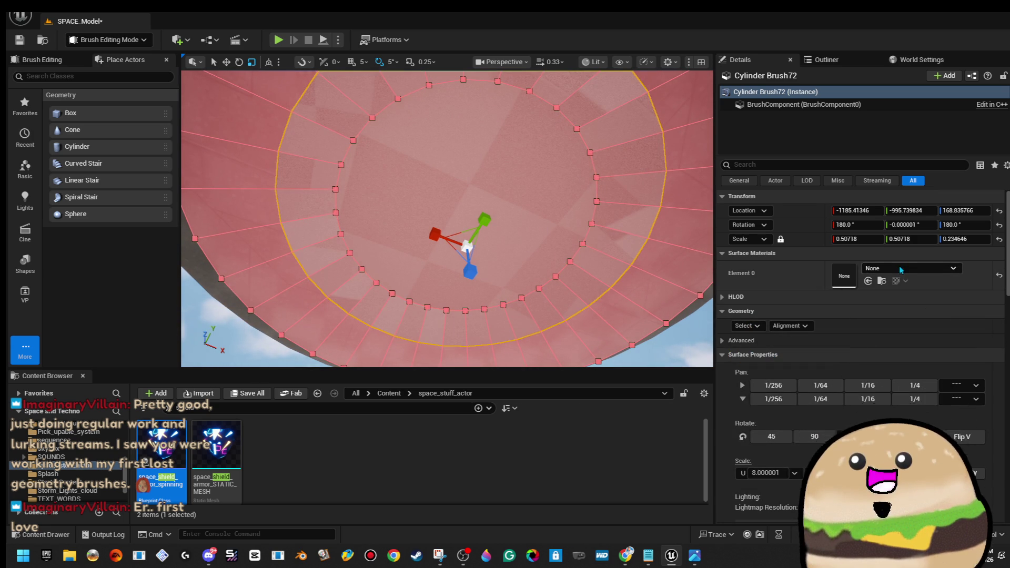
left_click(902, 270)
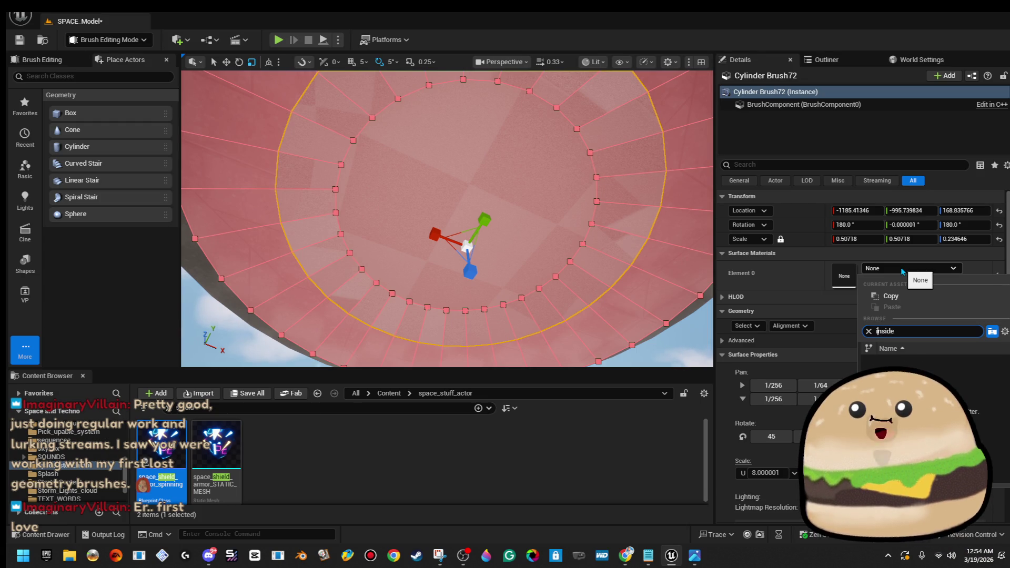
left_click(942, 365)
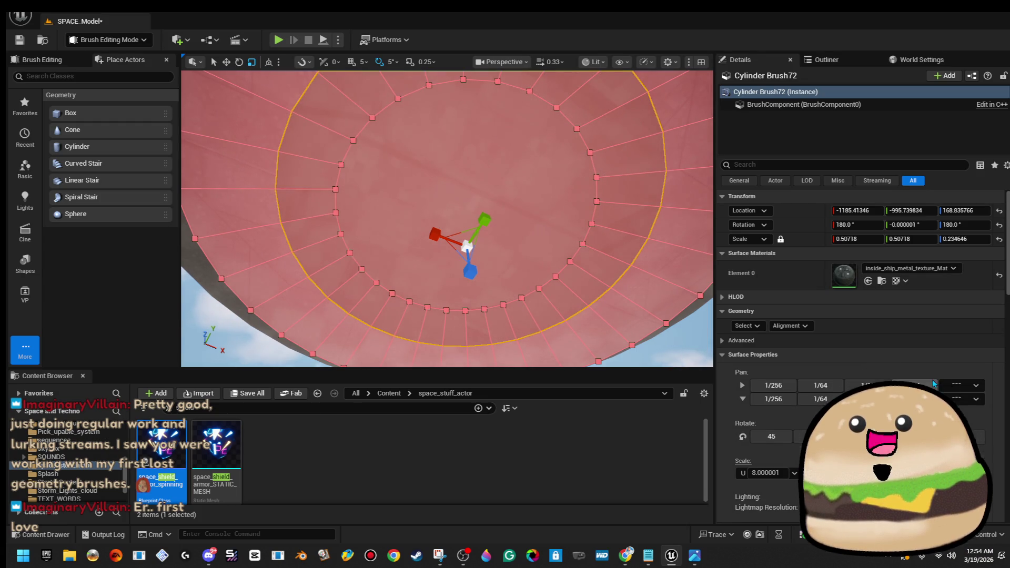
- Change the brush surface's texture U scale from 8.0 to 2.0
left_click(789, 326)
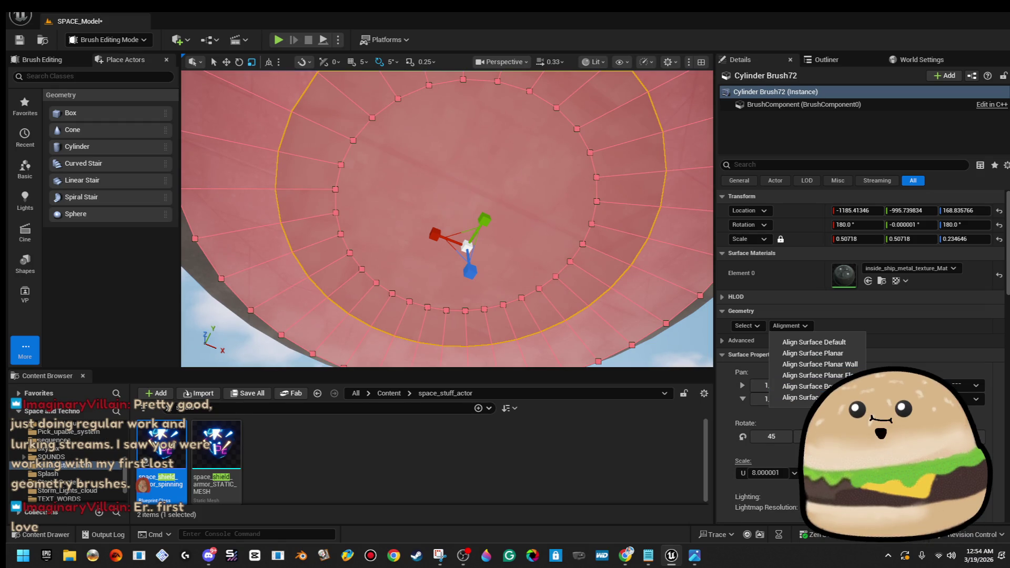
left_click(813, 353)
left_click(962, 399)
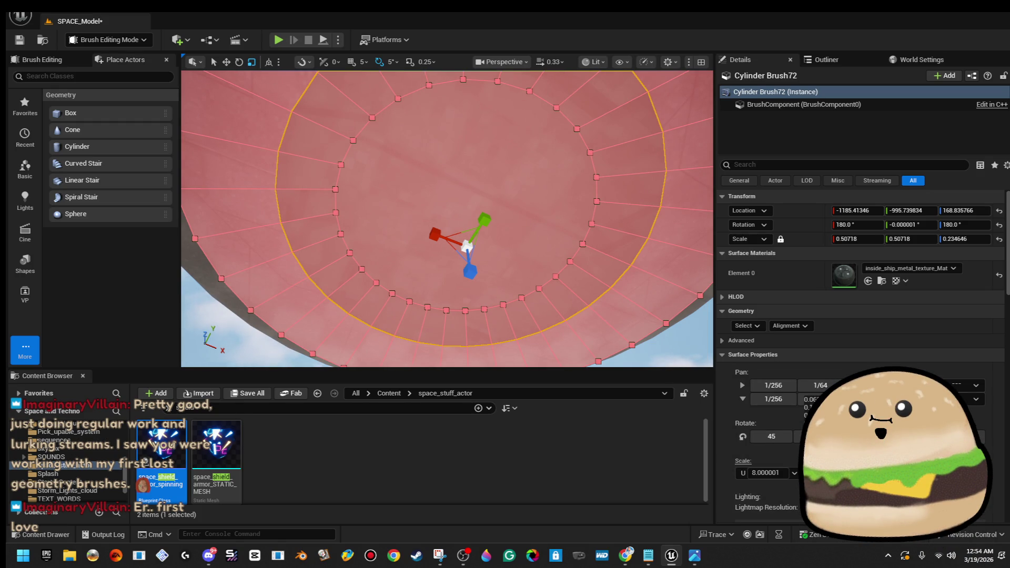
left_click(815, 441)
mouse_move(448, 221)
left_mouse_down()
mouse_move(581, 176)
mouse_move(679, 264)
left_mouse_up()
left_click(644, 254)
scroll(644, 255, "up", 5)
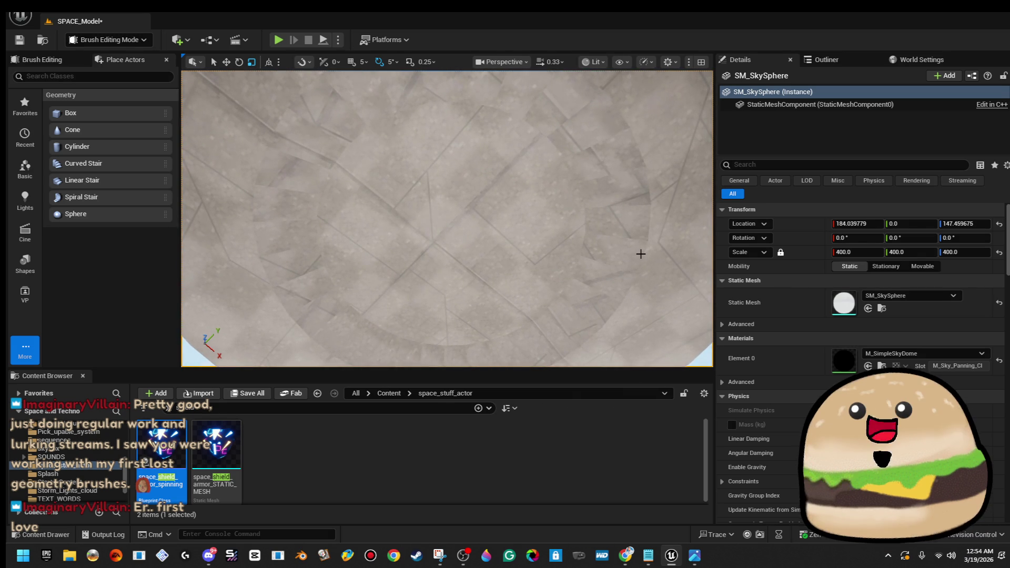
mouse_move(584, 252)
left_mouse_down()
mouse_move(588, 310)
mouse_move(545, 289)
mouse_move(546, 274)
left_mouse_up()
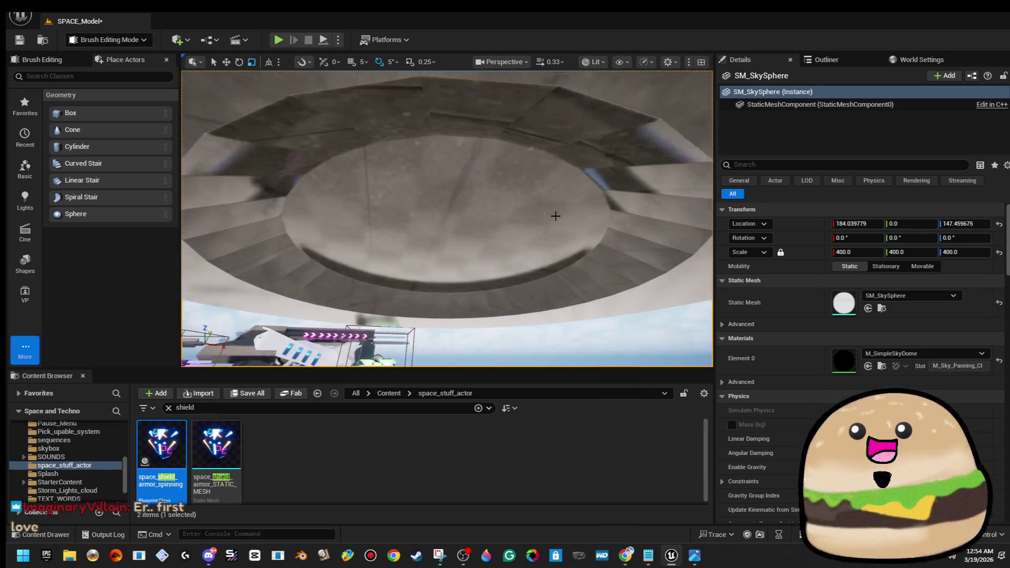
left_click(451, 223)
mouse_move(451, 223)
left_mouse_down()
mouse_move(479, 273)
mouse_move(512, 272)
mouse_move(523, 281)
mouse_move(532, 339)
mouse_move(526, 276)
mouse_move(631, 328)
mouse_move(416, 252)
mouse_move(423, 221)
mouse_move(423, 248)
left_mouse_up()
key("w")
- Scale subtractive Cylinder Brush73 down to about half size
left_click_drag(454, 216, 458, 221)
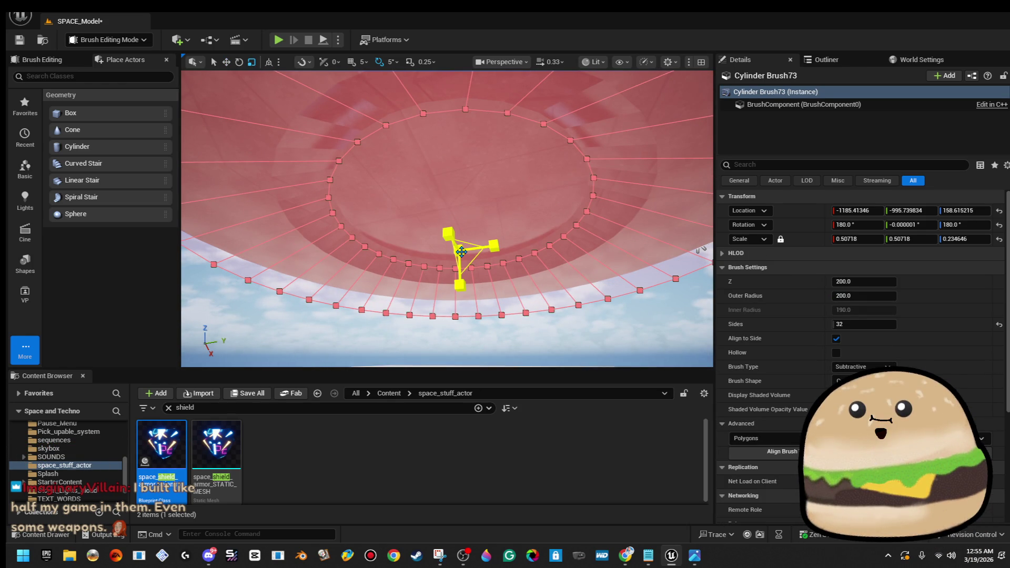
left_click_drag(462, 249, 460, 304)
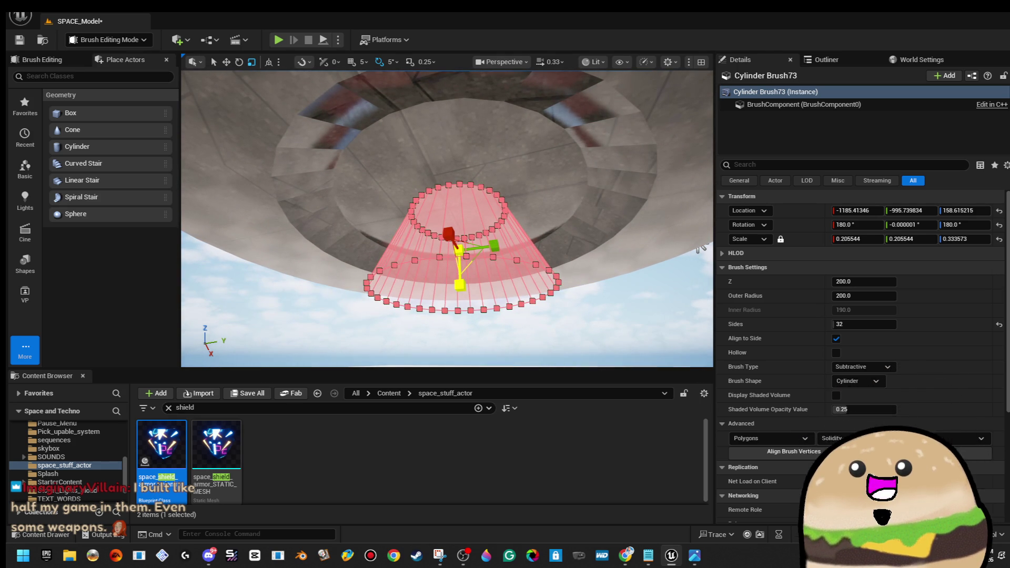
scroll(502, 271, "up", 5)
- Raise Cylinder Brush73 to Z 183.85 and widen its X/Y scale to 0.372
key("w")
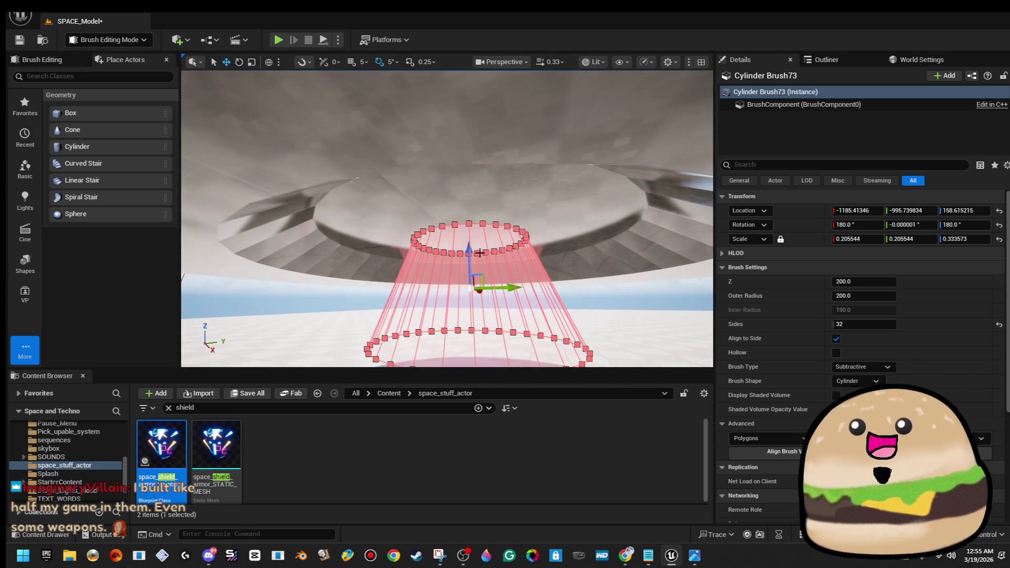
scroll(471, 251, "up", 2)
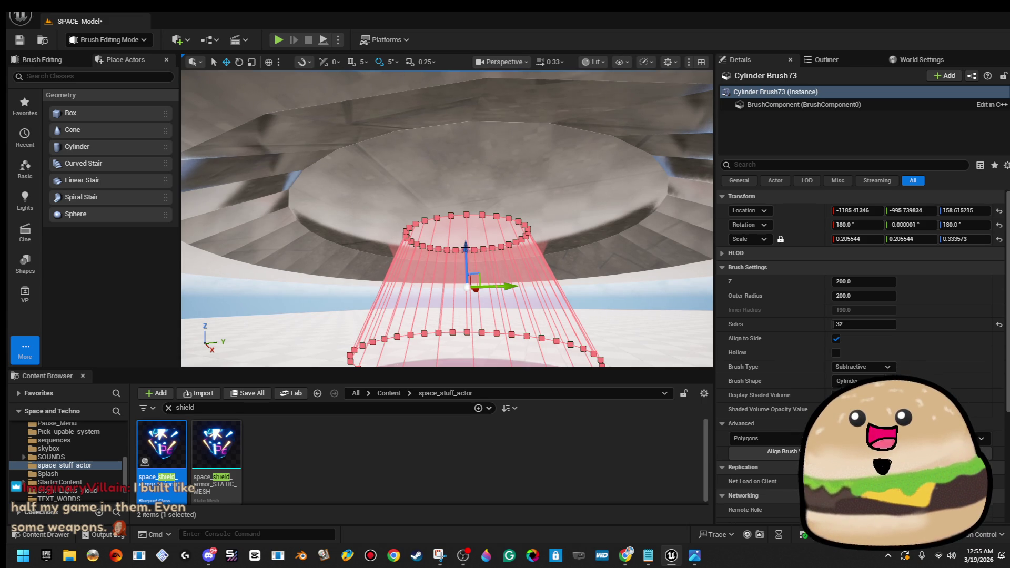
scroll(465, 247, "up", 2)
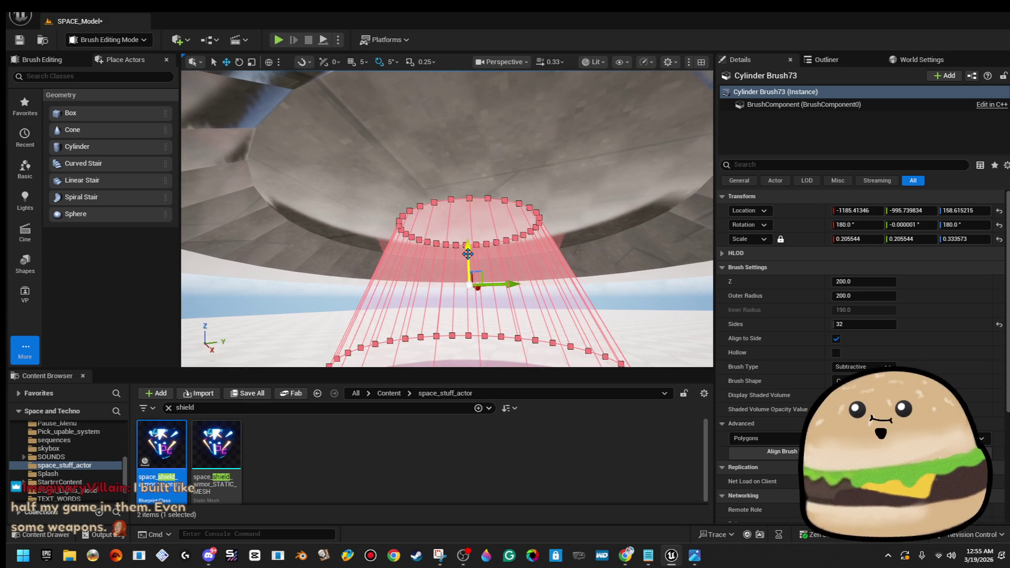
mouse_move(467, 254)
left_mouse_down()
mouse_move(470, 213)
mouse_move(491, 242)
mouse_move(498, 284)
left_mouse_up()
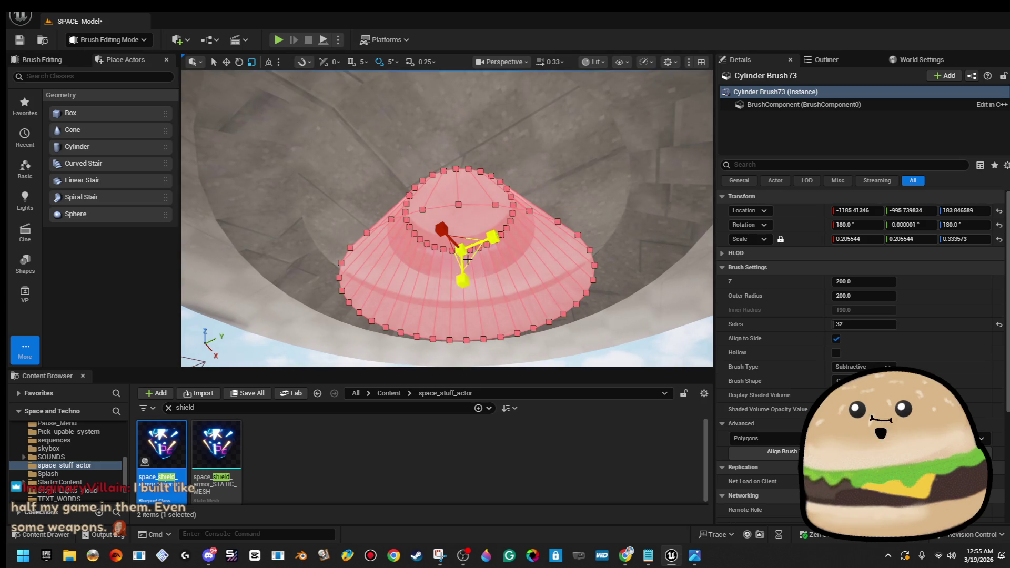
left_click_drag(463, 251, 463, 252)
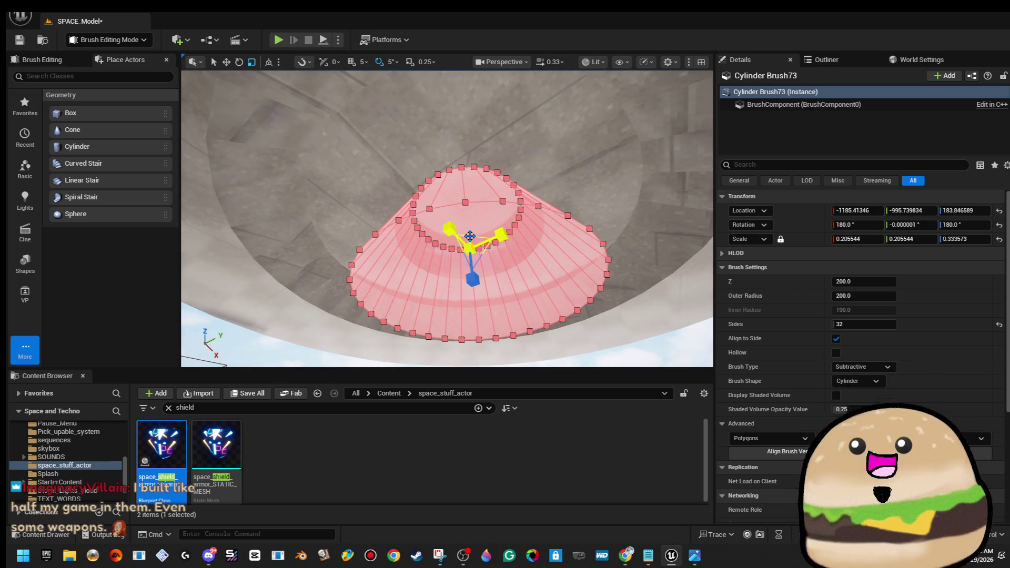
left_click_drag(473, 236, 505, 220)
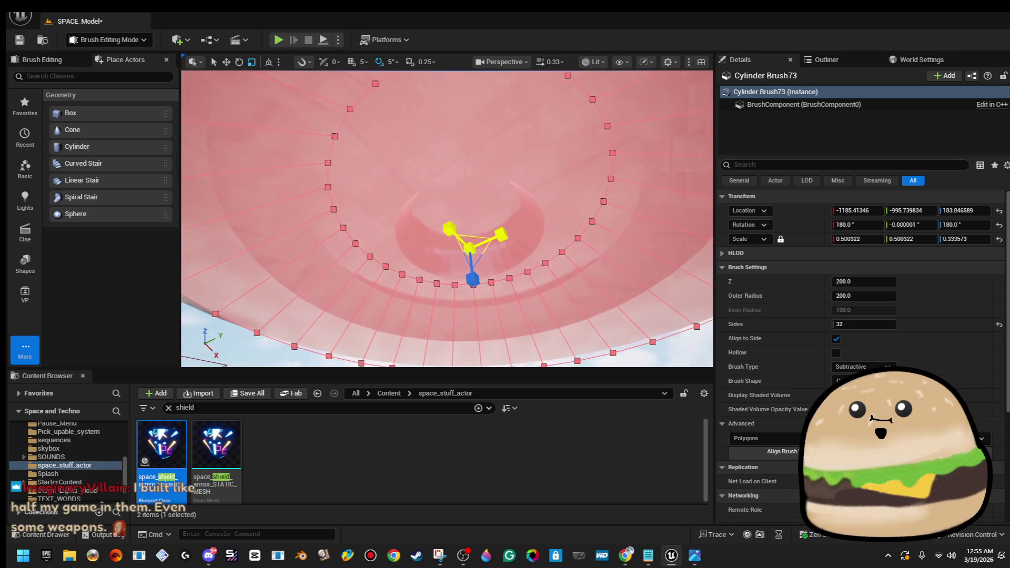
key("w")
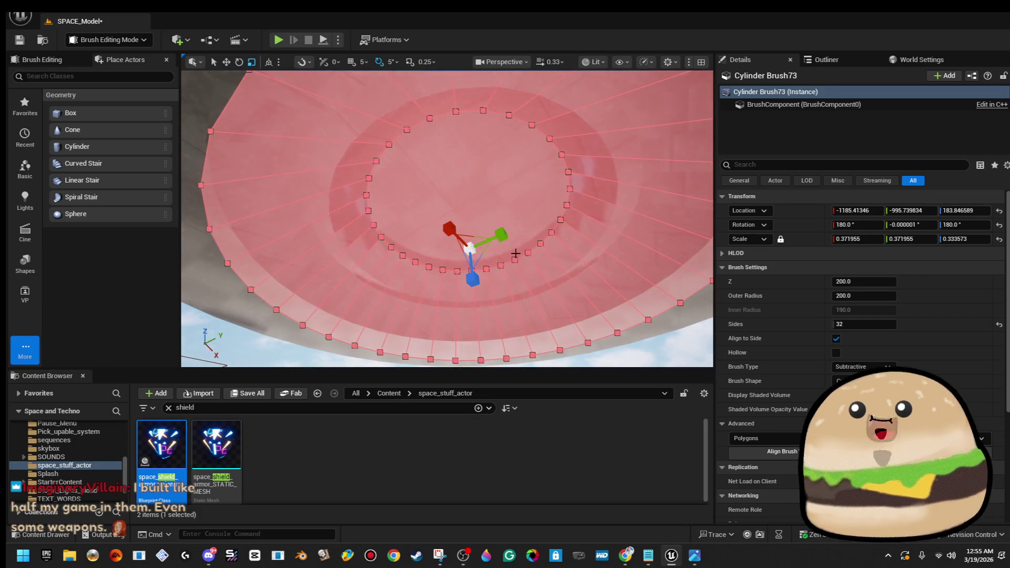
left_click(517, 193)
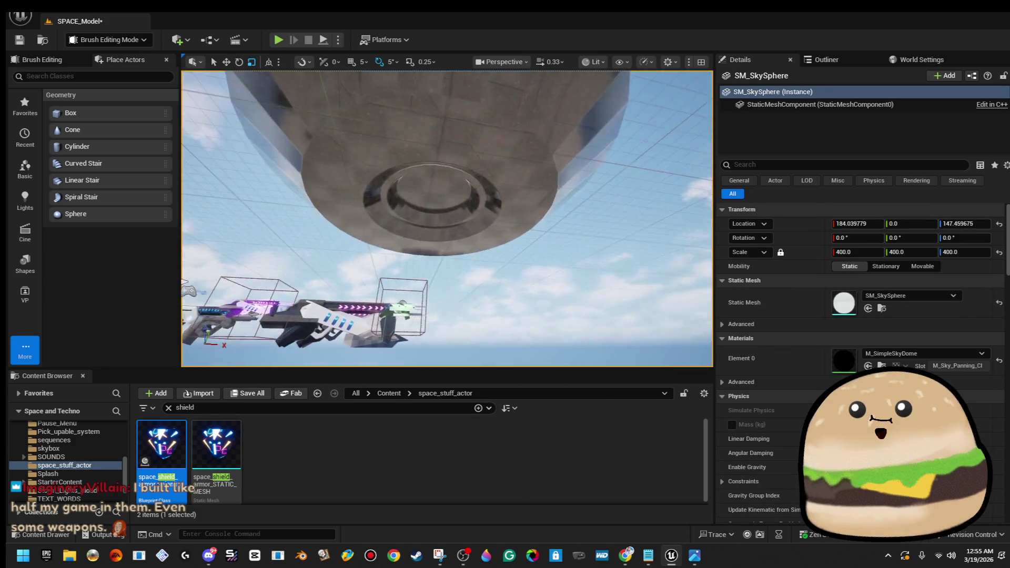
- Narrow Cylinder Brush73's X/Y scale down to about 0.249
left_click(517, 193)
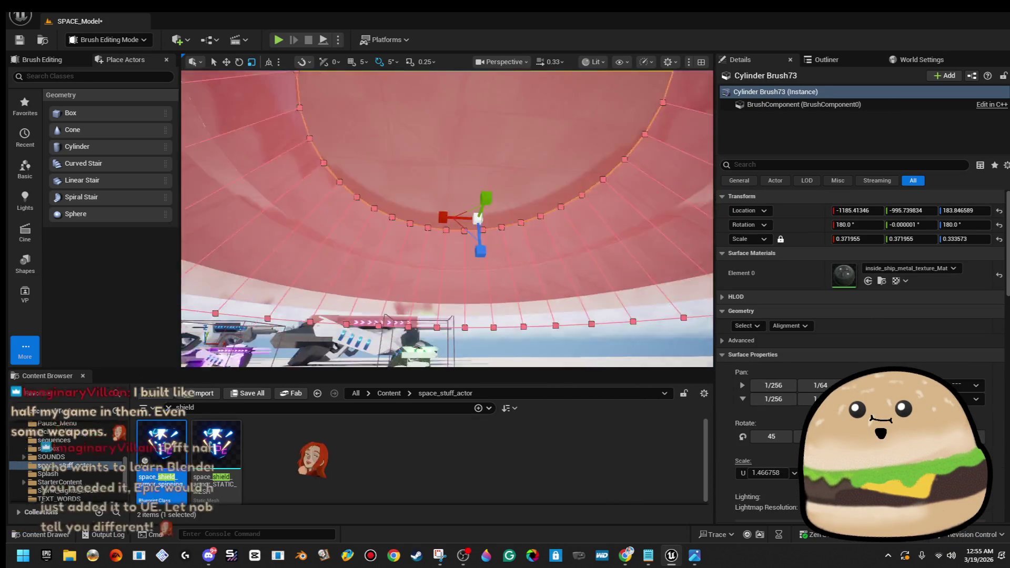
left_click_drag(497, 223, 492, 217)
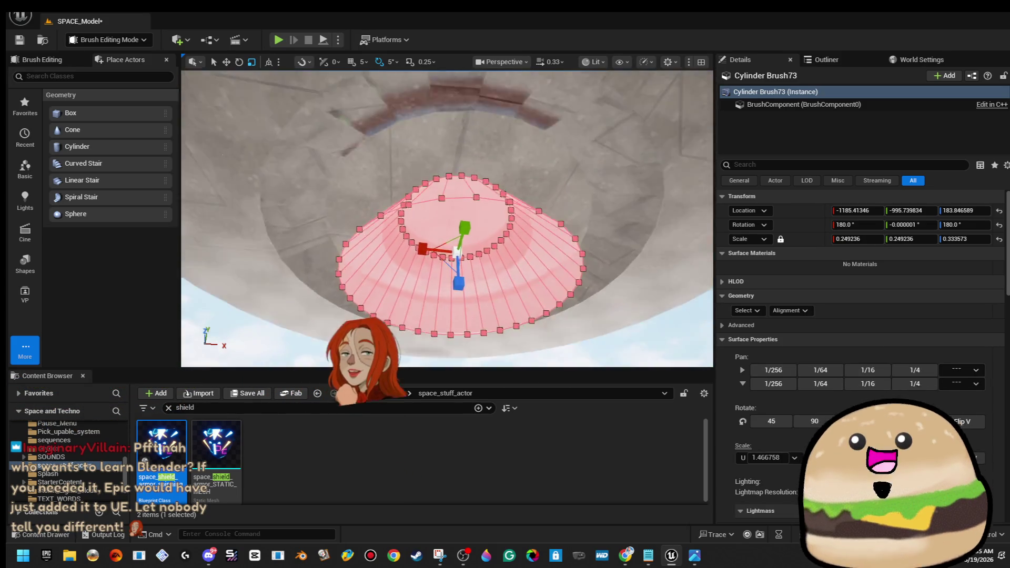
left_click(638, 314)
- Orbit beneath the saucer to inspect the smaller round opening in its underside
left_click_drag(447, 184, 448, 237)
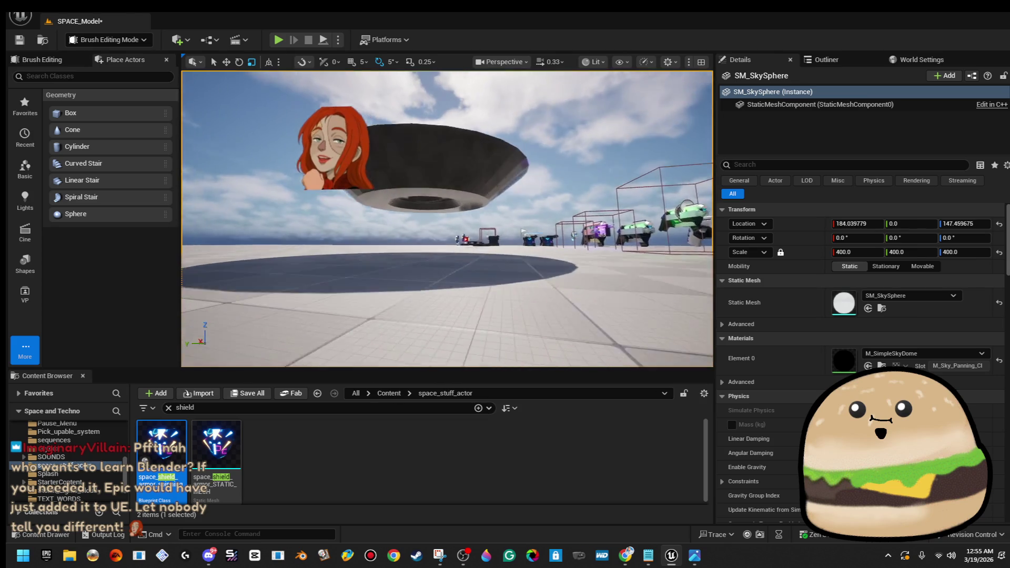
mouse_move(447, 237)
left_mouse_down()
mouse_move(447, 273)
mouse_move(447, 221)
mouse_move(447, 284)
left_mouse_up()
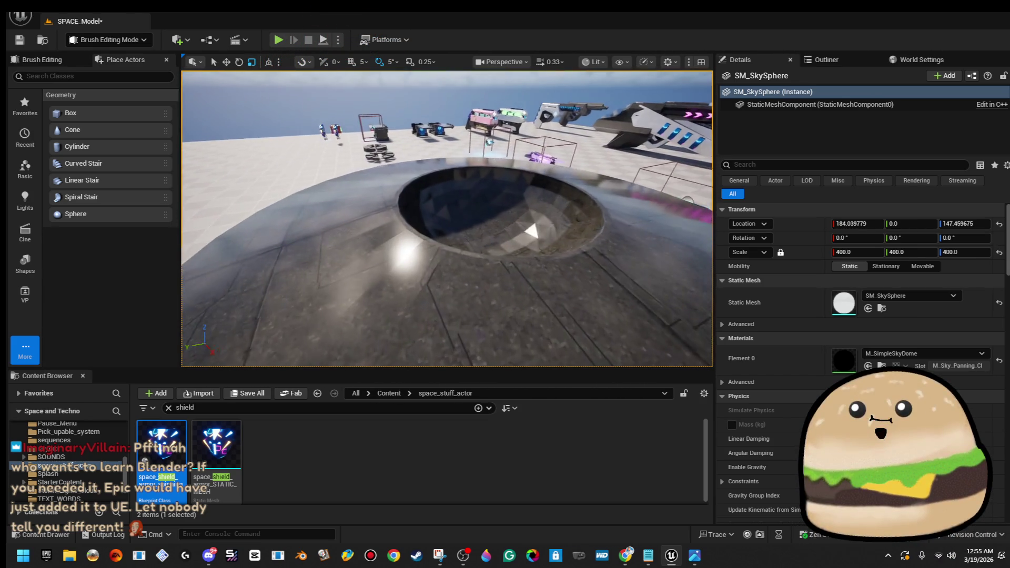
left_click_drag(586, 313, 587, 284)
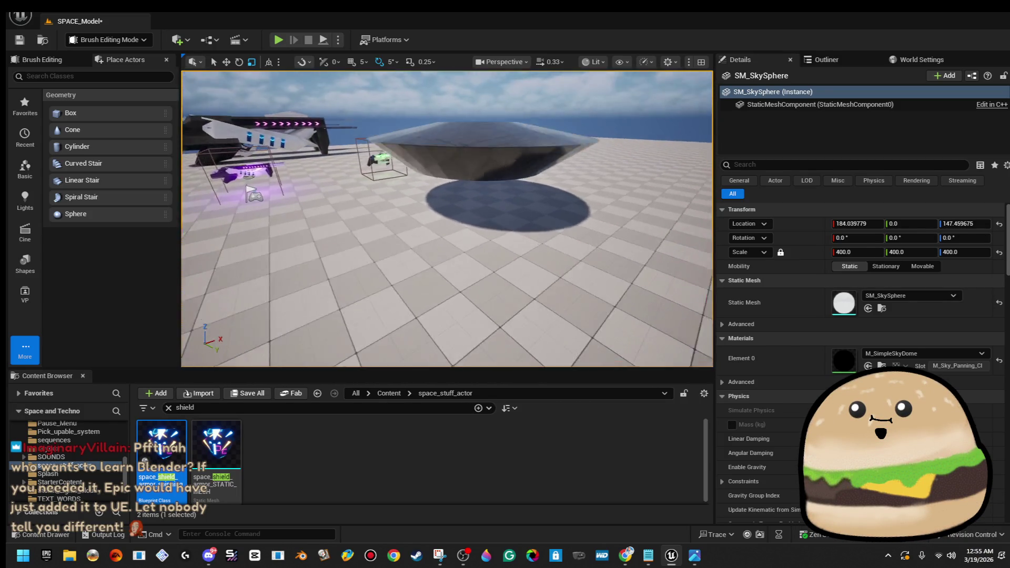
mouse_move(568, 254)
left_mouse_down()
mouse_move(568, 234)
mouse_move(567, 254)
left_mouse_up()
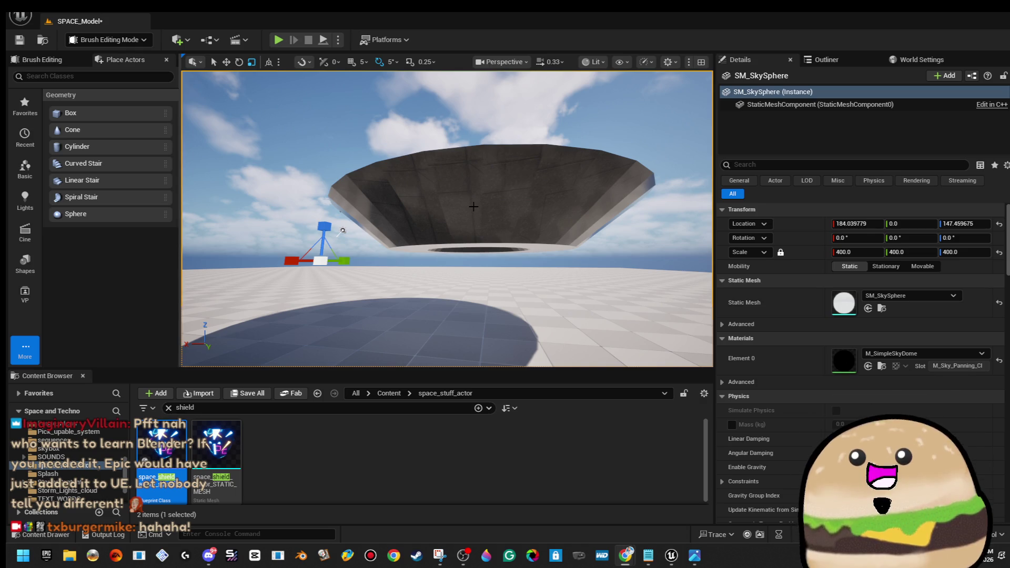
left_click_drag(431, 153, 432, 86)
- Select both cylinder brushes under the saucer and move them upward into the hull
mouse_move(456, 198)
left_mouse_down()
mouse_move(456, 211)
mouse_move(456, 187)
mouse_move(455, 198)
left_mouse_up()
left_click(455, 198)
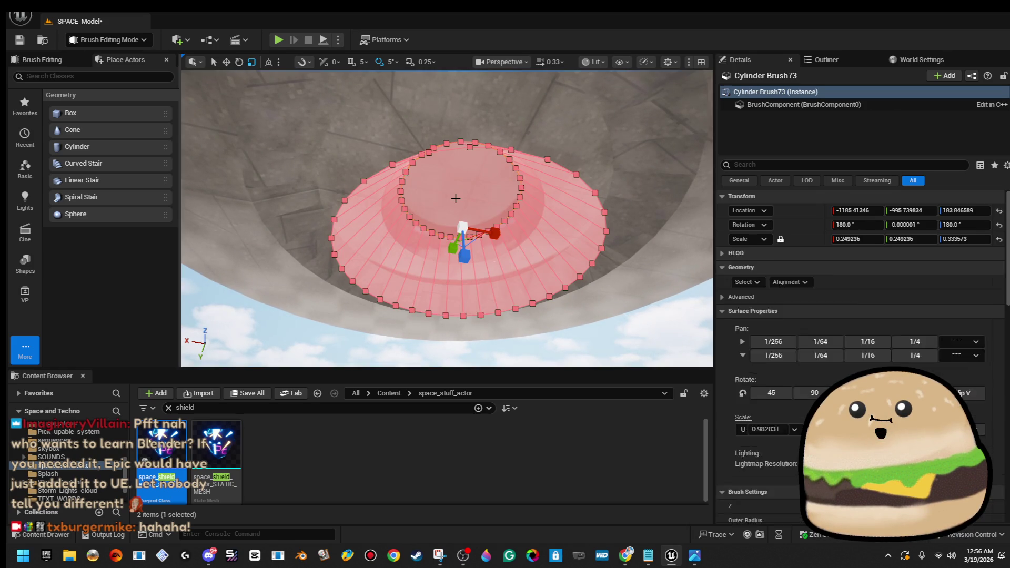
left_click(655, 243)
left_click_drag(655, 253, 654, 248)
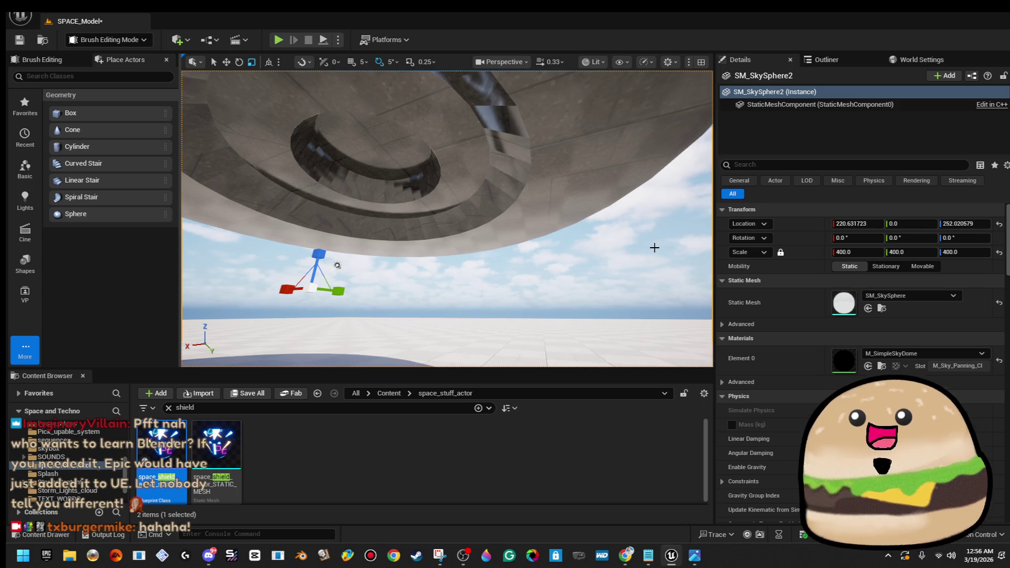
mouse_move(495, 240)
left_mouse_down()
mouse_move(496, 179)
mouse_move(530, 202)
left_mouse_up()
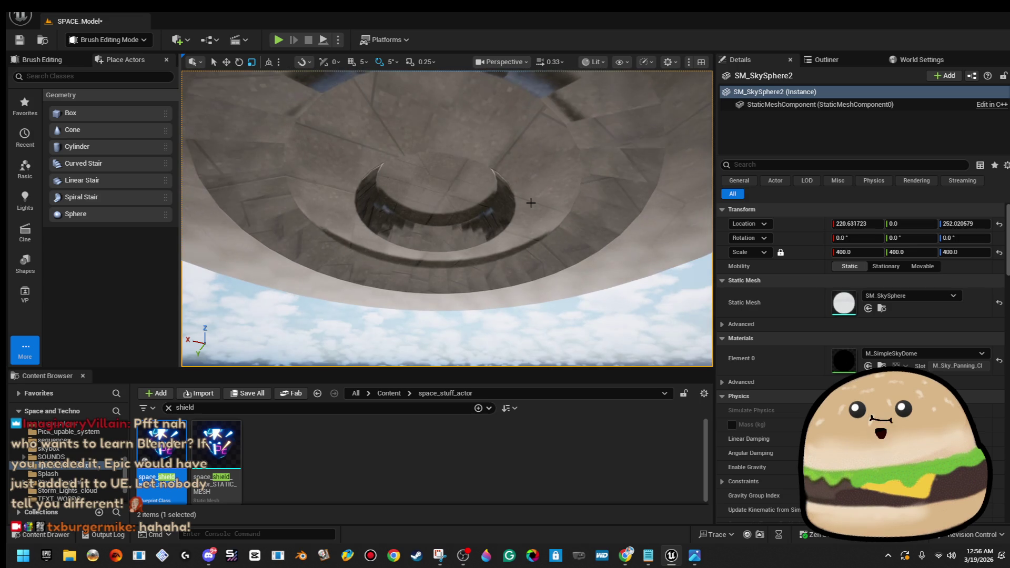
left_click(566, 201)
left_click(559, 156, "ctrl")
key("f")
key("w")
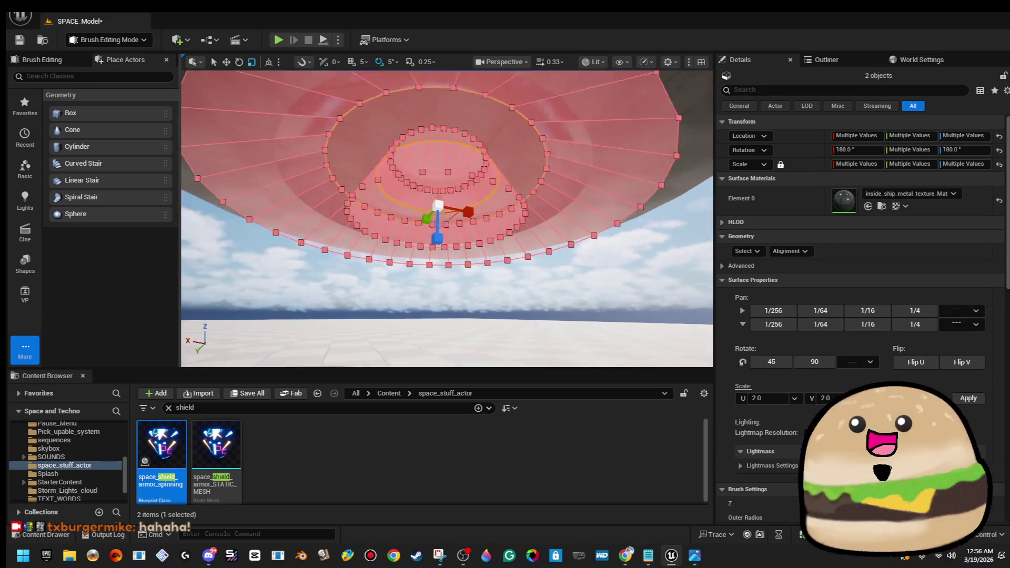
left_click_drag(444, 179, 523, 250)
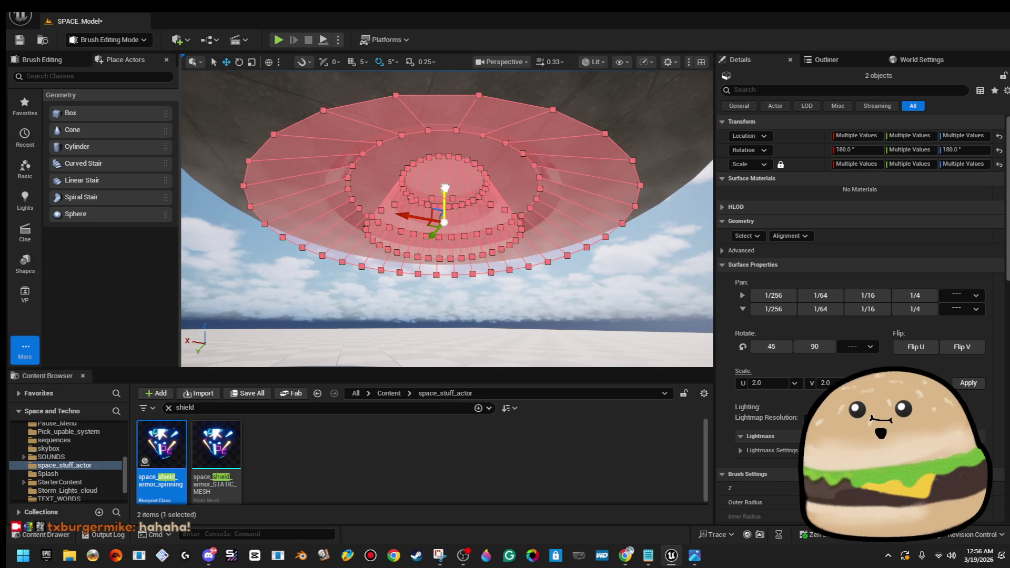
left_click_drag(445, 187, 446, 180)
left_click(630, 358)
- Reselect and frame the ring brushes to check the stepped recess in the hull
mouse_move(616, 302)
left_mouse_down()
mouse_move(308, 232)
mouse_move(323, 280)
mouse_move(410, 316)
mouse_move(645, 266)
mouse_move(663, 248)
mouse_move(612, 289)
left_mouse_up()
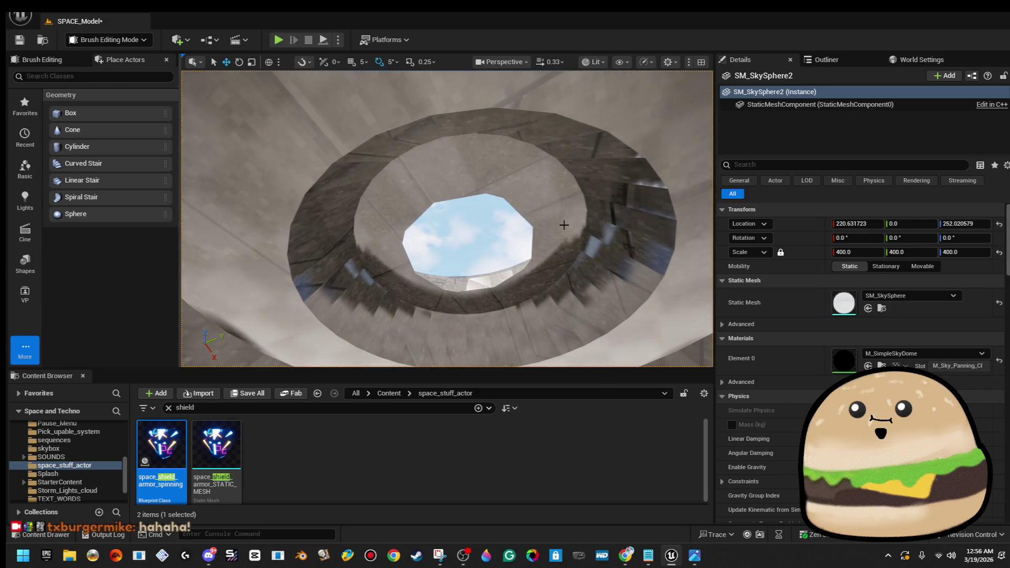
left_click(564, 224)
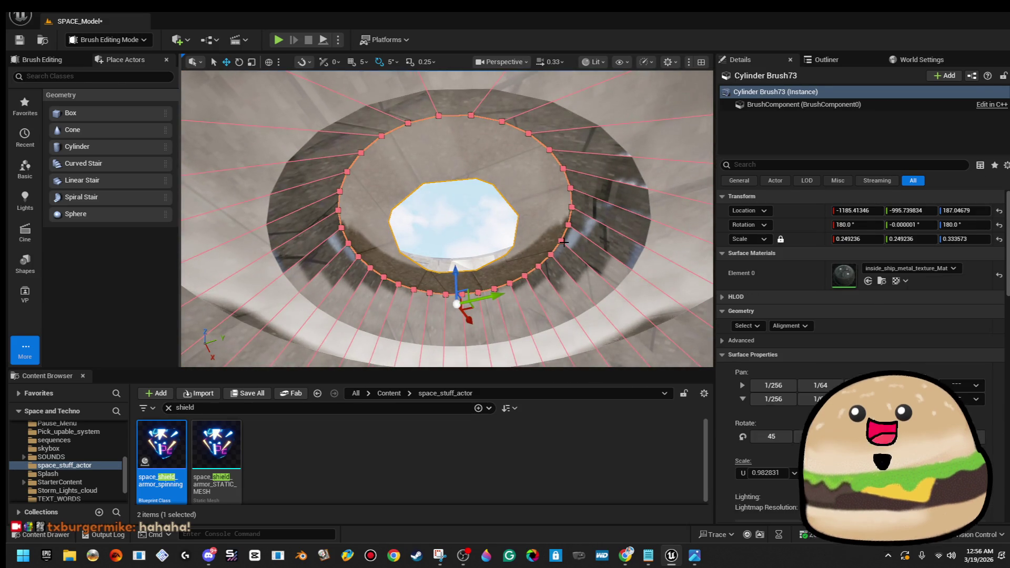
left_click(564, 242)
left_click(563, 243, "ctrl")
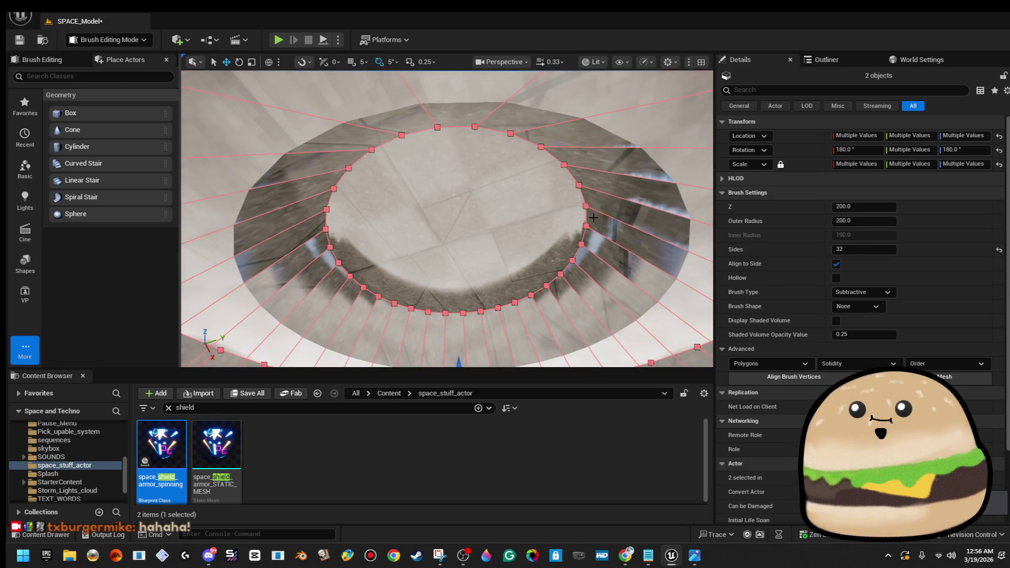
key("f")
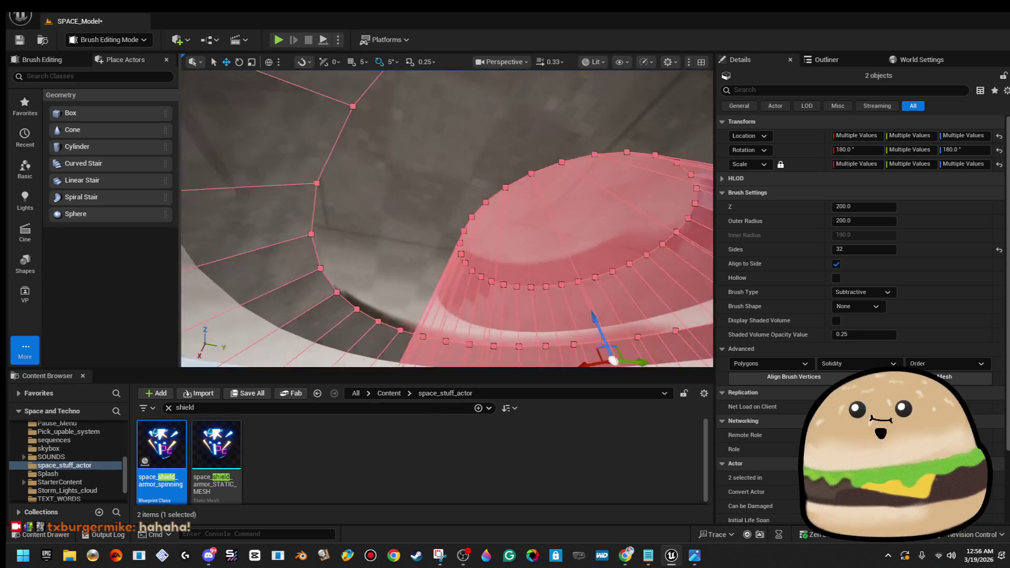
left_click(591, 197)
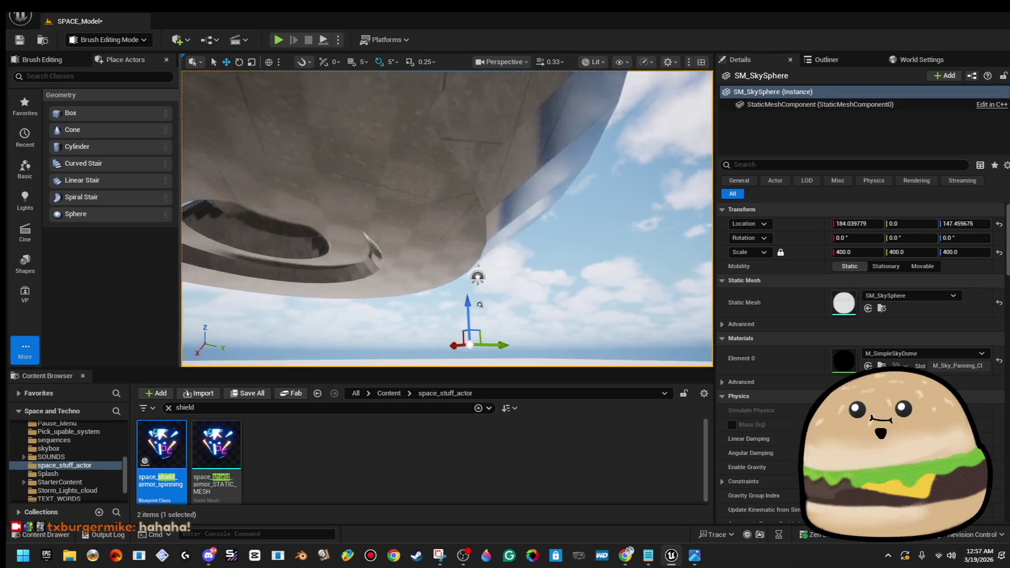
- Flatten Sphere Brush3's dome on top of the saucer to a Z scale of about 0.18
scroll(447, 218, "down", 5)
scroll(447, 218, "up", 5)
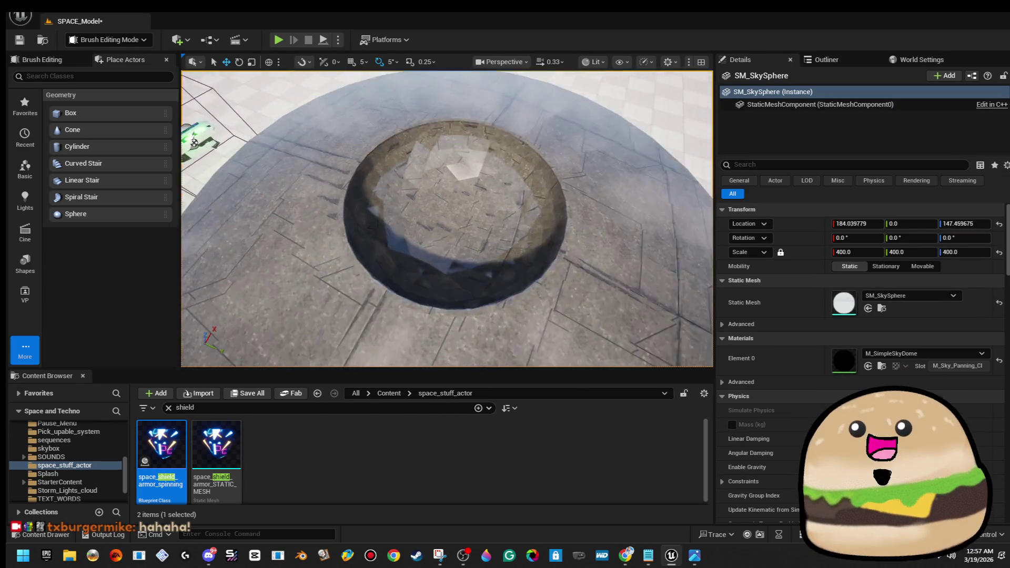
left_click(519, 233)
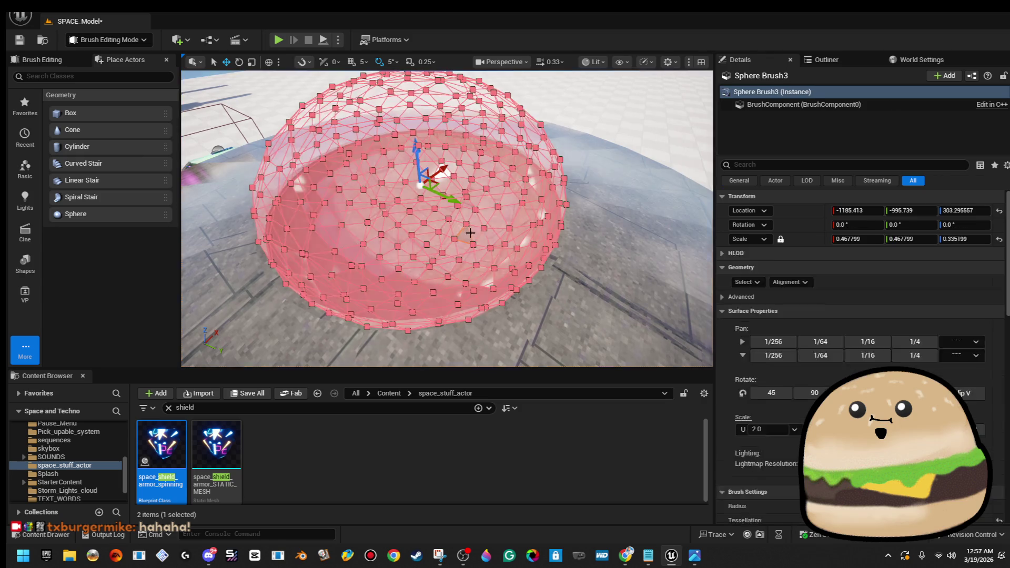
key("f")
key("r")
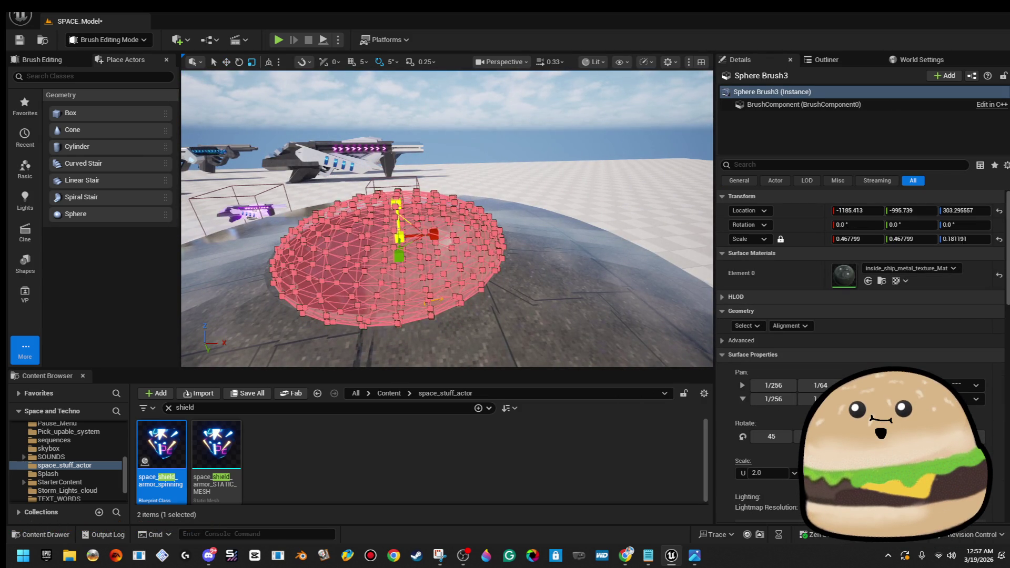
left_click(447, 236)
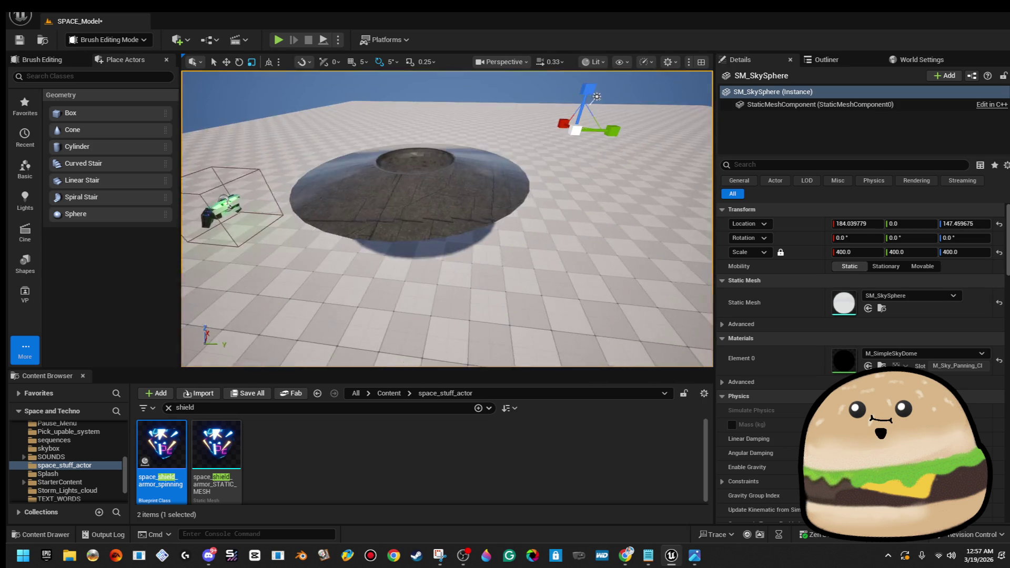
- Inspect the saucer's underside and save the SPACE_Model level
mouse_move(447, 219)
left_mouse_down()
mouse_move(342, 200)
mouse_move(621, 185)
left_mouse_up()
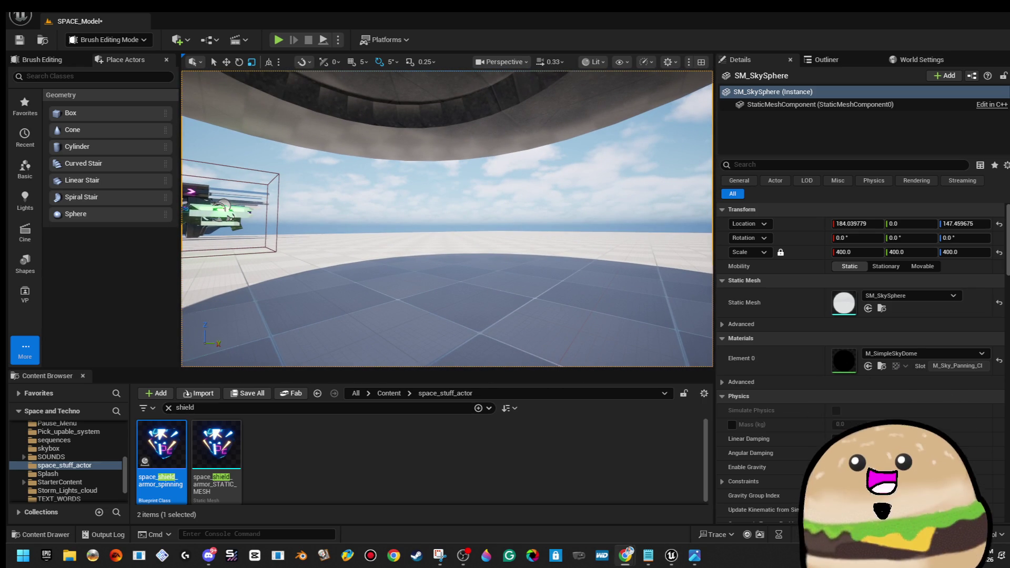
mouse_move(549, 187)
left_mouse_down()
mouse_move(505, 237)
mouse_move(453, 366)
mouse_move(442, 358)
left_mouse_up()
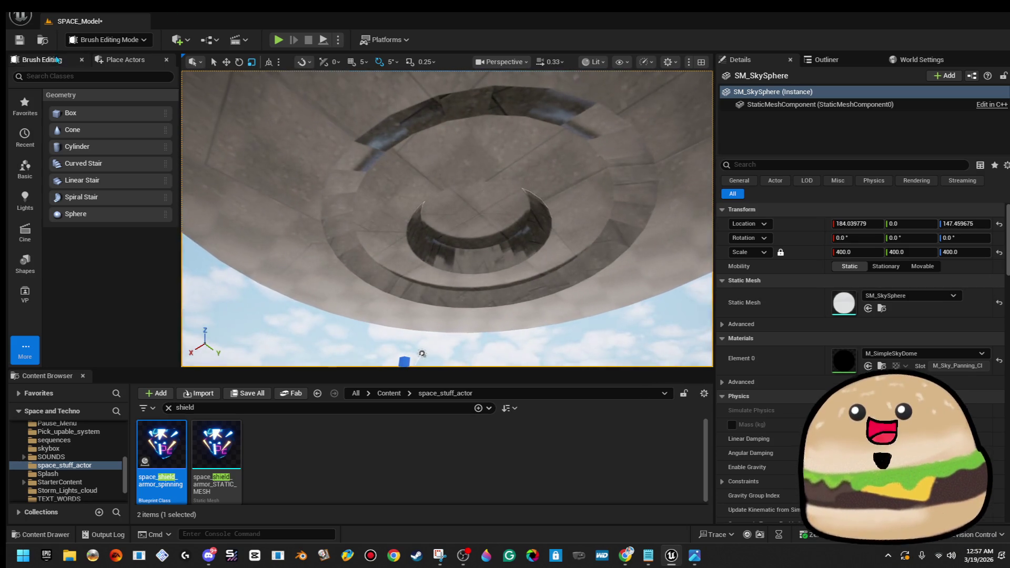
left_click(21, 42)
- Apply the Glow_green material to all faces of the inner ring brush Cylinder Brush73
left_click_drag(448, 221, 549, 174)
left_click(549, 174)
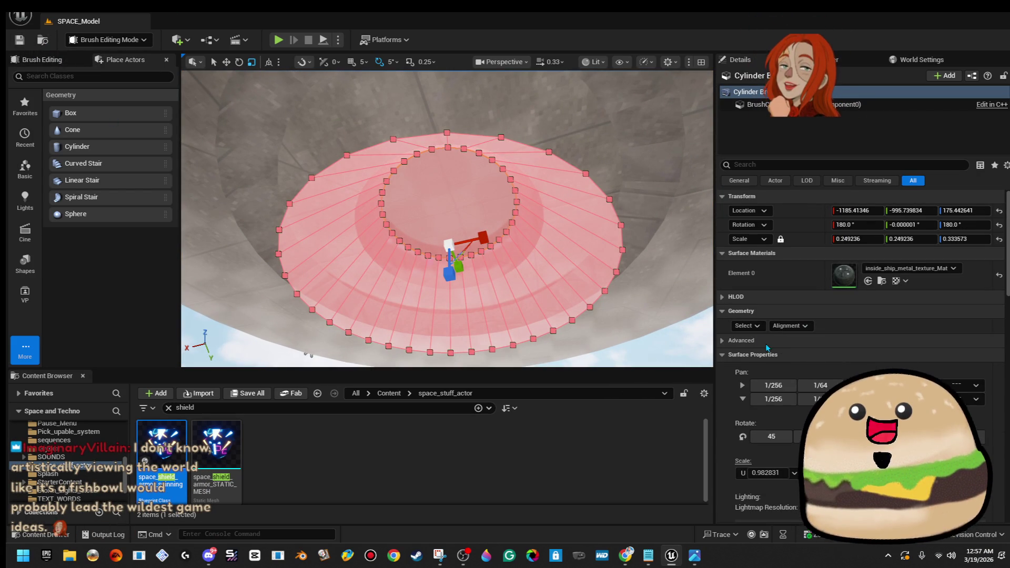
left_click(747, 326)
left_click(763, 358)
left_click(895, 268)
type("glow")
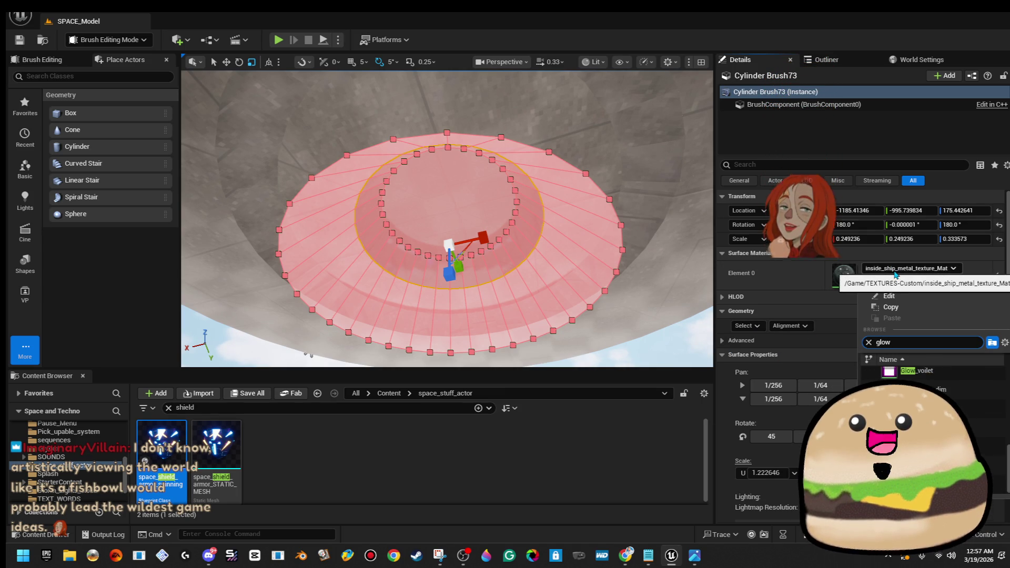
type(" gr")
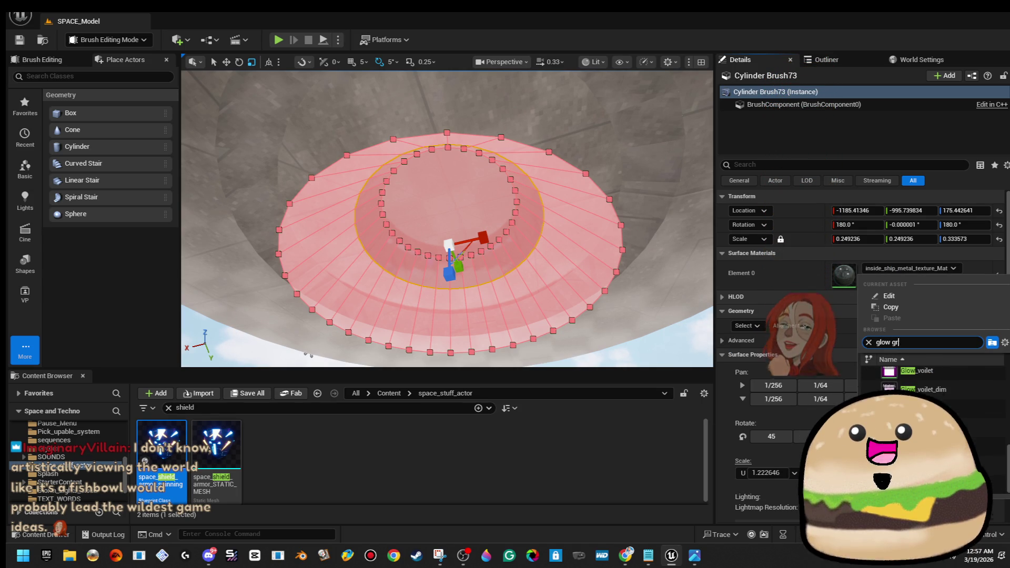
type("een")
key("Return")
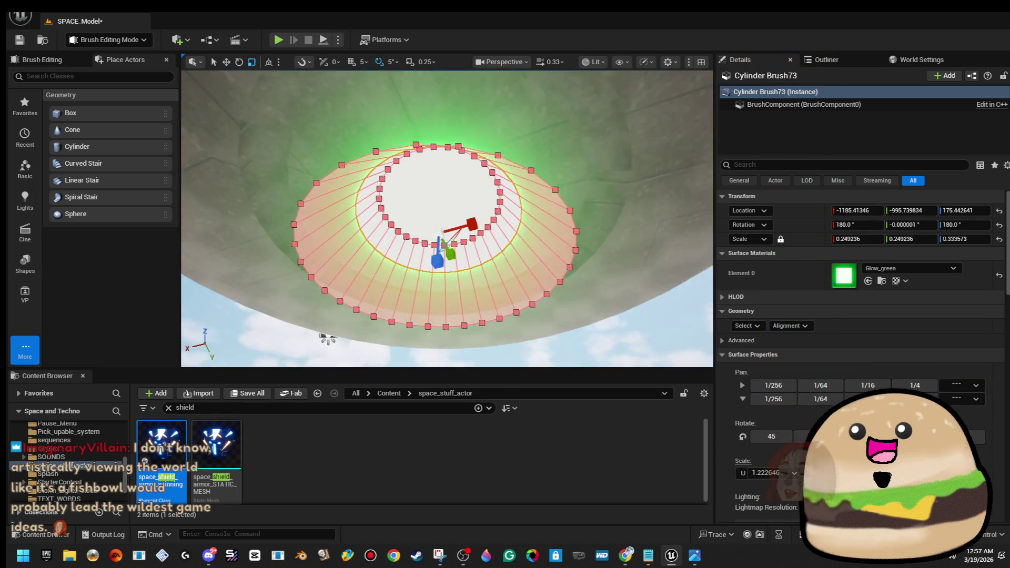
left_click(599, 301)
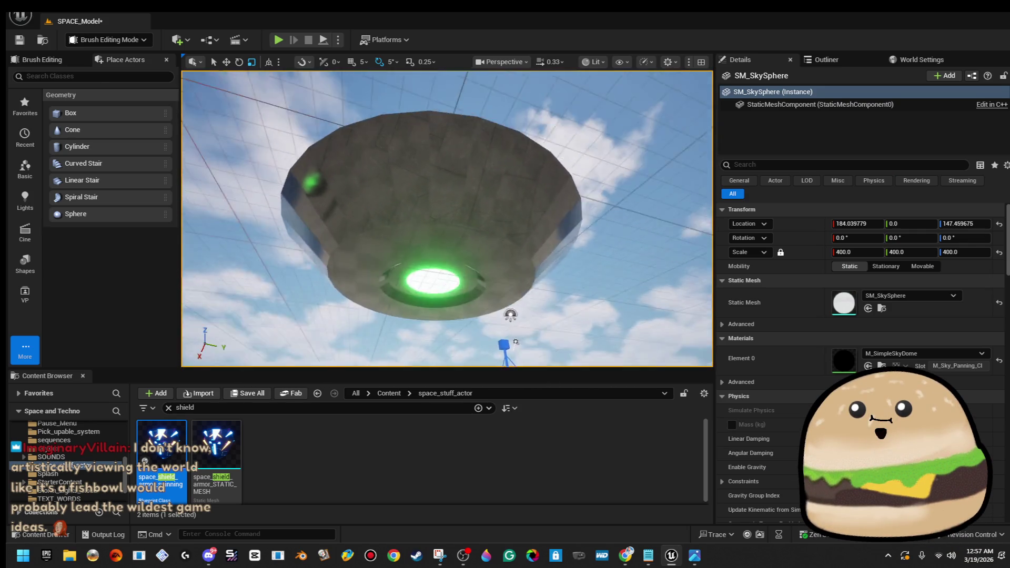
mouse_move(543, 273)
left_mouse_down()
mouse_move(526, 284)
mouse_move(516, 263)
left_mouse_up()
mouse_move(570, 286)
left_mouse_down()
mouse_move(424, 230)
mouse_move(448, 247)
mouse_move(447, 200)
mouse_move(442, 216)
mouse_move(415, 218)
left_mouse_up()
mouse_move(540, 252)
left_mouse_down()
mouse_move(537, 263)
mouse_move(540, 252)
left_mouse_up()
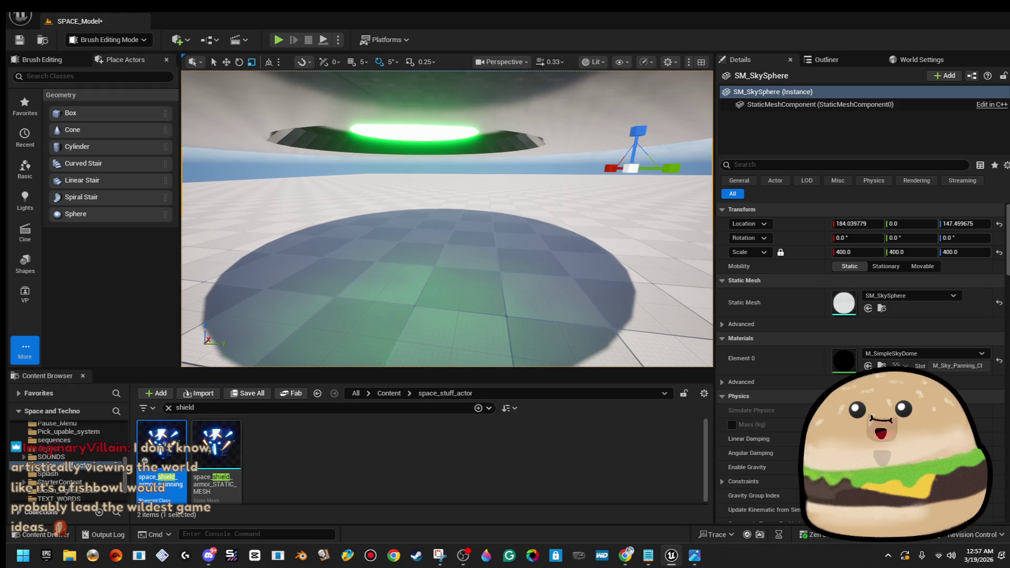
mouse_move(566, 237)
left_mouse_down()
mouse_move(549, 255)
mouse_move(568, 229)
left_mouse_up()
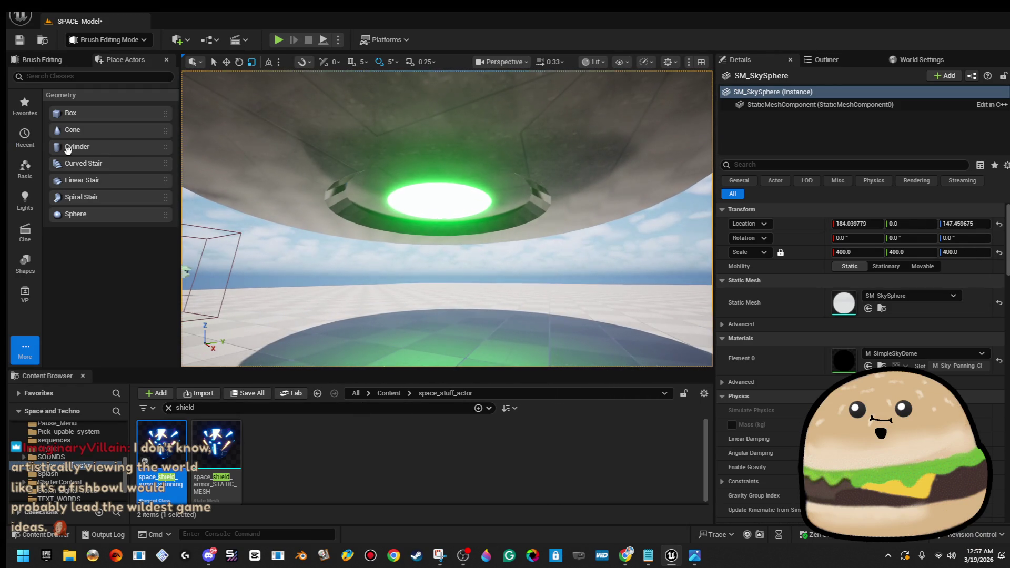
scroll(315, 255, "down", 5)
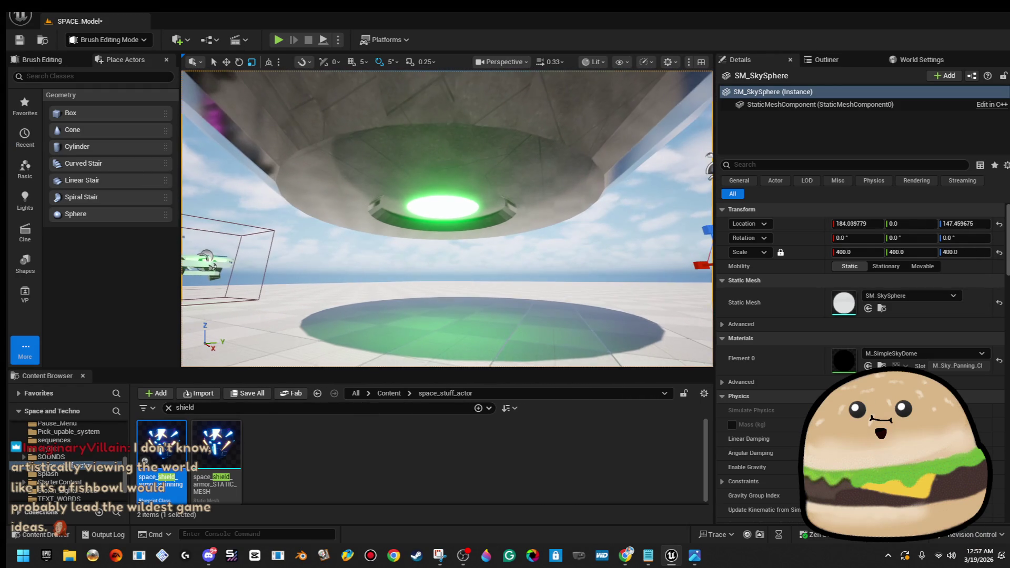
scroll(273, 258, "down", 3)
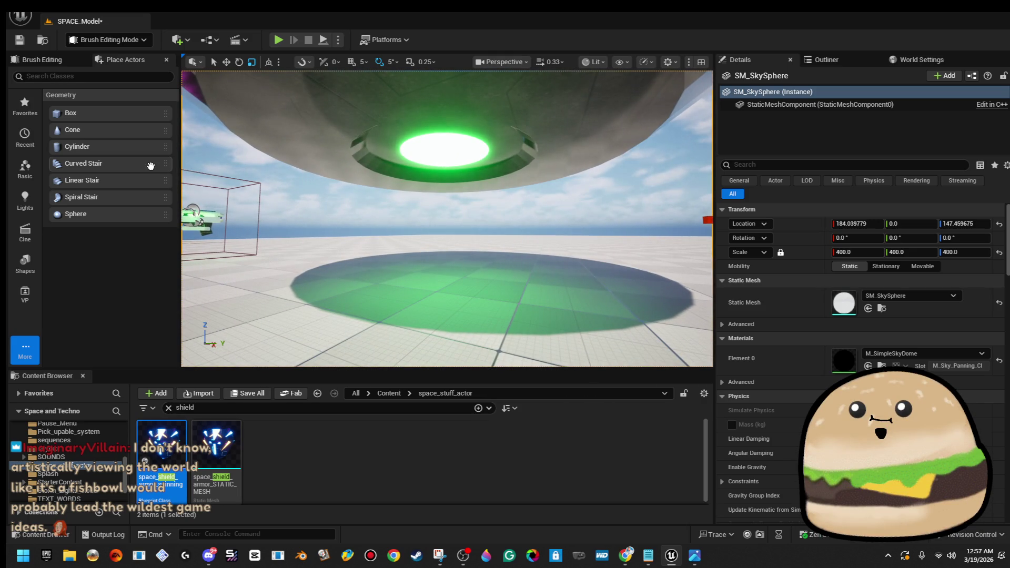
left_click_drag(442, 186, 449, 168)
- Shrink new Cylinder Brush74 into a thin rod, rotate it 90° onto its side, and raise it
scroll(440, 304, "down", 3)
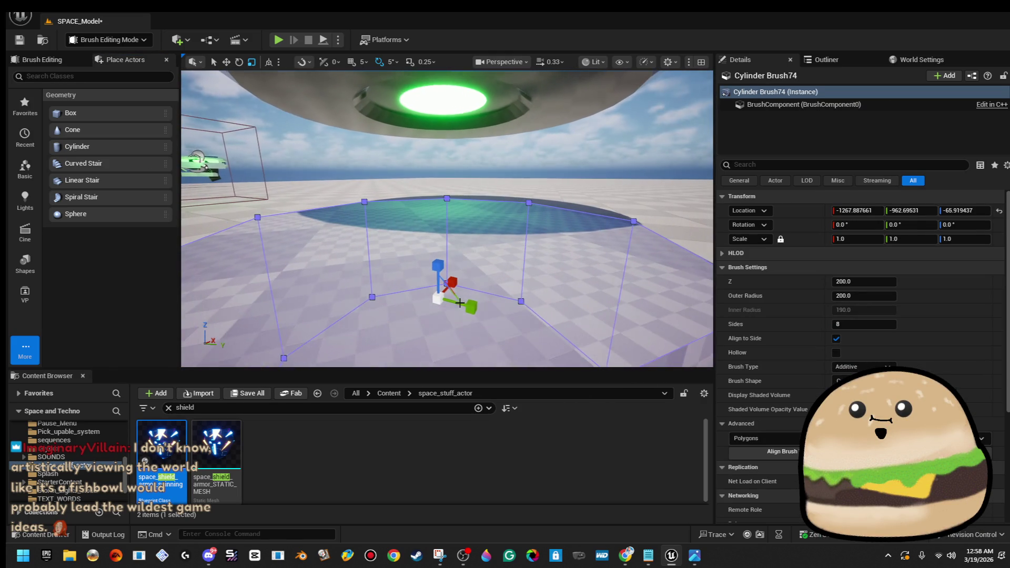
left_click_drag(436, 304, 439, 232)
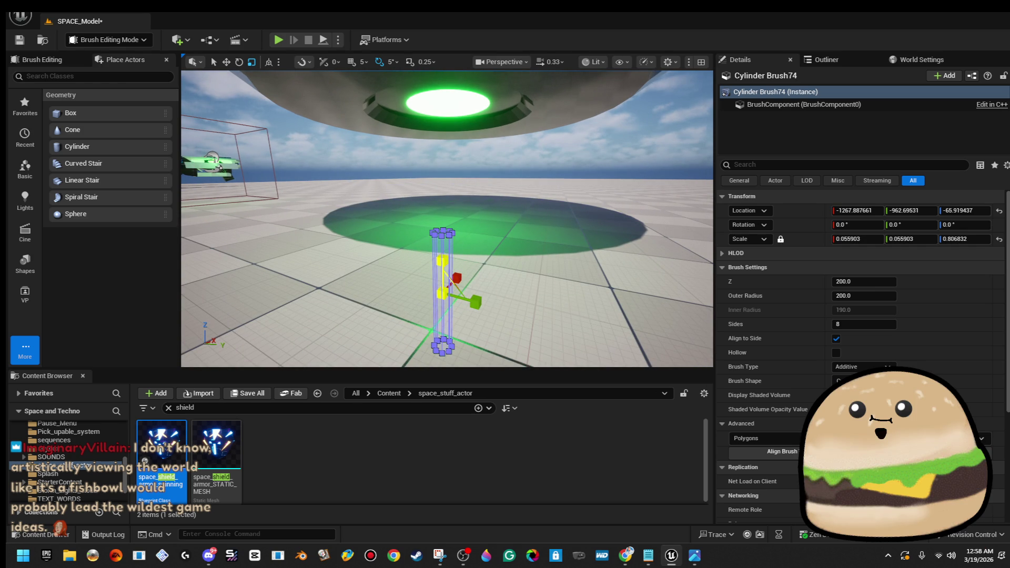
key("e")
left_click_drag(479, 266, 504, 302)
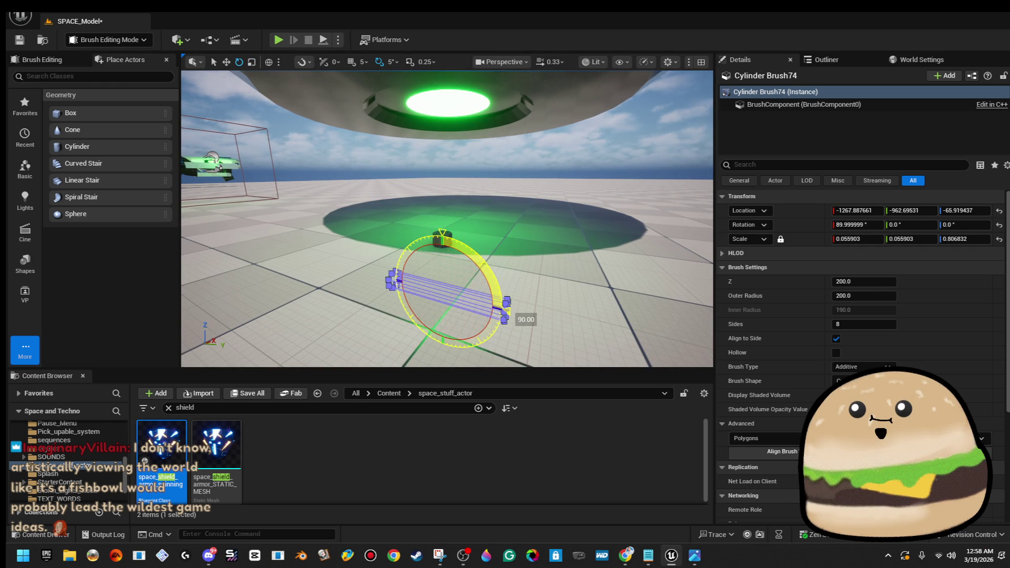
key("w")
mouse_move(442, 249)
left_mouse_down()
mouse_move(449, 155)
mouse_move(426, 179)
mouse_move(393, 269)
mouse_move(477, 181)
left_mouse_up()
left_click(444, 173)
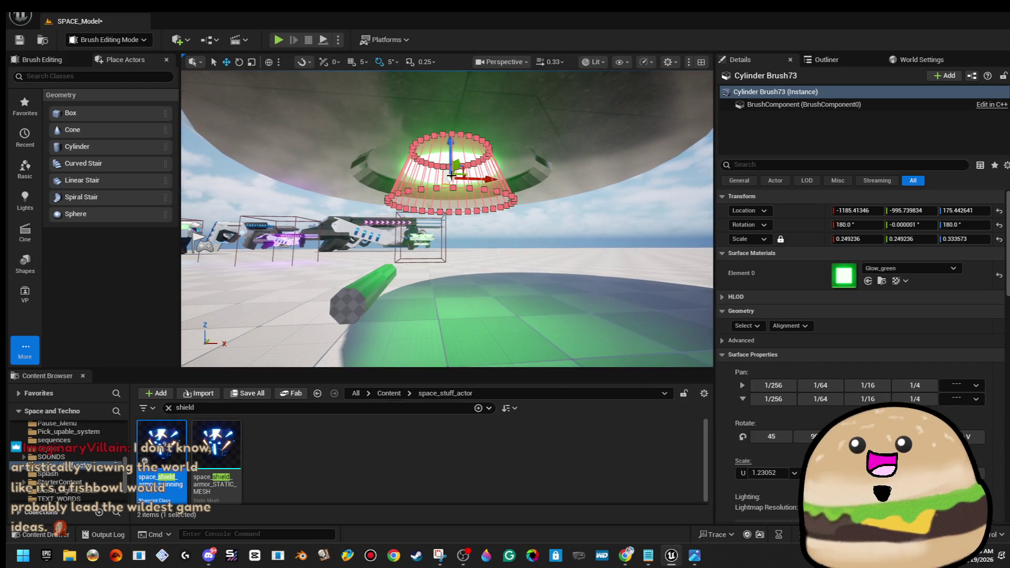
key("super")
- Search the Start menu for 'snip' and launch Snipping Tool
type("snip")
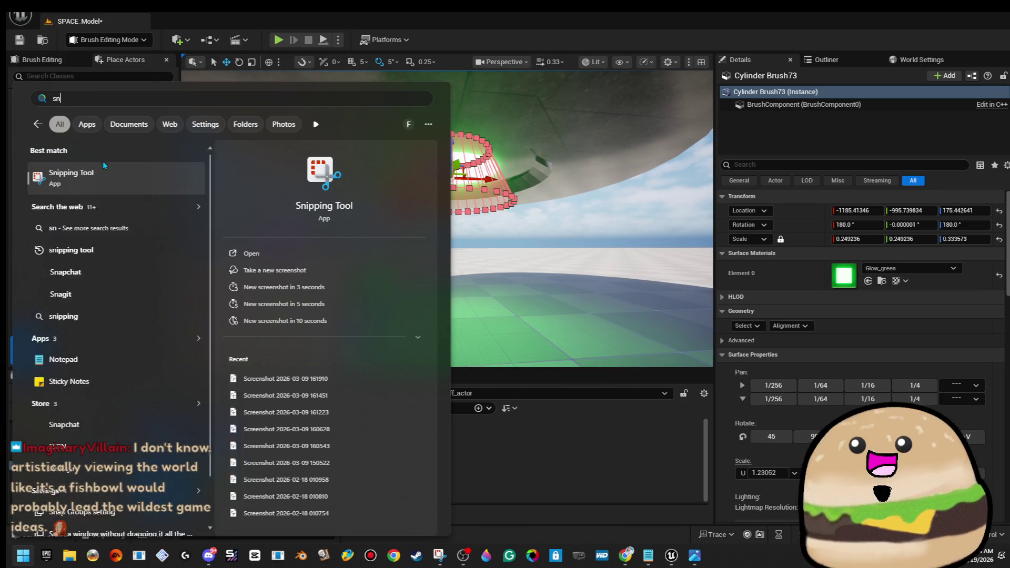
key("Return")
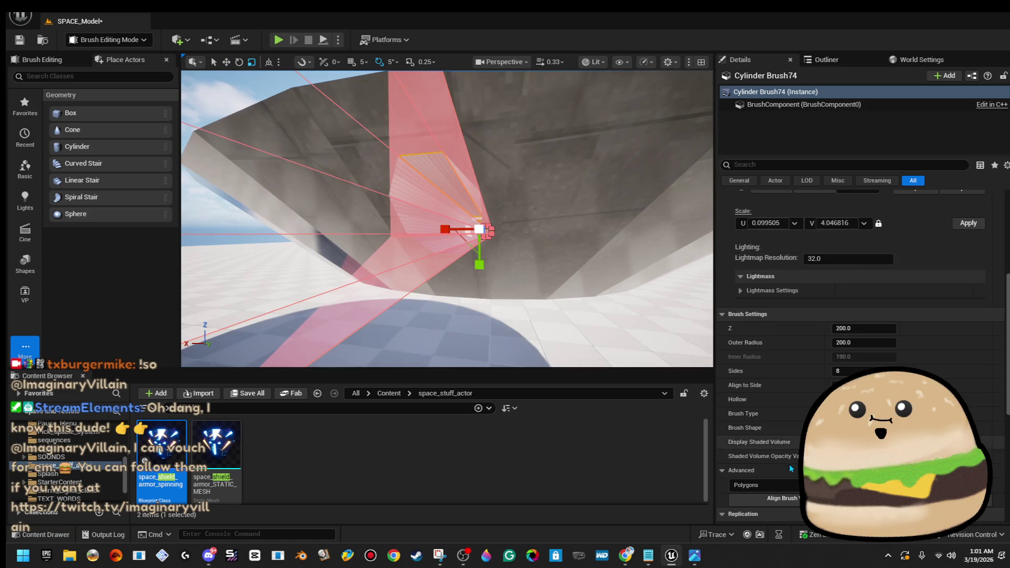
- Select all of Cylinder Brush74's faces and reset its texture alignment to U scale 1.0
scroll(791, 469, "up", 10)
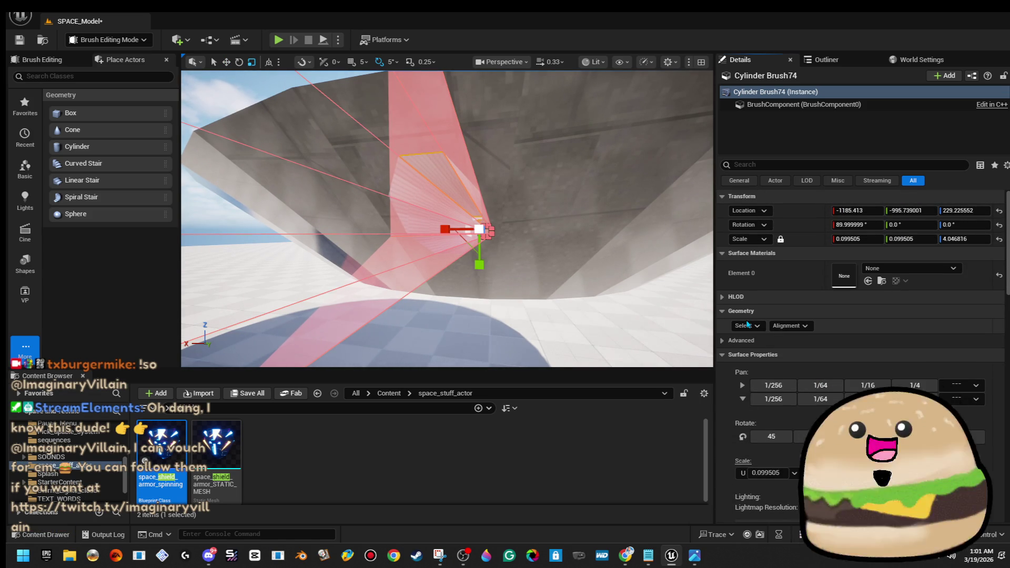
left_click(759, 329)
left_click(782, 352)
left_click(790, 325)
left_click(813, 383)
left_click(570, 187)
key("ctrl+z")
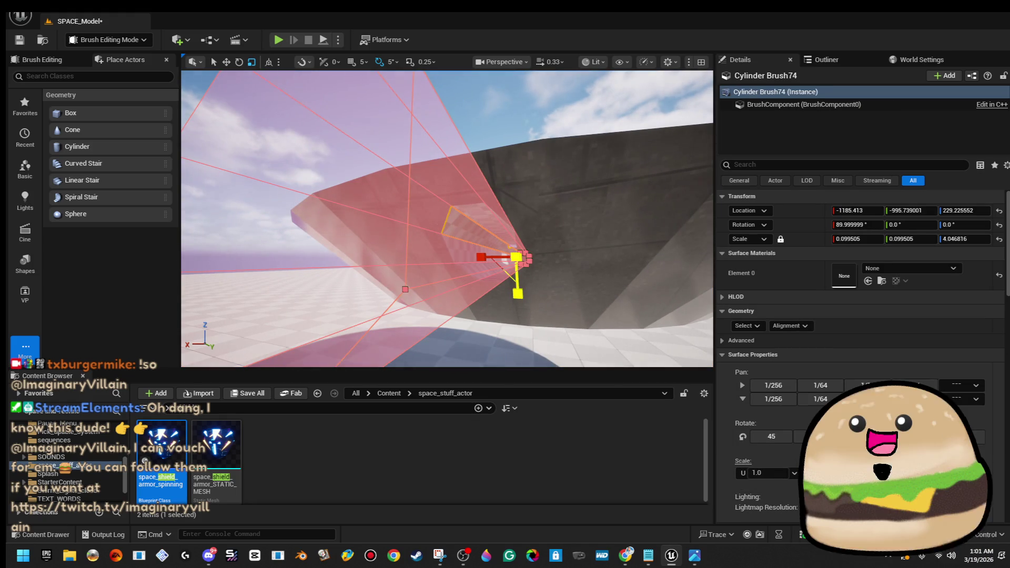
- Apply the Glow_green material to every face of the cylinder brush
left_click(758, 326)
left_click(792, 362)
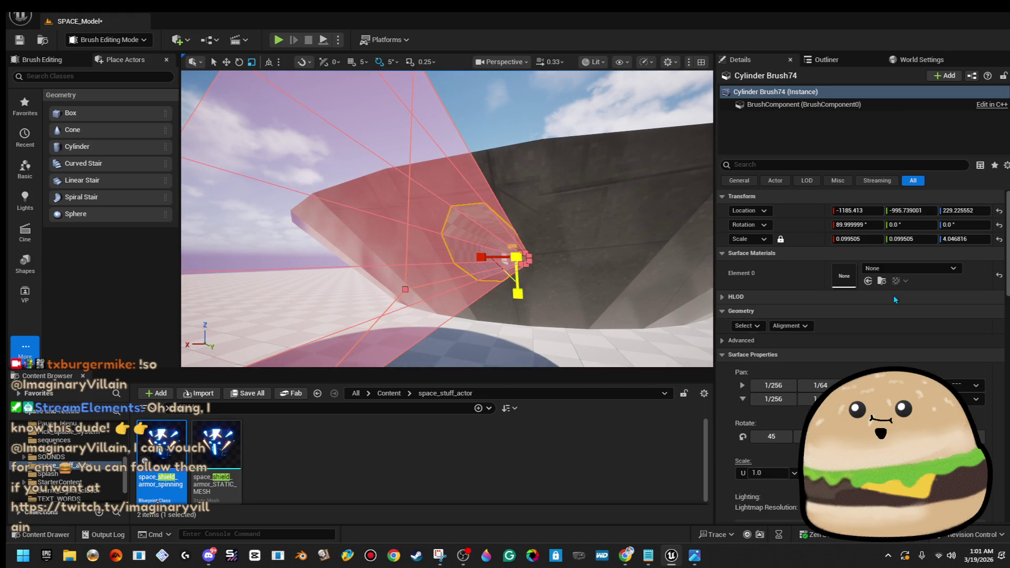
left_click(913, 271)
type("green gl")
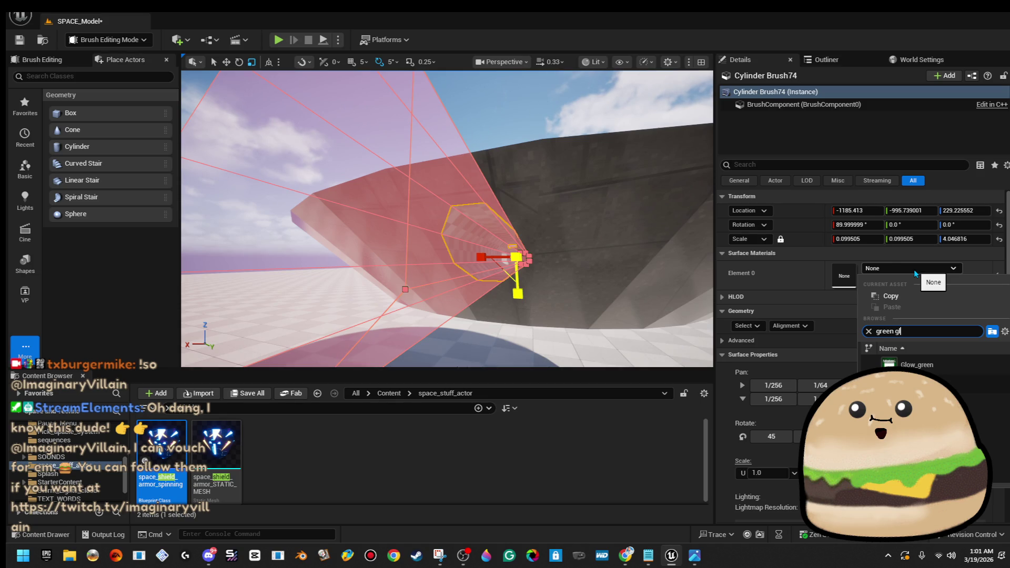
left_click(917, 365)
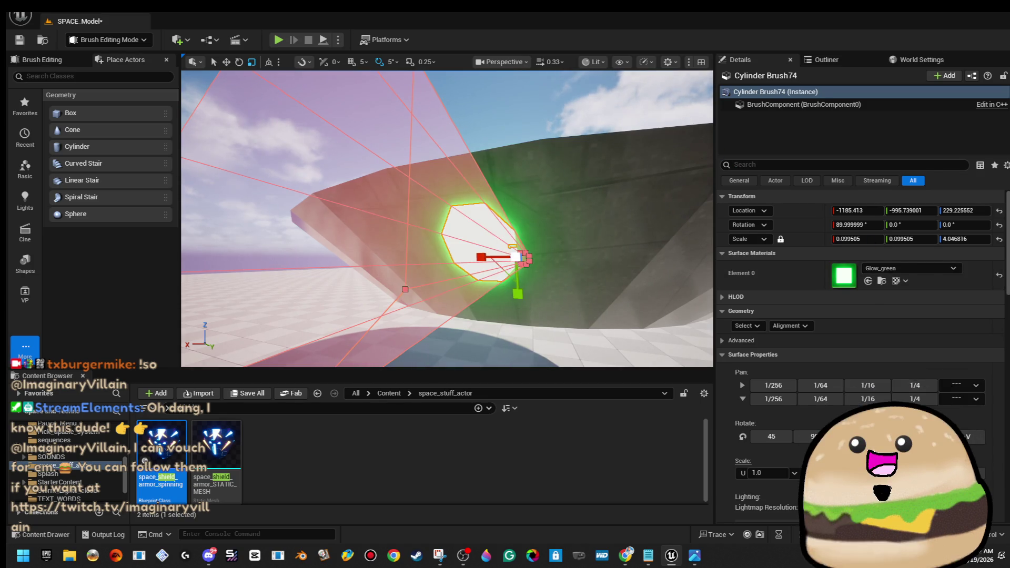
left_click(404, 267)
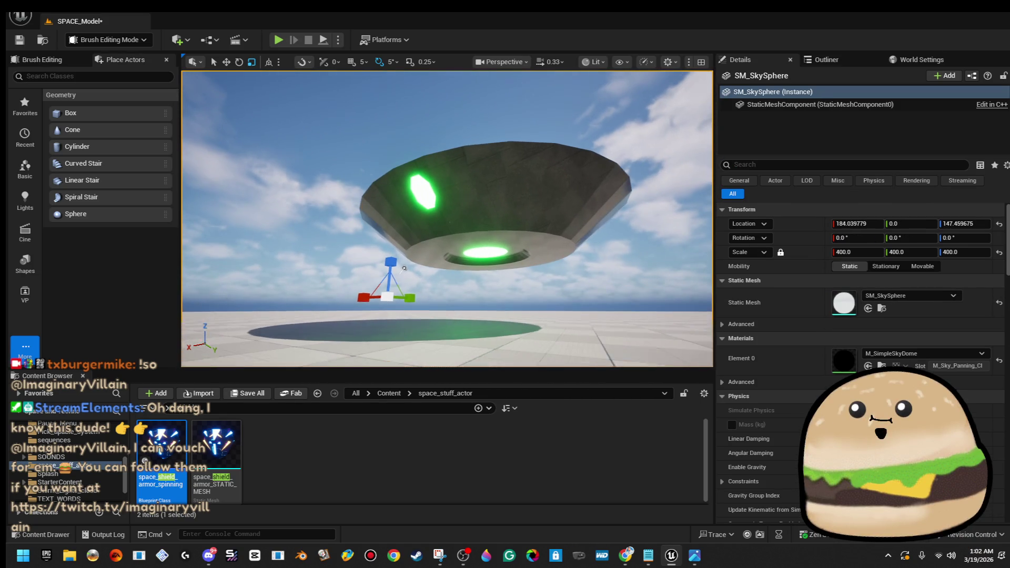
- Scale the glowing cylinder brush down on Y to make a narrower light
key("ctrl+z")
key("f")
mouse_move(458, 252)
left_mouse_down()
mouse_move(473, 226)
mouse_move(459, 252)
left_mouse_up()
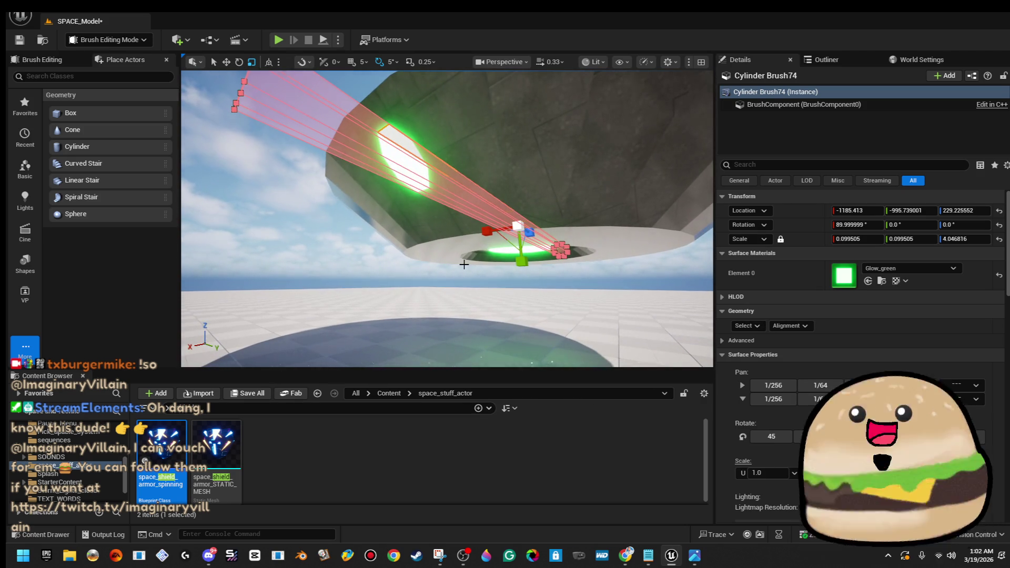
mouse_move(527, 263)
left_mouse_down()
mouse_move(400, 263)
mouse_move(264, 245)
left_mouse_up()
left_click(526, 276)
- Alt-rotate copies of the light brush in 45° steps around the saucer's rim
left_click(473, 178)
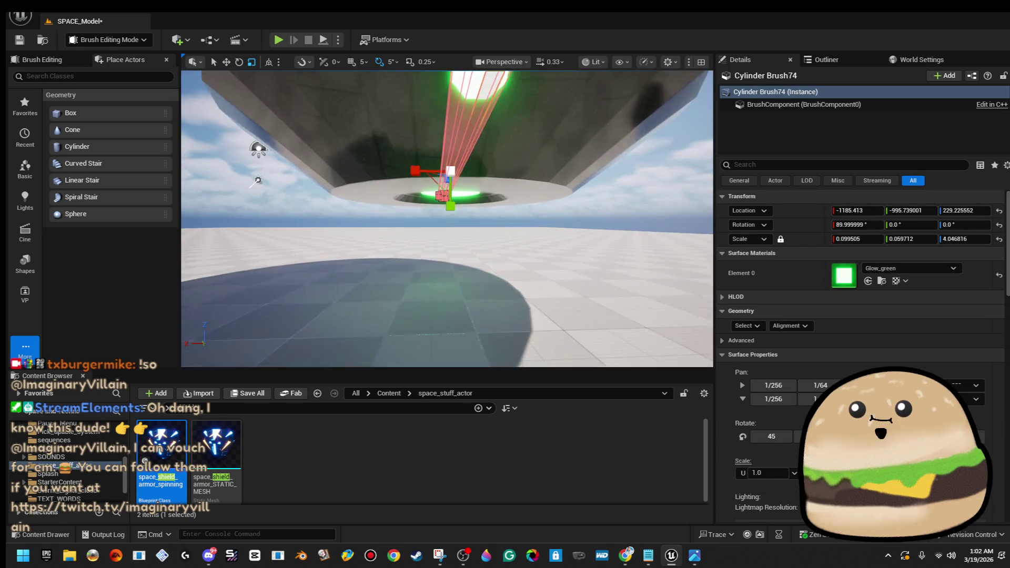
key("e")
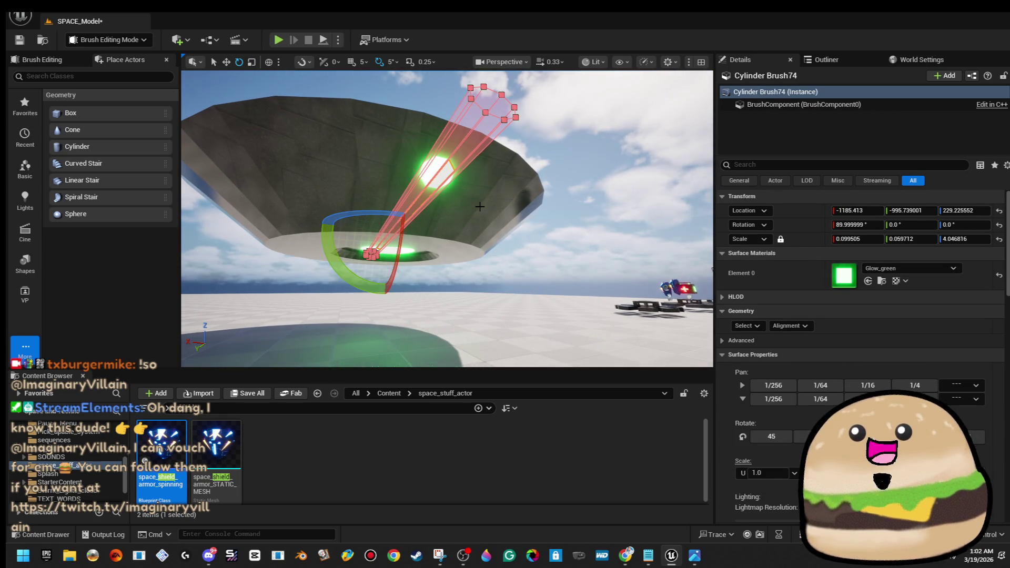
mouse_move(374, 216)
left_mouse_down("alt")
mouse_move(413, 245)
mouse_move(377, 217)
left_mouse_up("alt")
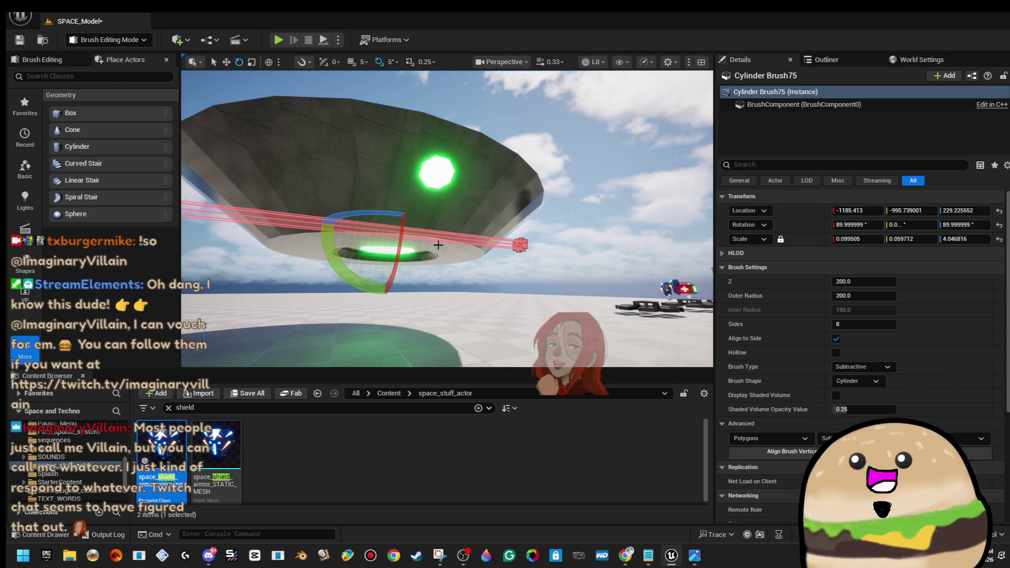
mouse_move(510, 329)
left_mouse_down()
mouse_move(473, 305)
mouse_move(514, 240)
left_mouse_up()
left_click_drag(407, 196, 408, 192)
mouse_move(421, 237)
left_mouse_down()
mouse_move(363, 223)
mouse_move(390, 218)
mouse_move(431, 184)
mouse_move(394, 203)
mouse_move(405, 211)
left_mouse_up()
left_click(263, 115)
mouse_move(263, 116)
left_mouse_down()
mouse_move(284, 121)
mouse_move(265, 139)
mouse_move(276, 139)
left_mouse_up()
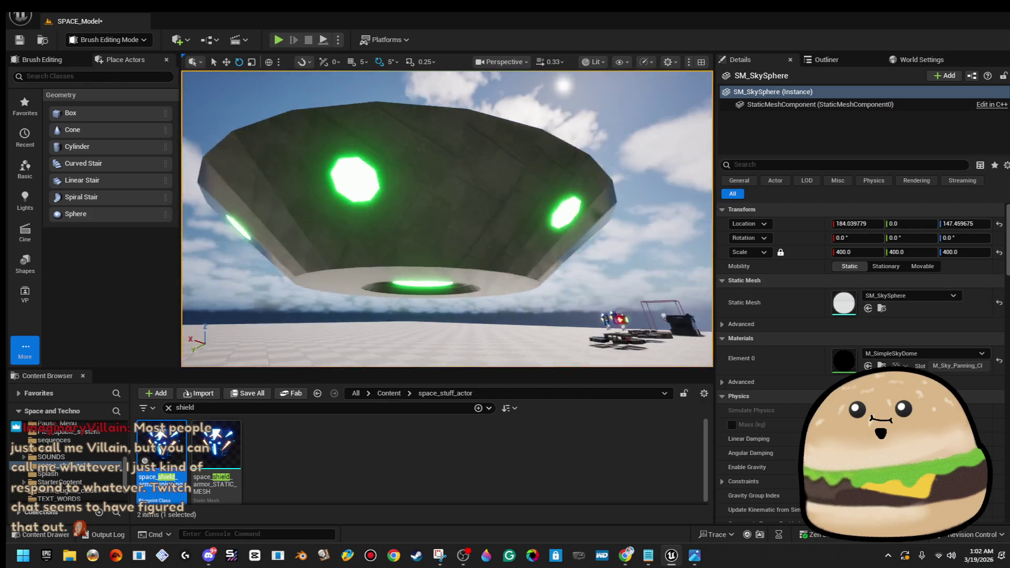
- Save the SPACE_Model level and orbit beneath the saucer to inspect its green lights
left_click(21, 45)
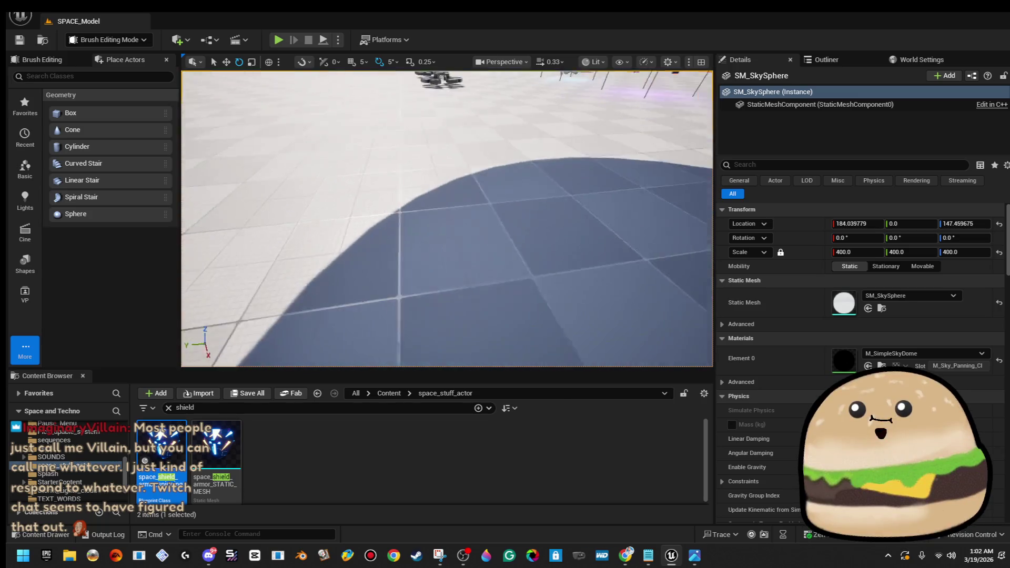
left_click_drag(448, 263, 447, 158)
mouse_move(447, 219)
left_mouse_down()
mouse_move(473, 231)
mouse_move(458, 210)
left_mouse_up()
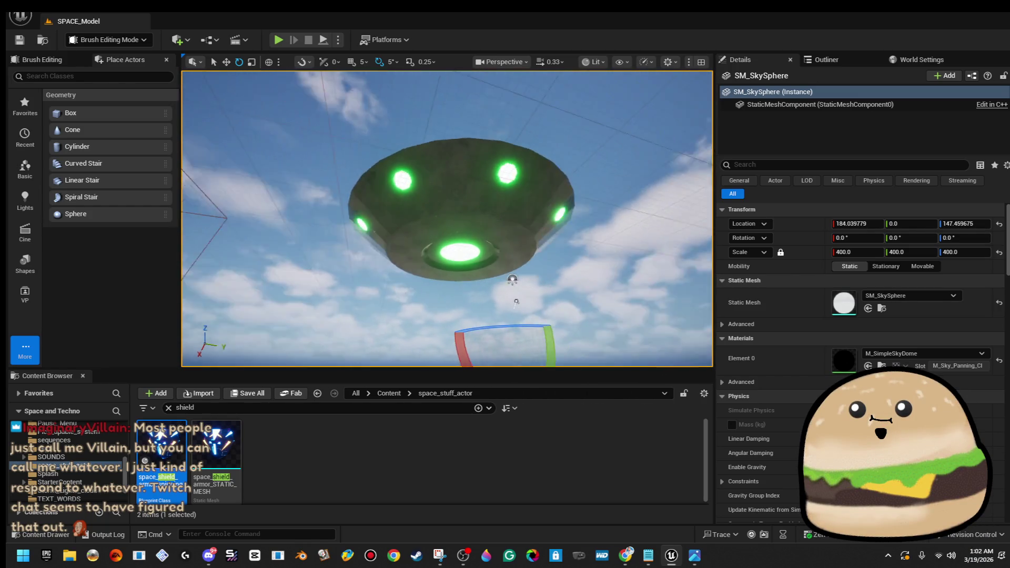
mouse_move(340, 237)
left_mouse_down()
mouse_move(324, 221)
mouse_move(339, 237)
left_mouse_up()
mouse_move(516, 261)
left_mouse_down()
mouse_move(516, 195)
mouse_move(516, 221)
mouse_move(505, 221)
mouse_move(510, 164)
mouse_move(516, 262)
left_mouse_up()
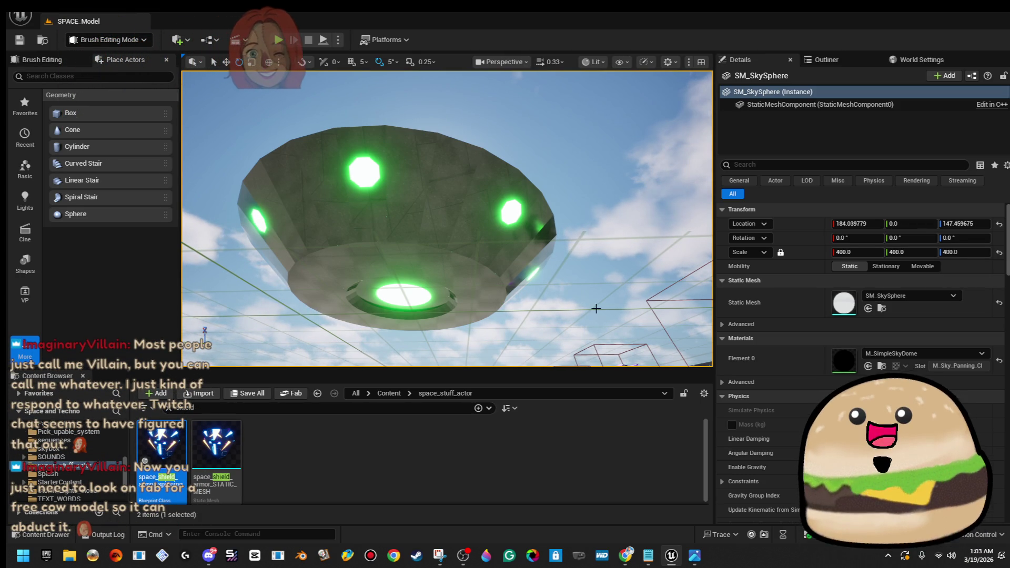
- Search all Content for 'cow' and drag Cow_model into the level
left_click(293, 408)
type("cow")
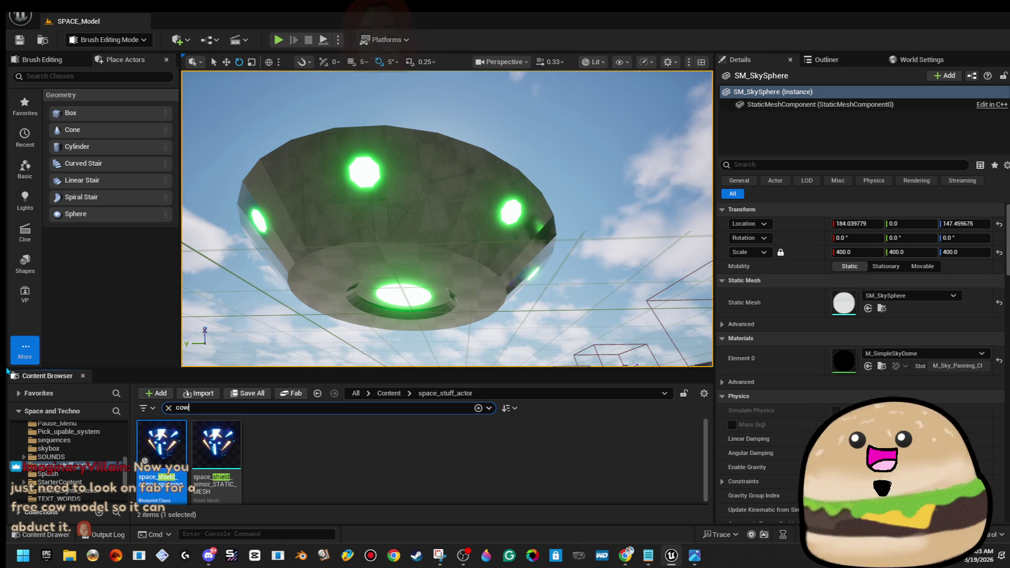
left_click(390, 394)
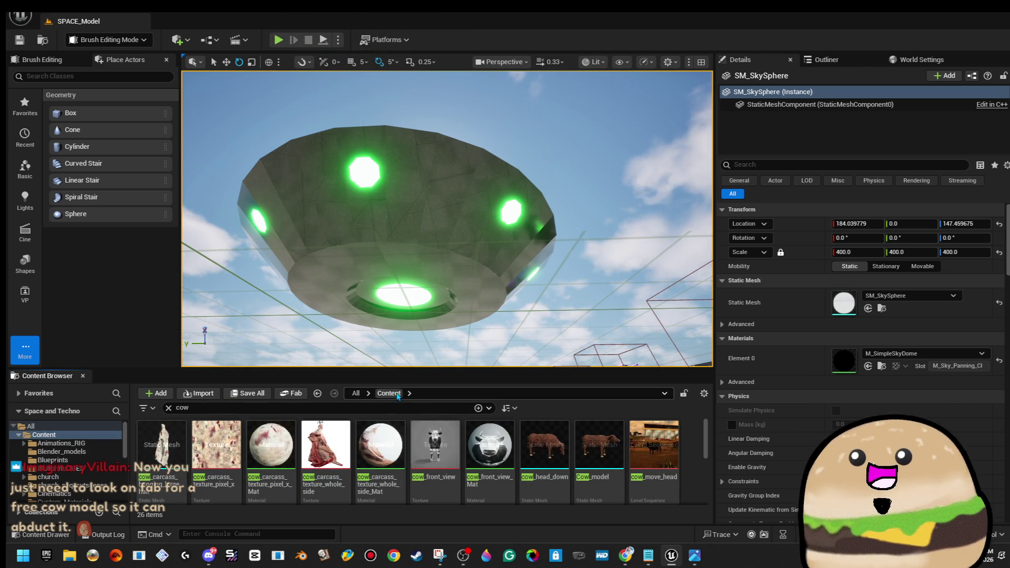
mouse_move(594, 451)
left_mouse_down()
mouse_move(462, 191)
mouse_move(418, 203)
mouse_move(453, 163)
mouse_move(431, 169)
left_mouse_up()
- Scale the cows to about 0.37 and stand two of them in the saucer's top opening
key("f")
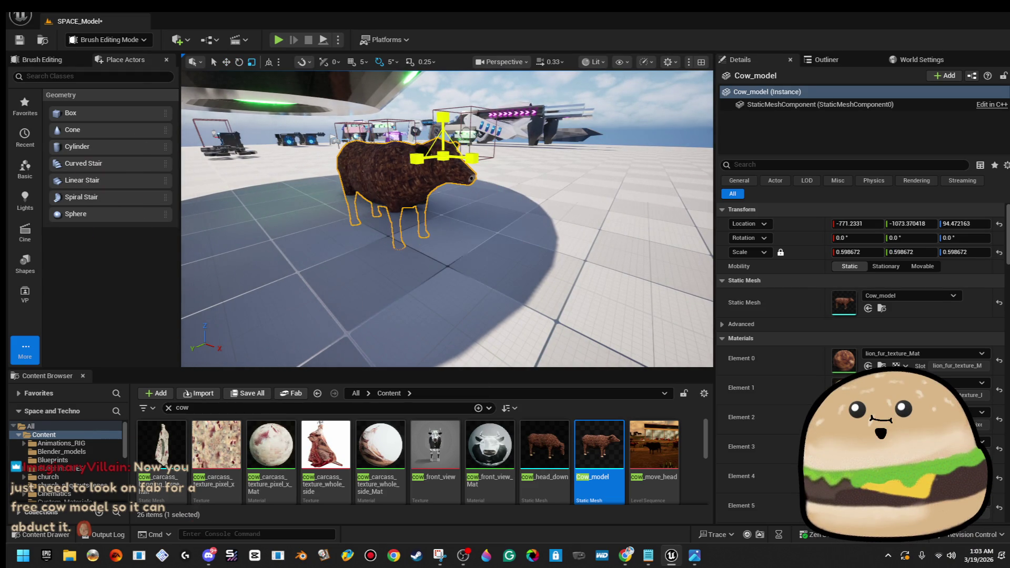
key("w")
scroll(431, 170, "down", 3)
scroll(431, 169, "up", 1)
mouse_move(447, 219)
left_mouse_down()
mouse_move(447, 232)
mouse_move(442, 200)
mouse_move(458, 210)
left_mouse_up()
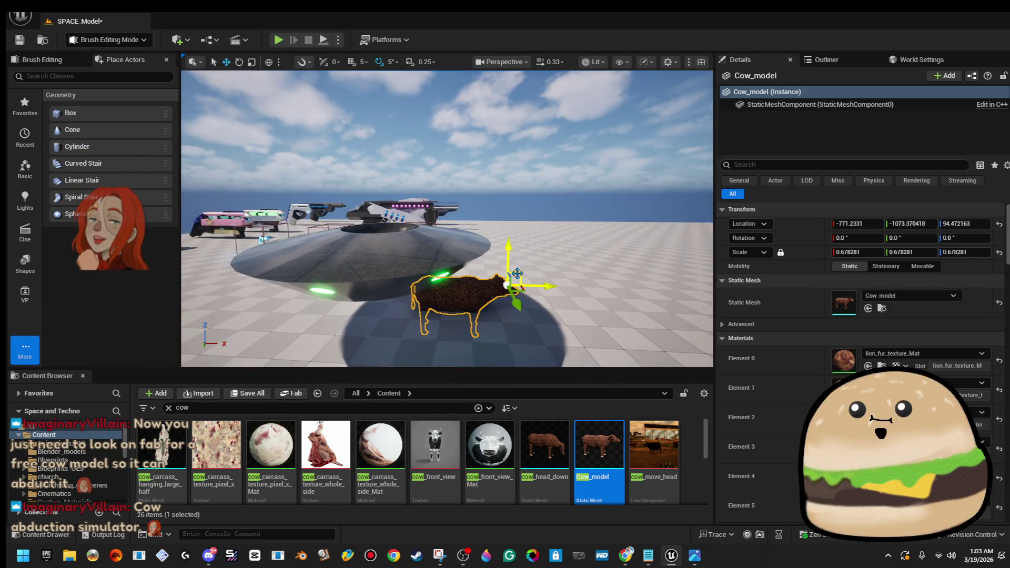
mouse_move(514, 289)
left_mouse_down()
mouse_move(440, 179)
mouse_move(443, 189)
mouse_move(436, 184)
mouse_move(466, 169)
mouse_move(530, 239)
left_mouse_up()
left_click(444, 183)
left_click(463, 199)
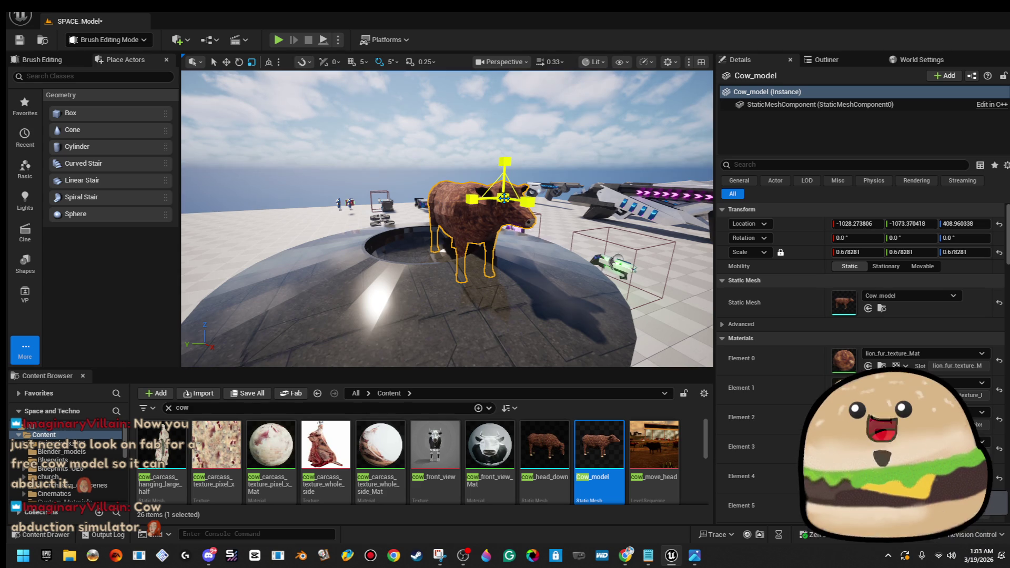
mouse_move(497, 202)
left_mouse_down()
mouse_move(531, 202)
mouse_move(441, 226)
mouse_move(429, 211)
left_mouse_up()
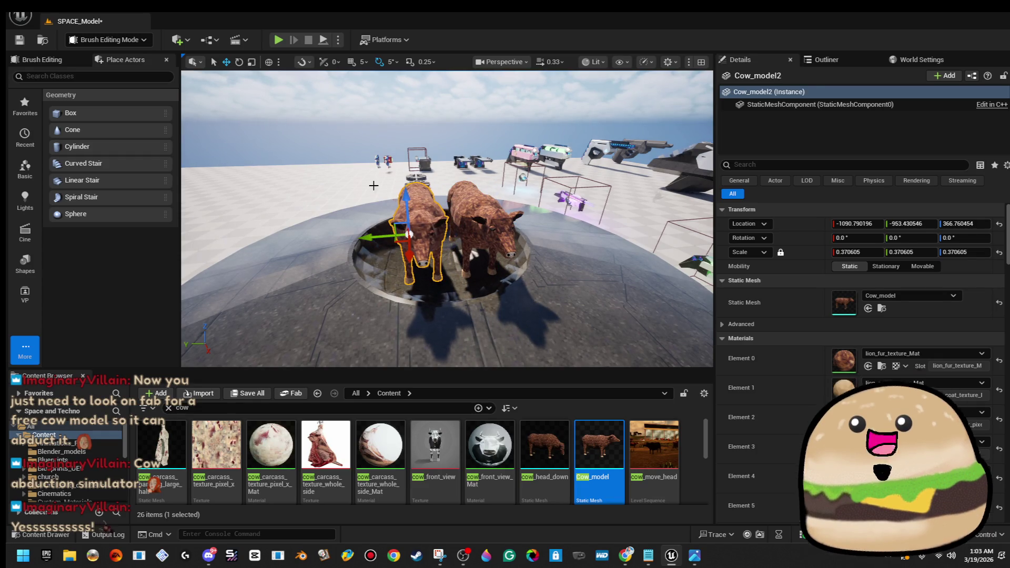
- Bring the view down to ground level and frame the cows on the saucer
left_click(350, 101)
mouse_move(350, 101)
left_mouse_down()
mouse_move(349, 79)
mouse_move(349, 121)
mouse_move(452, 131)
left_mouse_up()
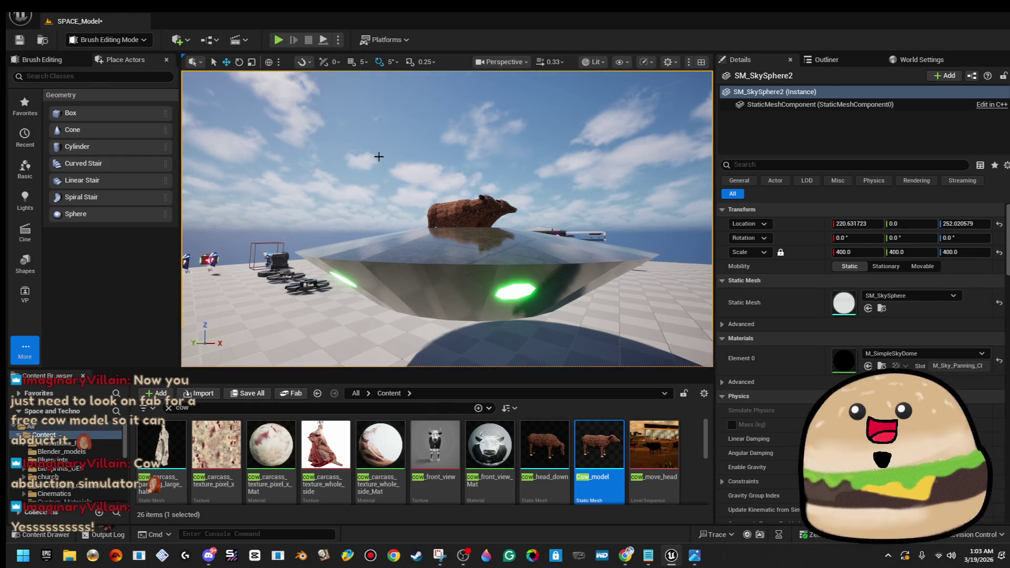
mouse_move(412, 197)
left_mouse_down()
mouse_move(414, 248)
mouse_move(416, 158)
mouse_move(531, 257)
mouse_move(304, 371)
left_mouse_up()
key("Escape")
- Remove the cows from the saucer and clear the 'cow' search filter
key("ctrl+z")
left_click(169, 408)
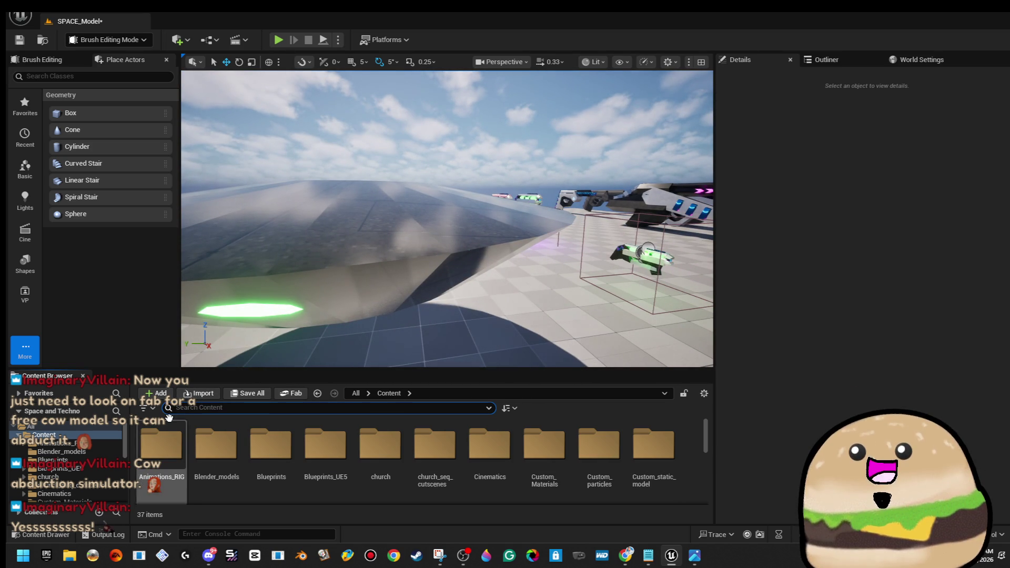
mouse_move(440, 257)
left_mouse_down()
mouse_move(440, 290)
mouse_move(439, 257)
left_mouse_up()
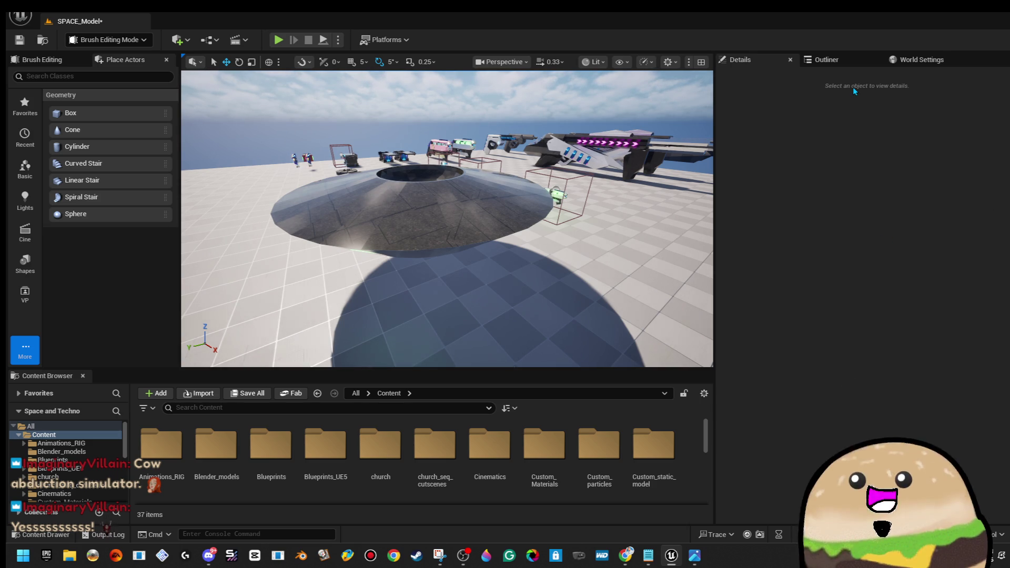
- Inspect the saucer's underside and select Cylinder Brush76, the 45° Glow_green light rod
mouse_move(511, 260)
left_mouse_down()
mouse_move(511, 210)
mouse_move(525, 248)
mouse_move(526, 226)
mouse_move(525, 256)
left_mouse_up()
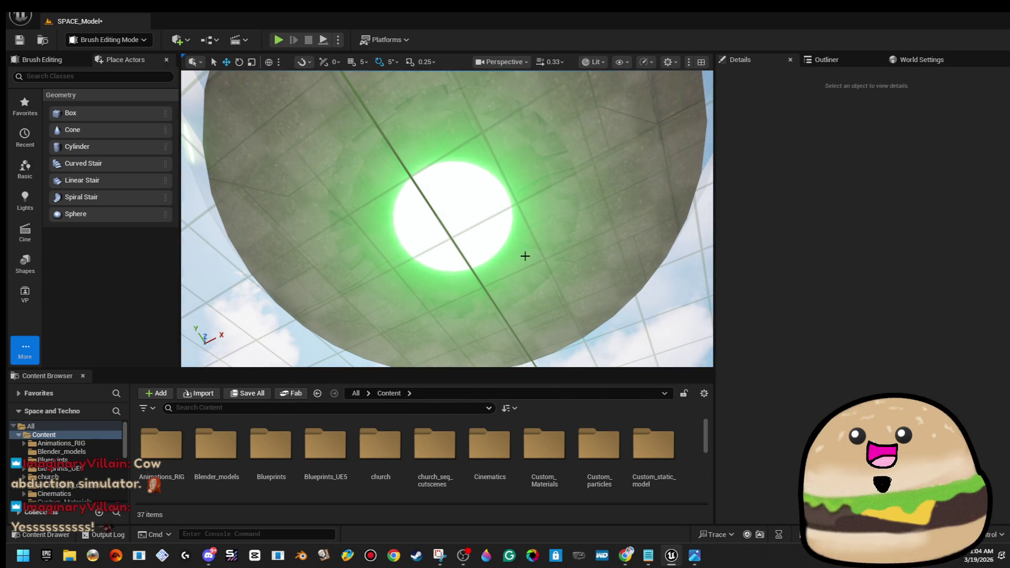
mouse_move(542, 247)
left_mouse_down()
mouse_move(542, 279)
mouse_move(542, 242)
mouse_move(542, 258)
left_mouse_up()
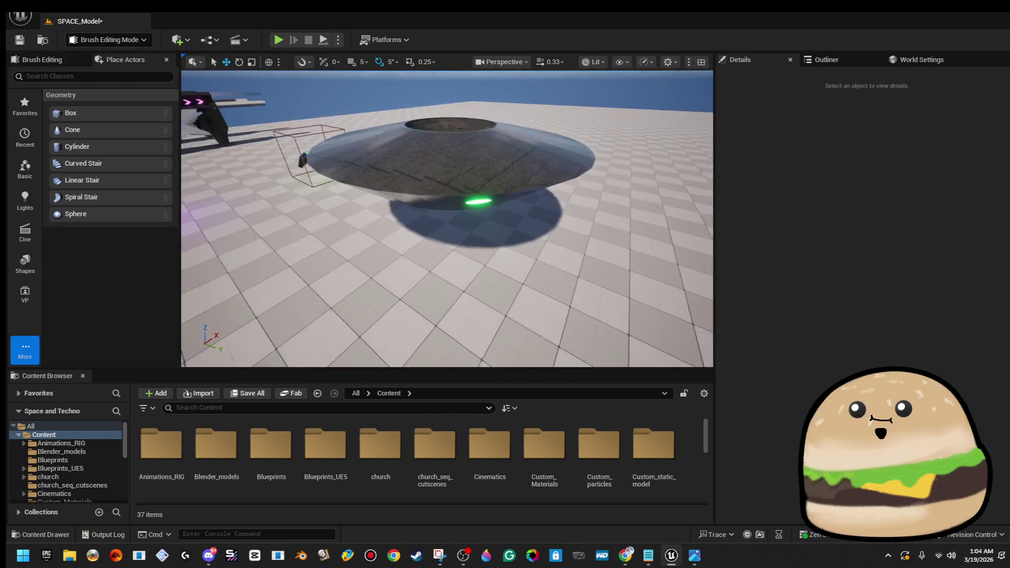
scroll(448, 218, "down", 5)
scroll(496, 296, "up", 10)
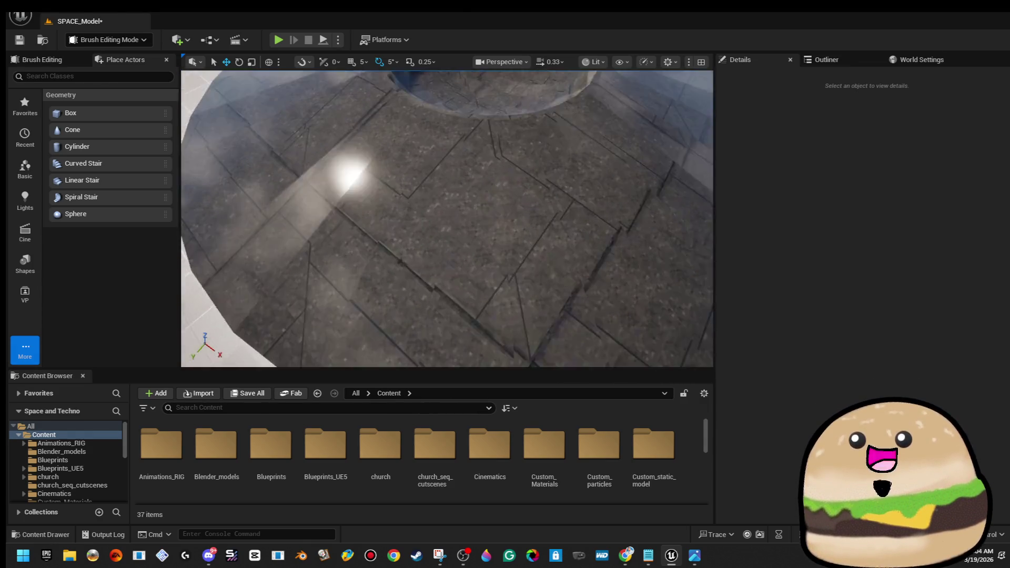
left_click(496, 297)
scroll(496, 296, "down", 8)
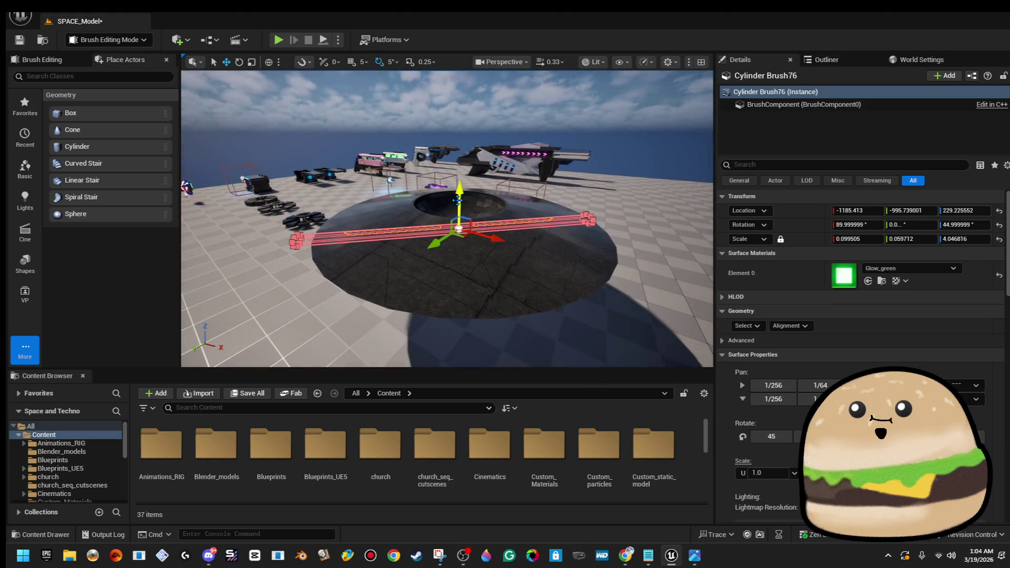
- Raise a copy of the light brush and turn it upright into the saucer's top hollow
left_click_drag(457, 217, 462, 161, "alt")
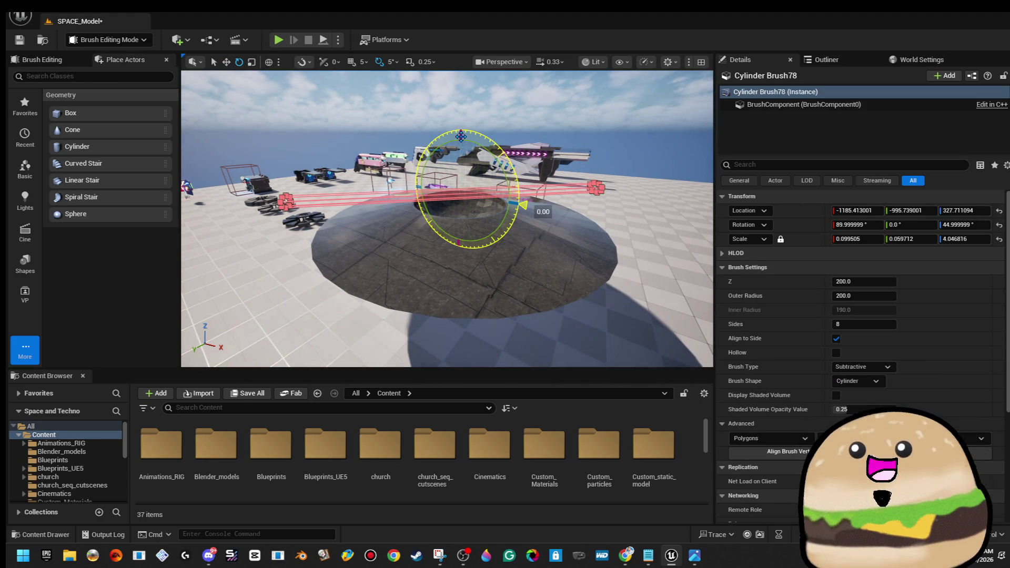
mouse_move(521, 171)
left_mouse_down()
mouse_move(466, 125)
mouse_move(459, 135)
left_mouse_up()
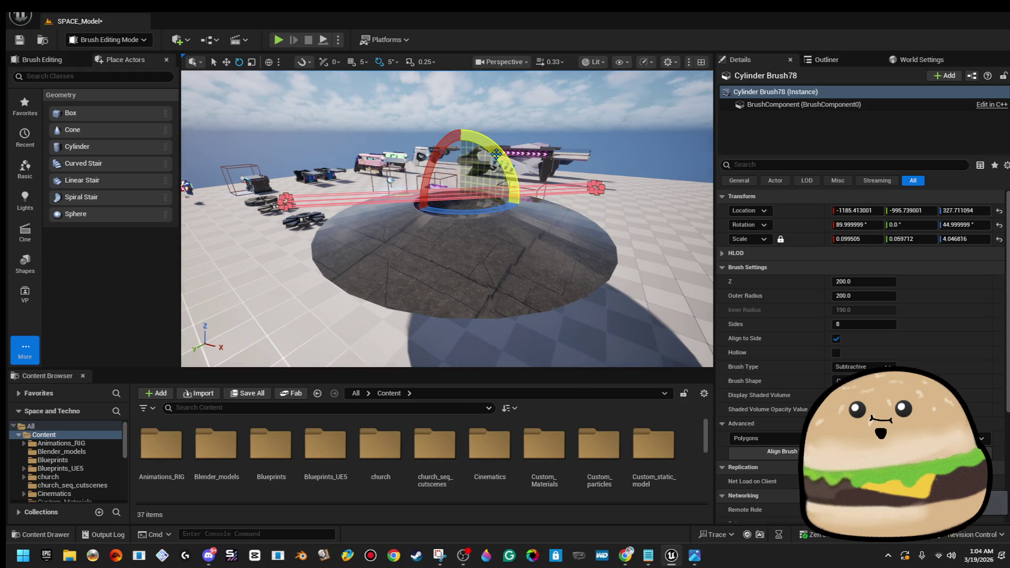
mouse_move(523, 205)
left_mouse_down()
mouse_move(503, 152)
mouse_move(451, 126)
mouse_move(461, 126)
left_mouse_up()
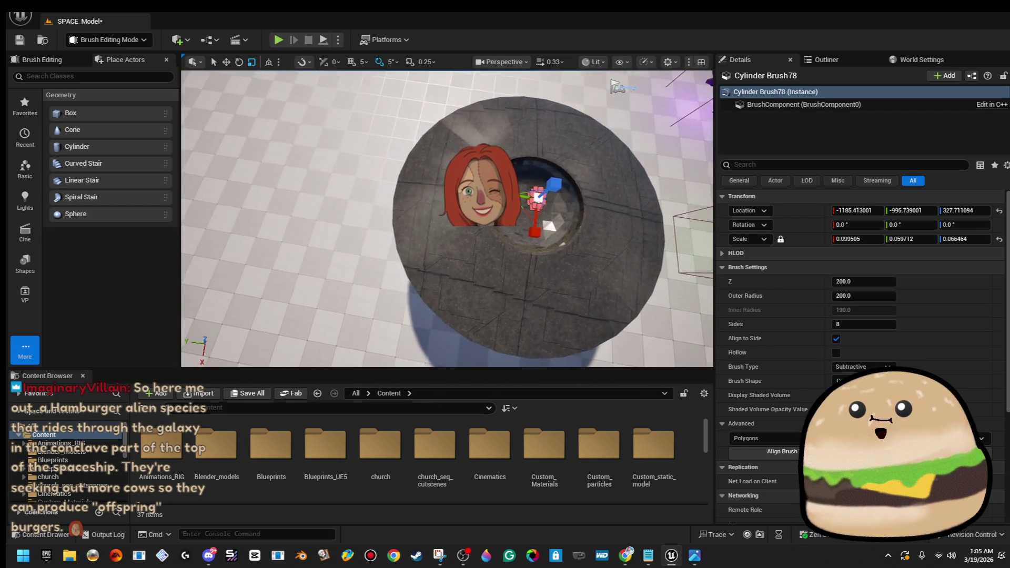
scroll(520, 204, "down", 3)
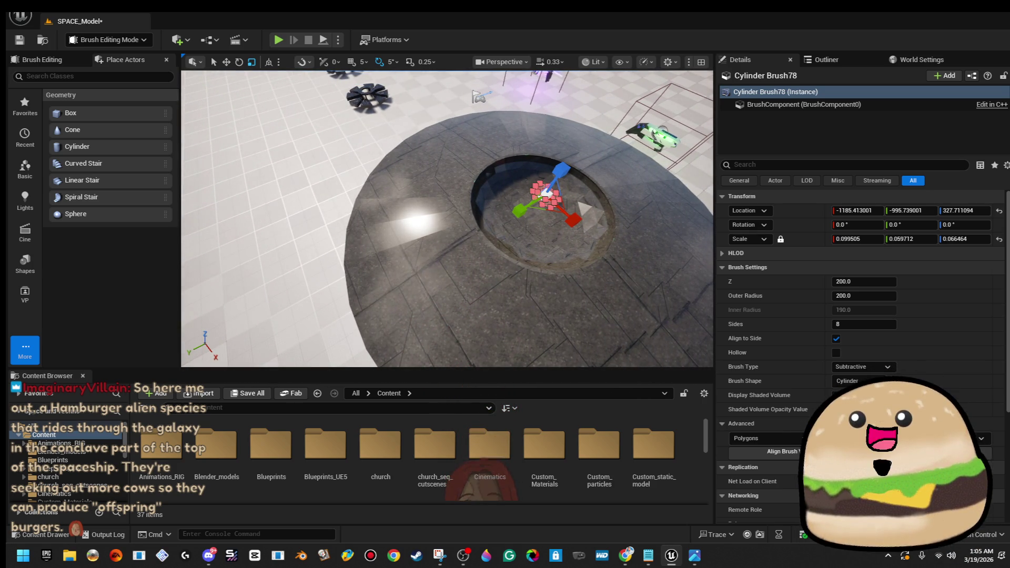
scroll(474, 277, "down", 5)
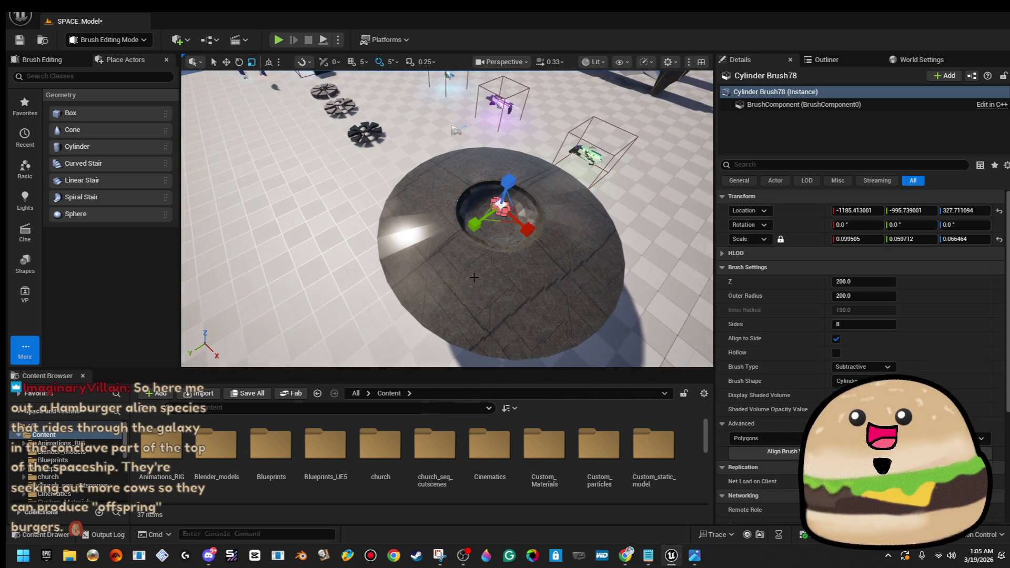
- Flatten the cylinder brush into a disc with scale 2.0 × 2.0 × 0.05
left_click_drag(500, 224, 537, 258)
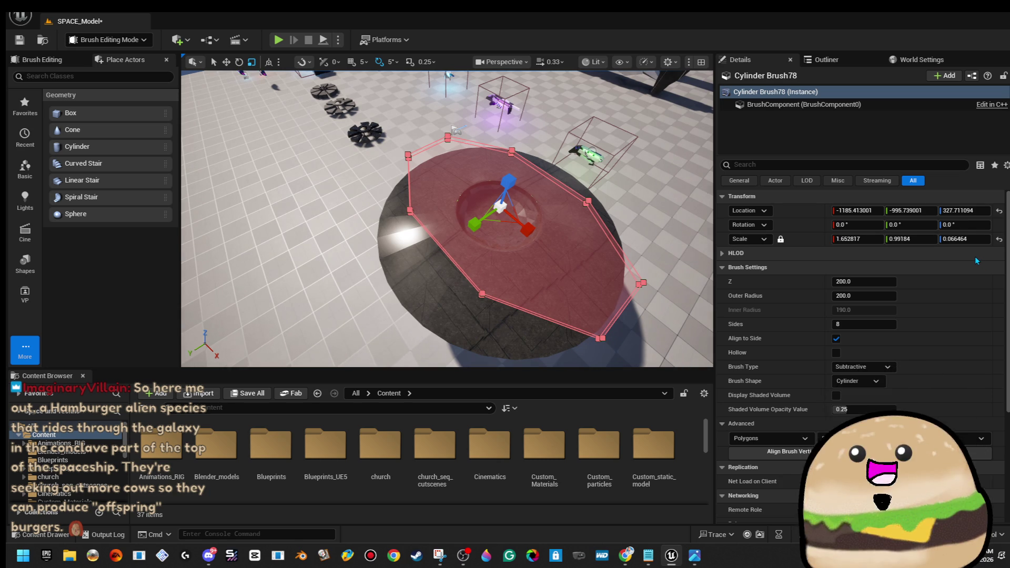
key("Return")
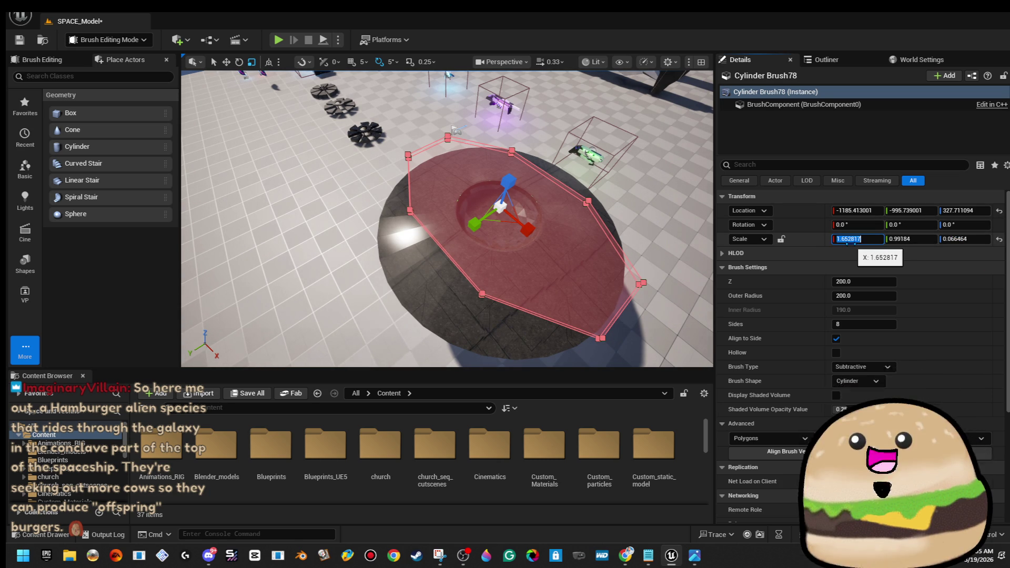
key("Tab")
type("2")
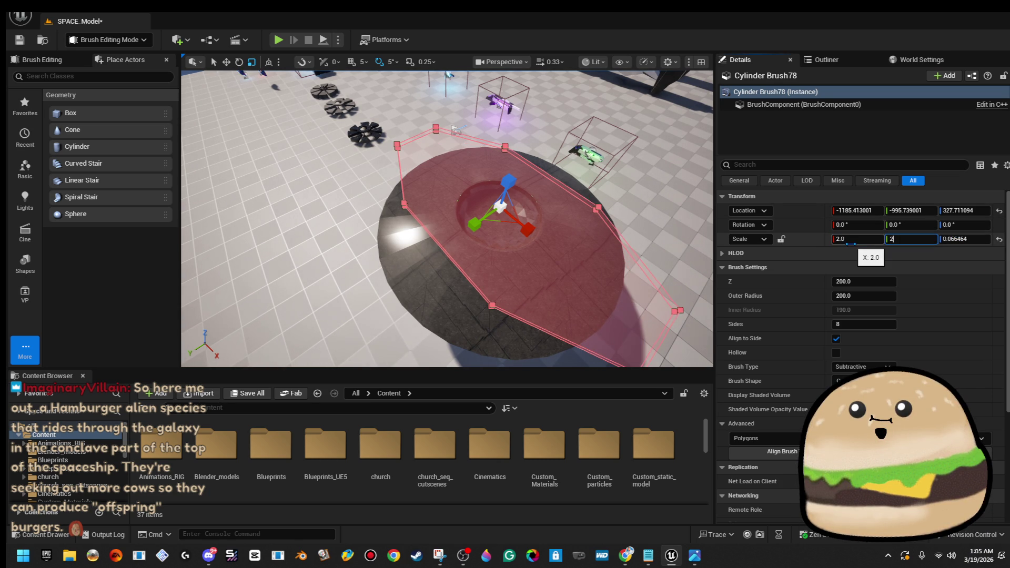
key("Tab")
type("1")
key("Return")
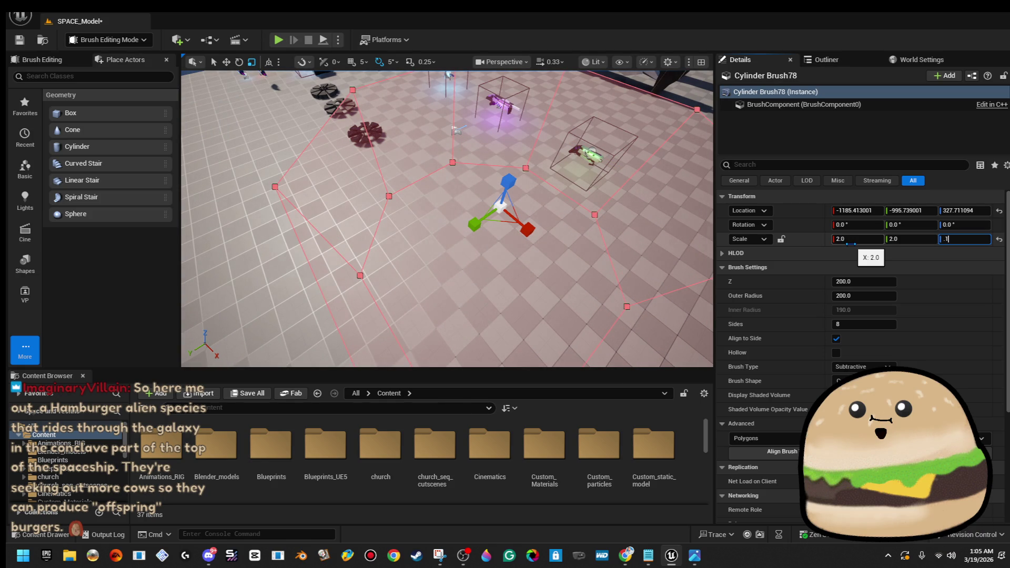
key("Return")
left_click_drag(447, 218, 453, 268)
type("0.05")
key("Return")
left_click_drag(448, 263, 413, 229)
- Switch the brush type to Additive and lock its scale proportions
left_click(862, 367)
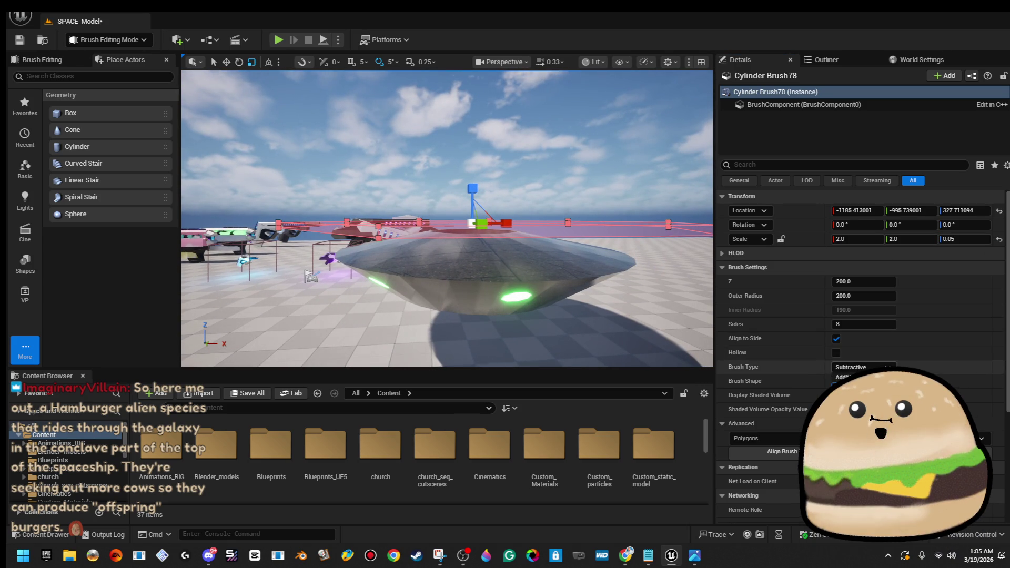
left_click(847, 377)
mouse_move(526, 205)
left_mouse_down()
mouse_move(528, 191)
mouse_move(504, 231)
mouse_move(447, 242)
mouse_move(468, 220)
mouse_move(443, 181)
mouse_move(446, 165)
mouse_move(447, 181)
mouse_move(439, 177)
mouse_move(450, 164)
left_mouse_up()
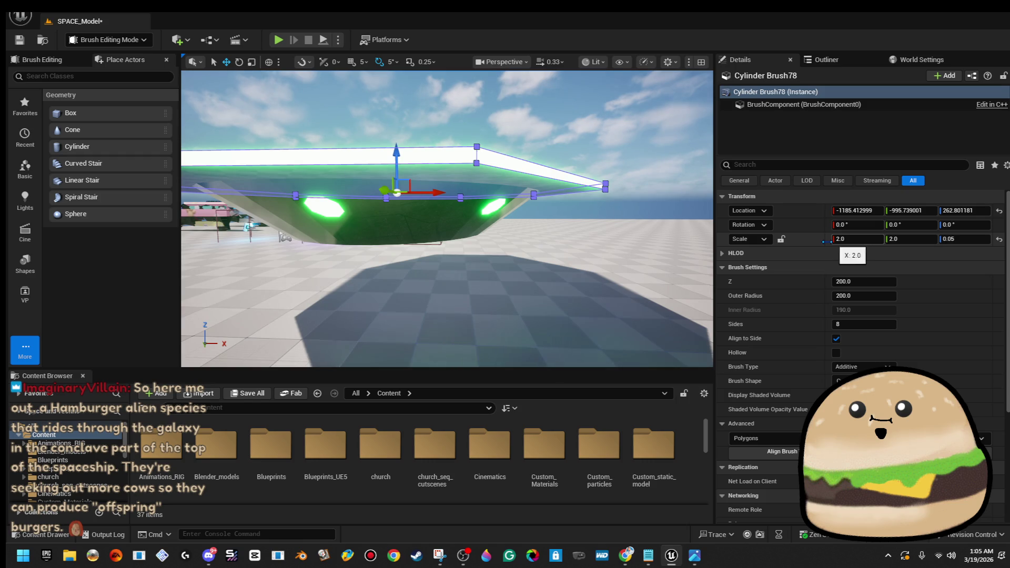
left_click(781, 239)
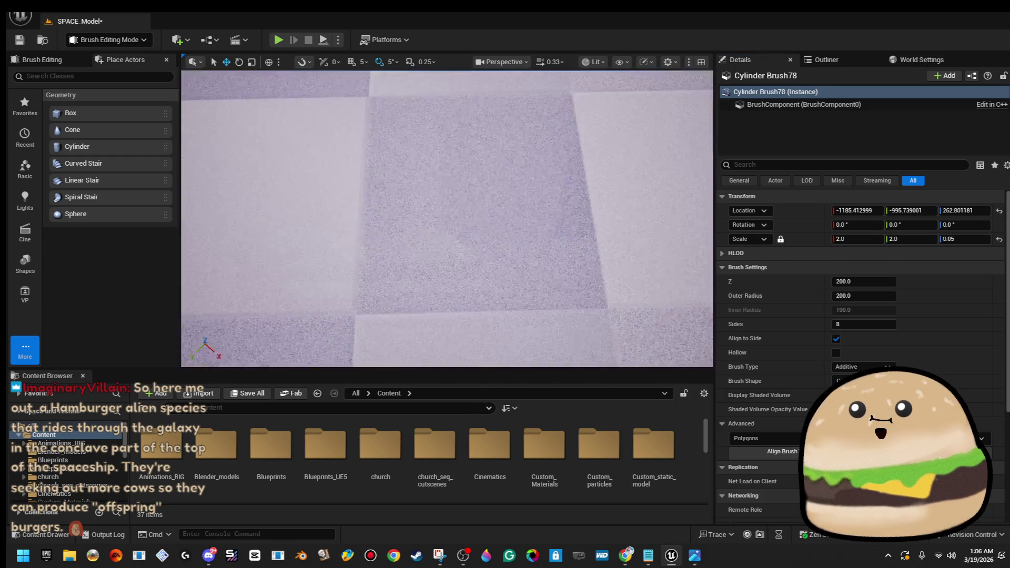
mouse_move(551, 171)
left_mouse_down()
mouse_move(497, 166)
mouse_move(500, 138)
left_mouse_up()
- Raise Cylinder Brush78's side count so it becomes a smooth round disc on the rim
left_click(497, 166)
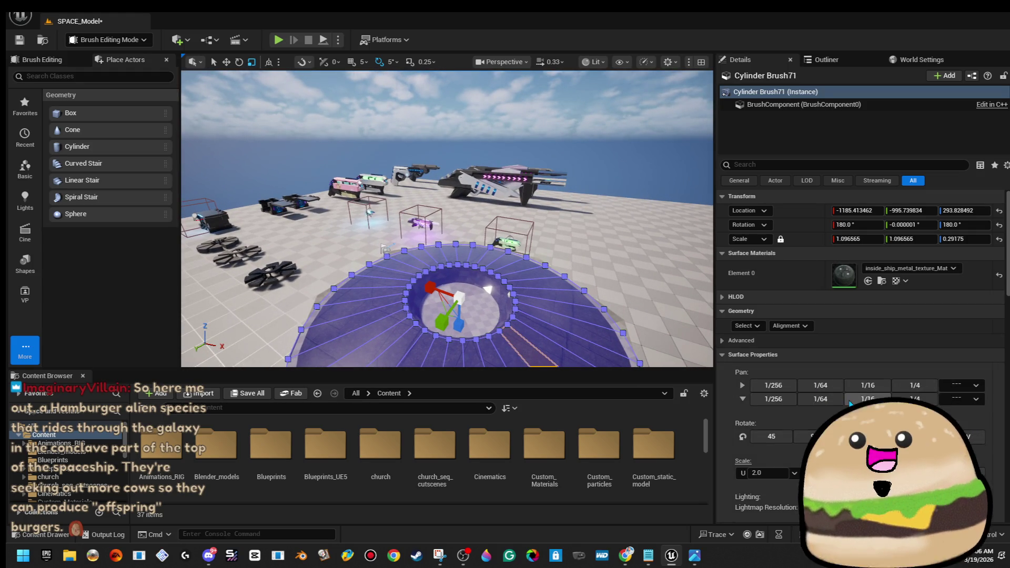
scroll(863, 274, "down", 3)
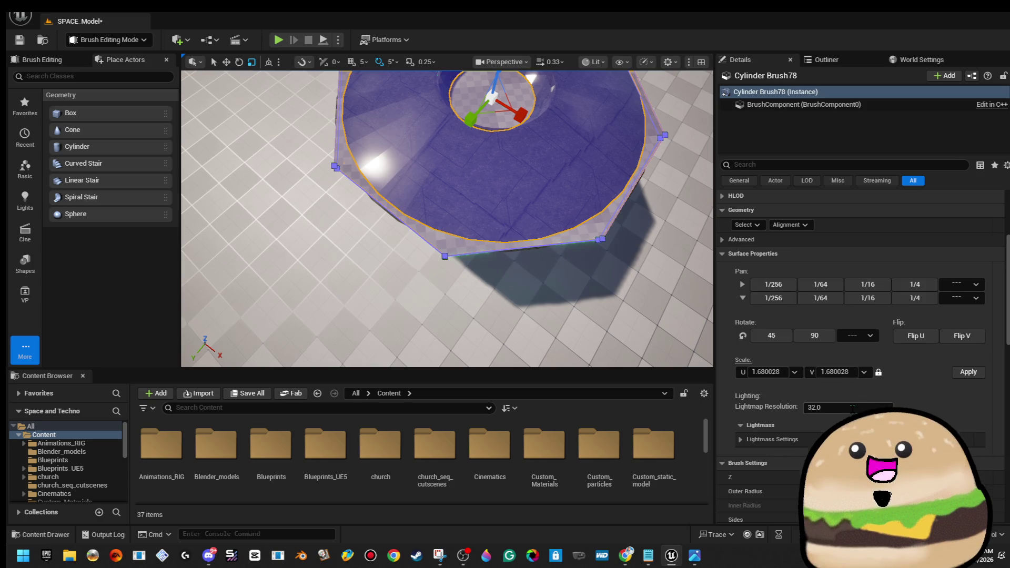
scroll(763, 463, "down", 2)
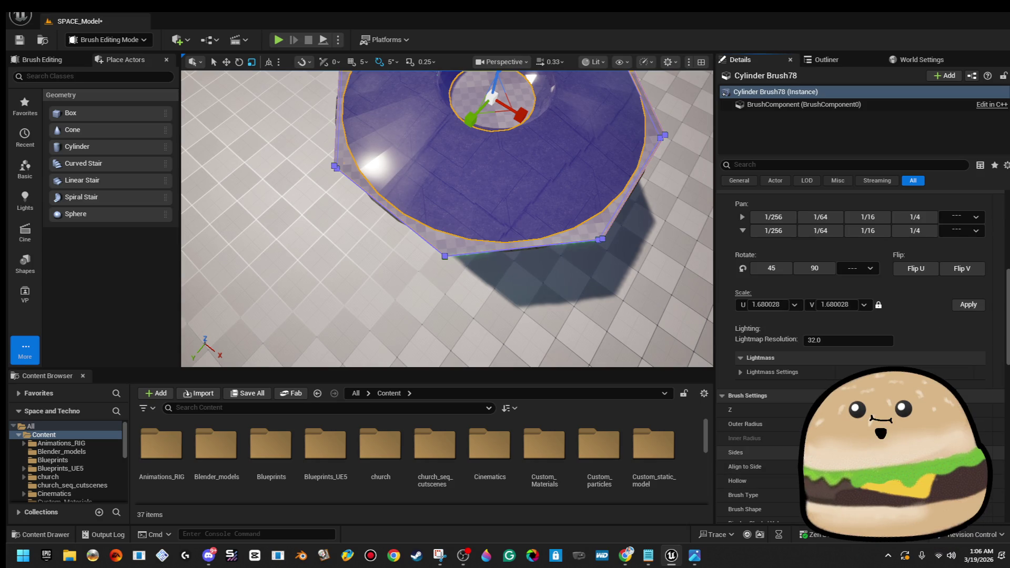
key("Return")
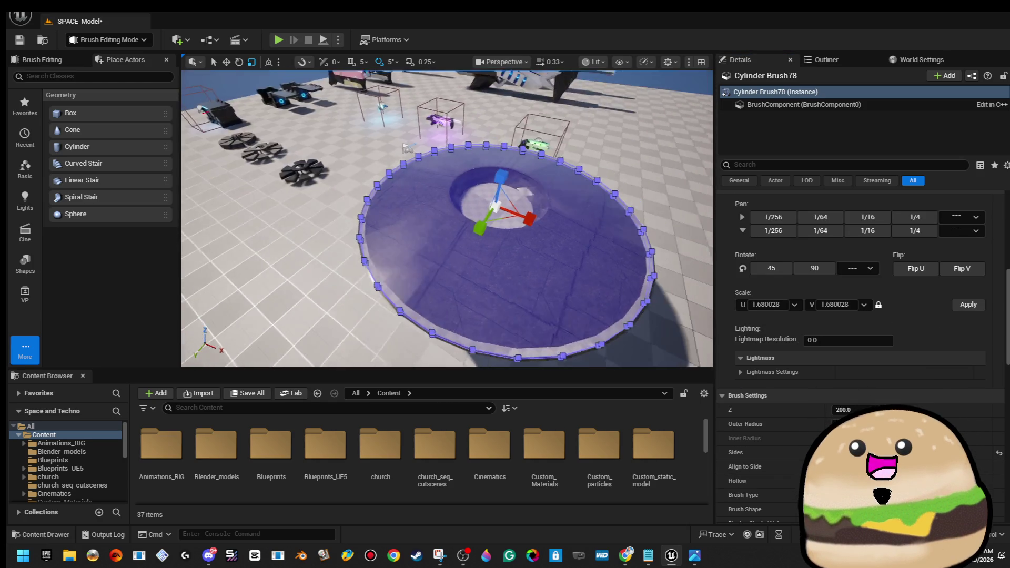
left_click_drag(559, 174, 560, 173)
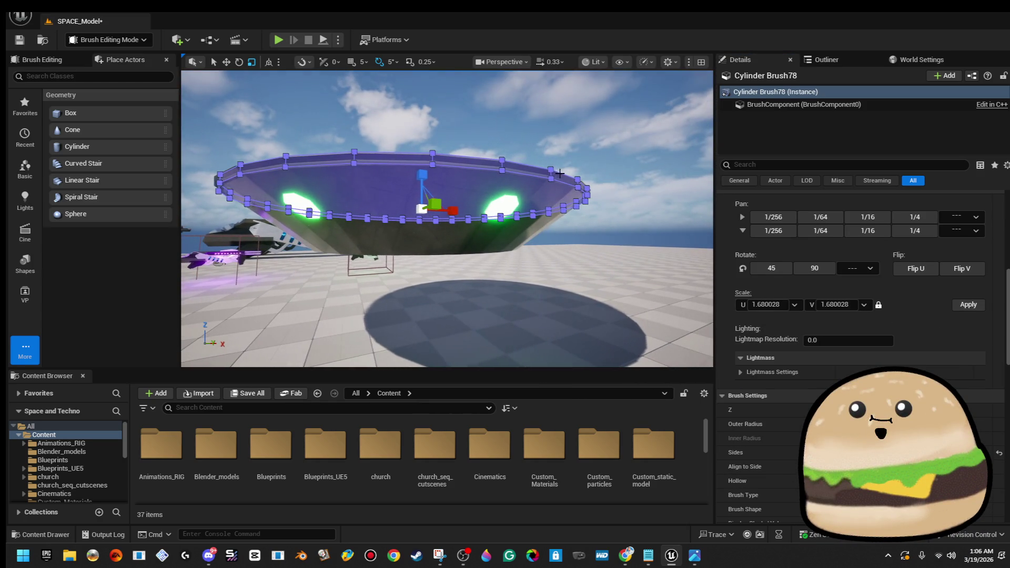
mouse_move(610, 114)
left_mouse_down()
mouse_move(610, 74)
mouse_move(610, 121)
mouse_move(608, 113)
left_mouse_up()
left_click(608, 112)
left_click_drag(518, 236, 518, 235)
left_click(514, 239)
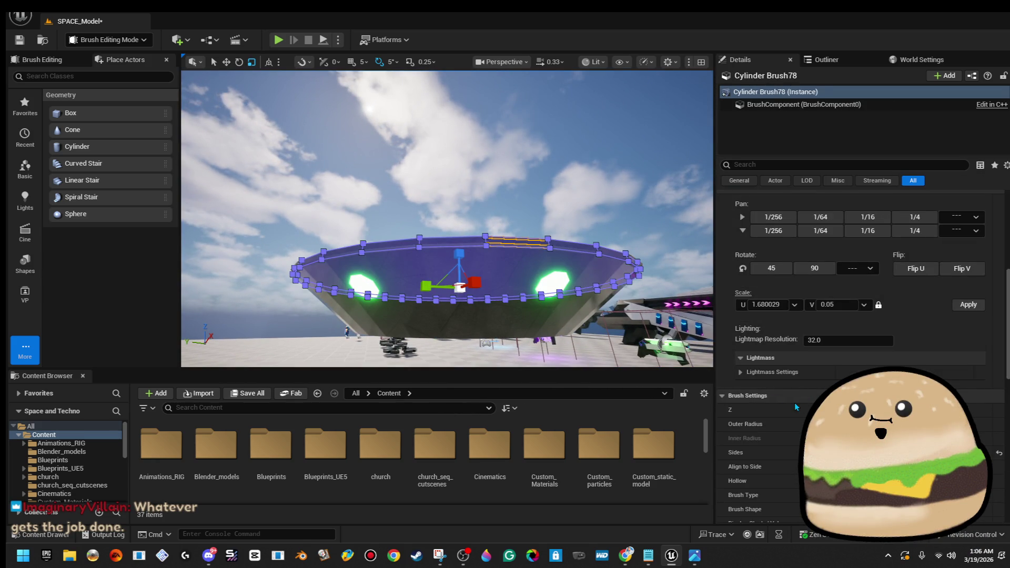
scroll(784, 293, "up", 5)
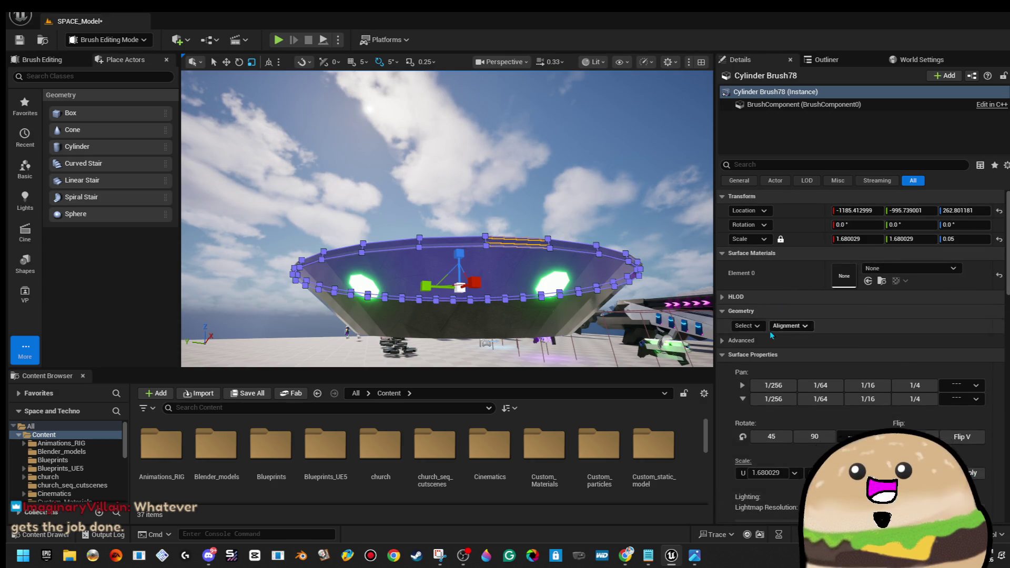
- Select all faces of the rim disc and apply the Glow_green material
left_click(750, 326)
left_click(774, 358)
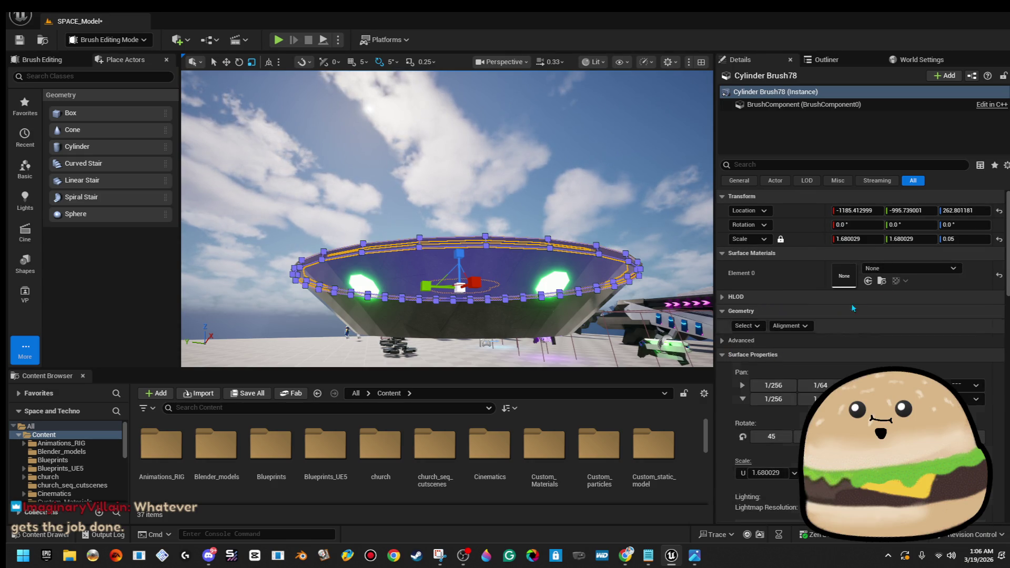
left_click(907, 270)
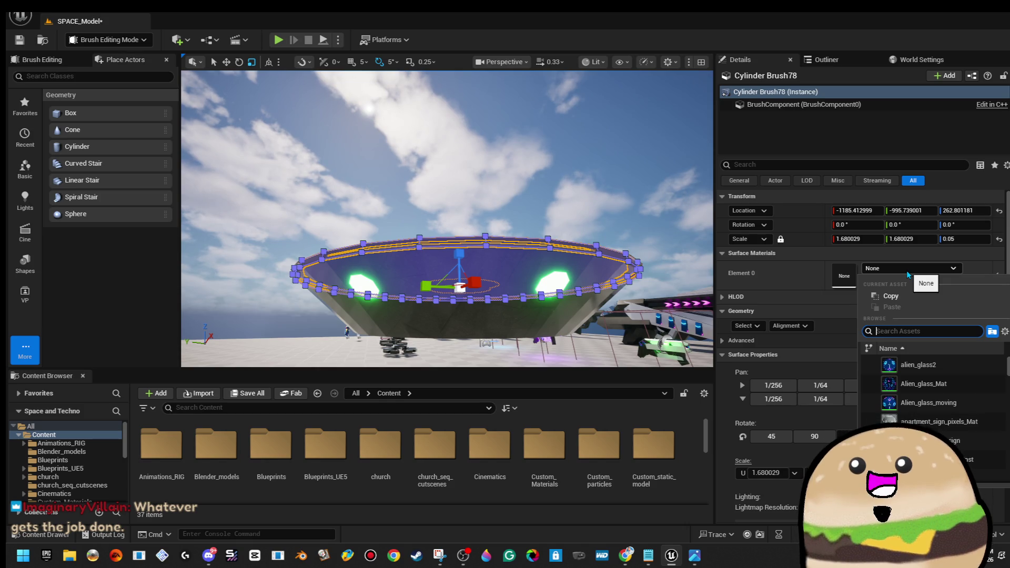
type("glow gre")
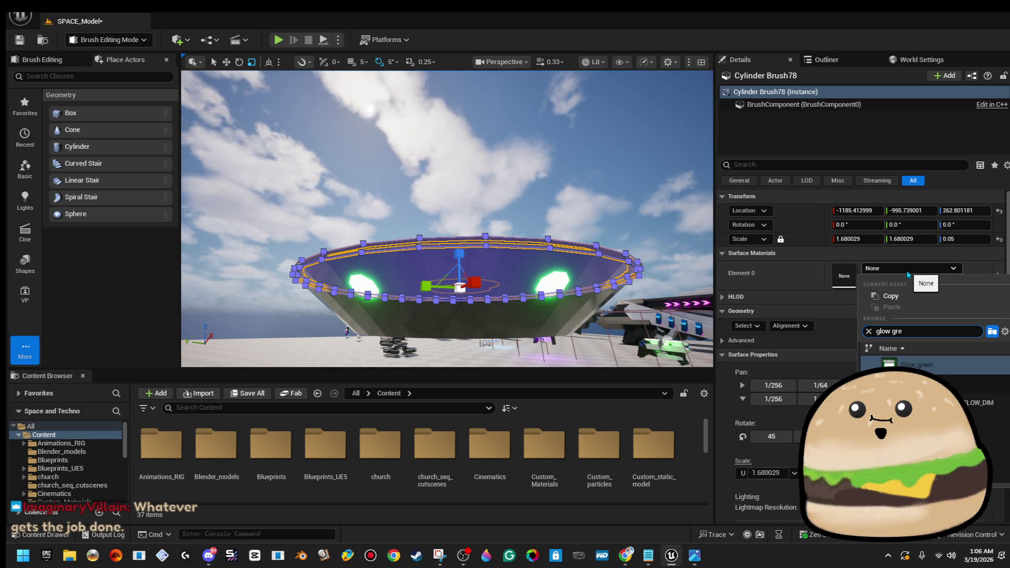
key("Return")
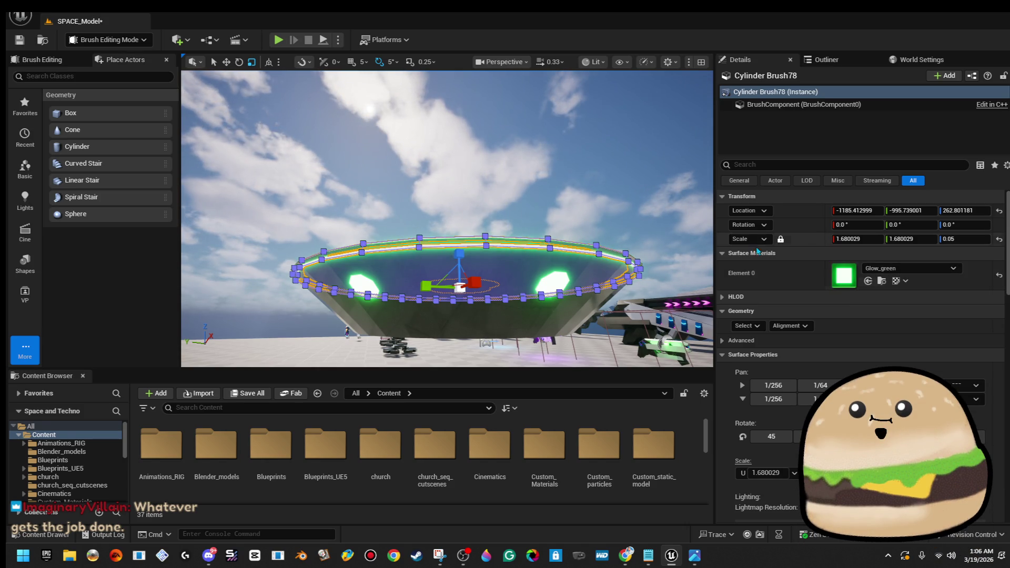
left_click(368, 132)
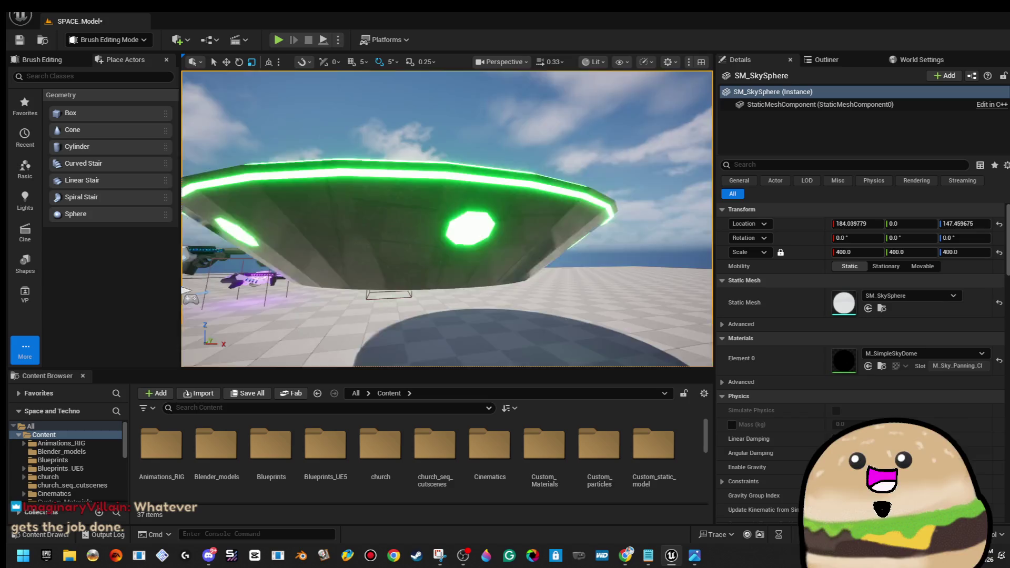
mouse_move(447, 210)
left_mouse_down()
mouse_move(473, 221)
mouse_move(453, 237)
mouse_move(474, 263)
mouse_move(610, 210)
mouse_move(590, 173)
mouse_move(579, 178)
mouse_move(600, 182)
mouse_move(563, 186)
mouse_move(584, 189)
mouse_move(573, 192)
mouse_move(573, 221)
mouse_move(553, 227)
mouse_move(637, 182)
mouse_move(635, 158)
mouse_move(635, 181)
left_mouse_up()
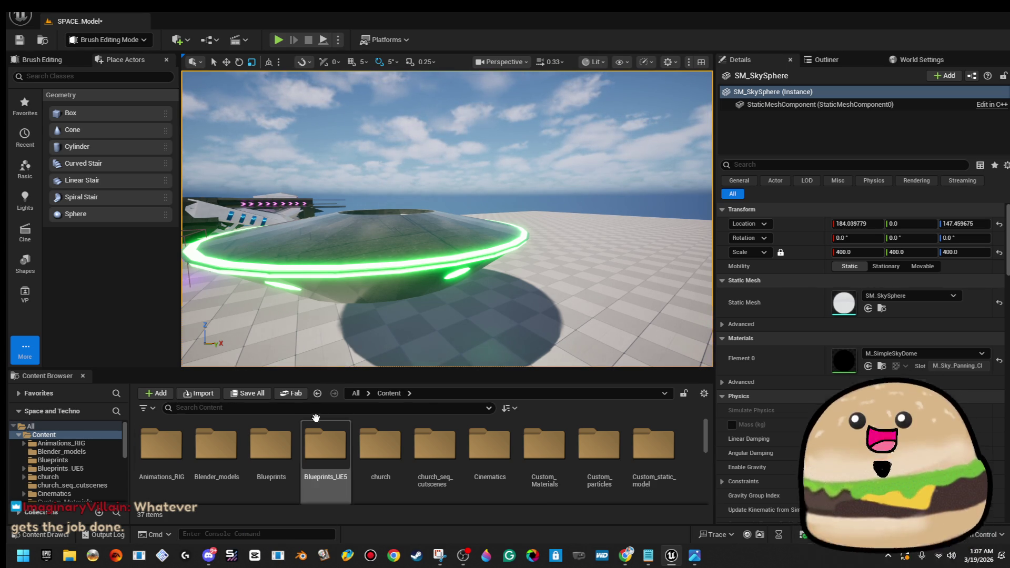
- Fly to the saucer, then select and frame the glowing ring brush
key("Up")
key("Left")
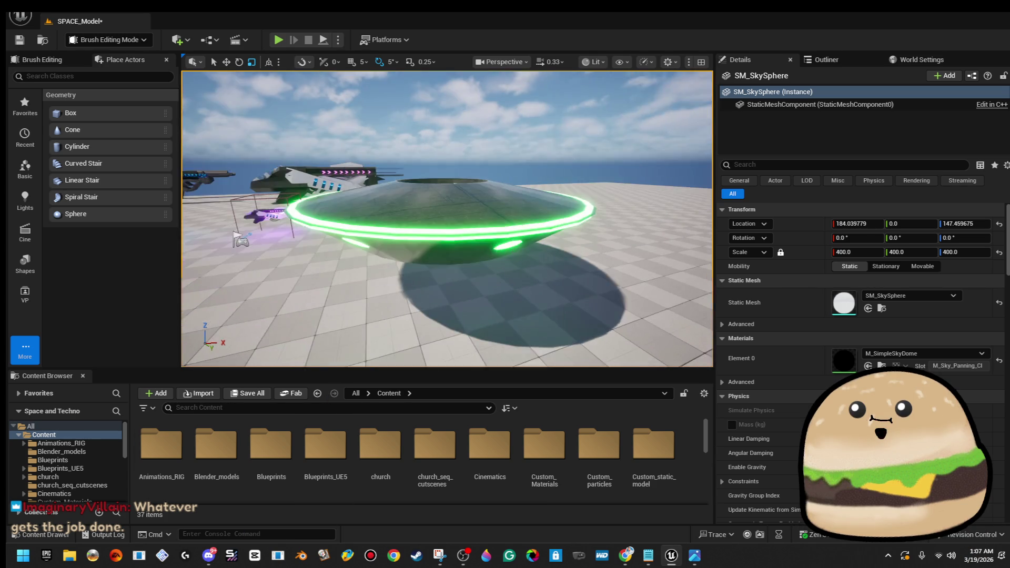
left_click(458, 235)
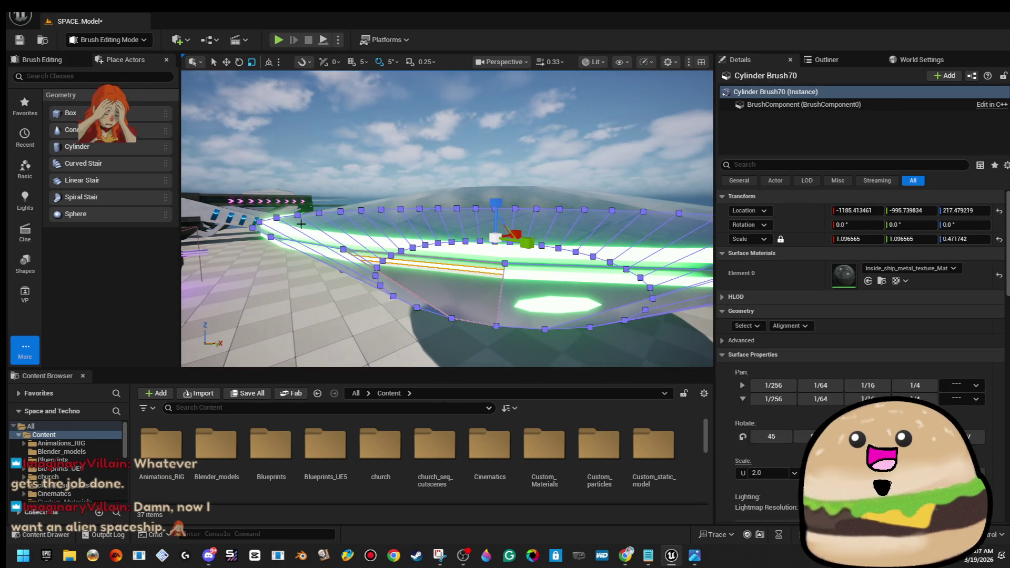
left_click(301, 224)
left_click(328, 165)
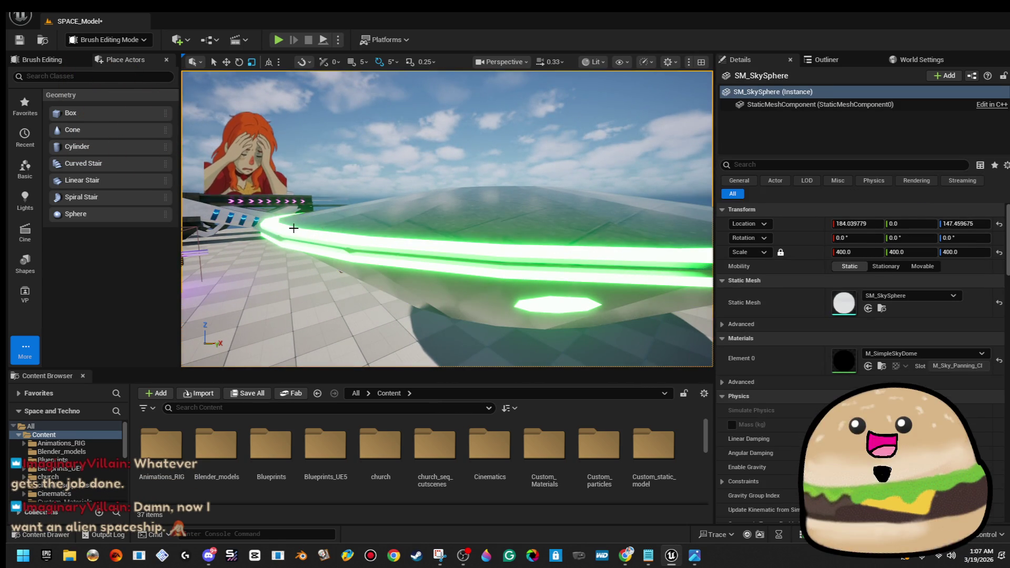
left_click(294, 228)
key("f")
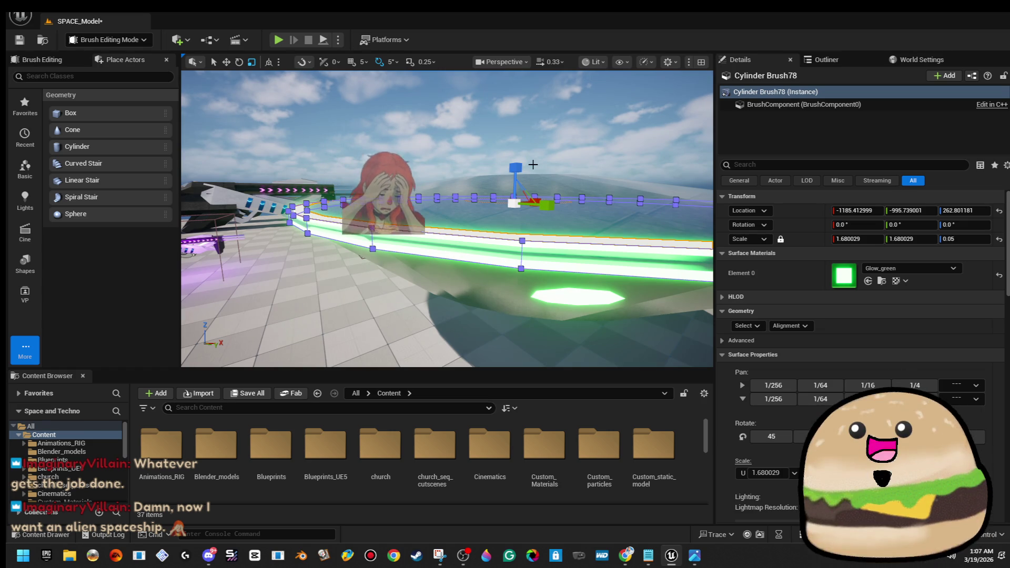
- Test a thicker Z scale on the ring, revert it, and orbit the glowing rim
key("ctrl+z")
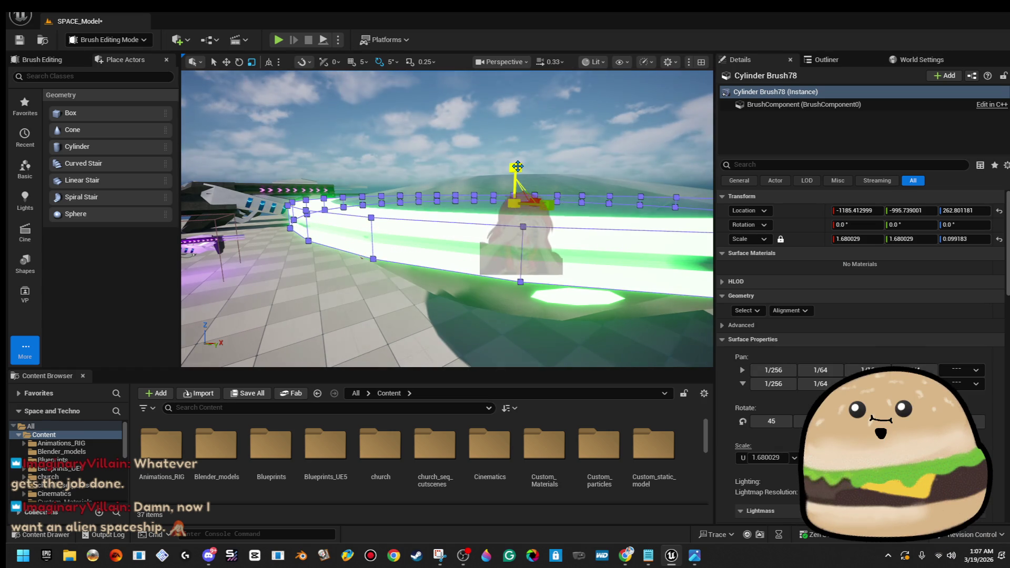
scroll(508, 164, "down", 5)
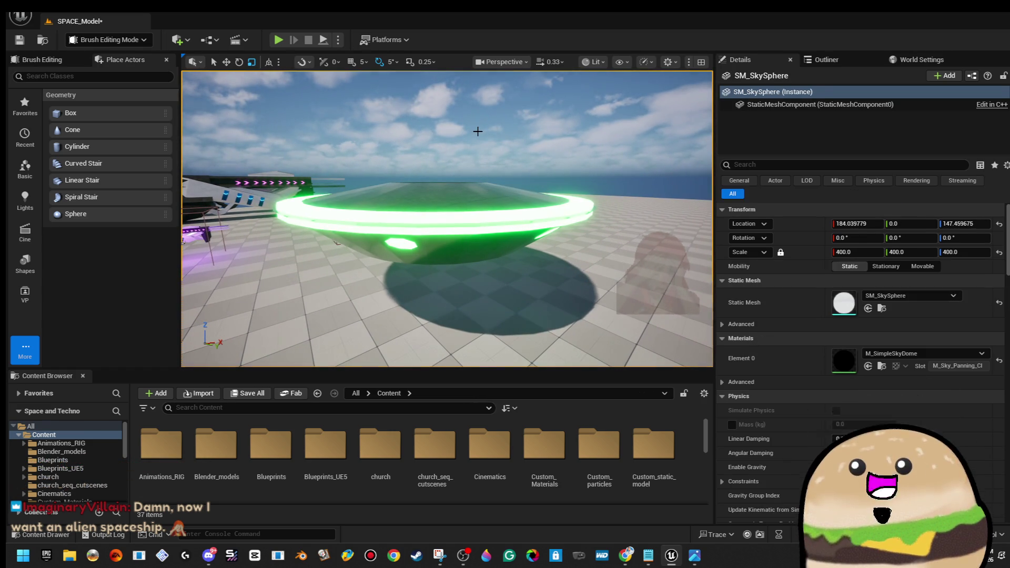
key("ctrl+y")
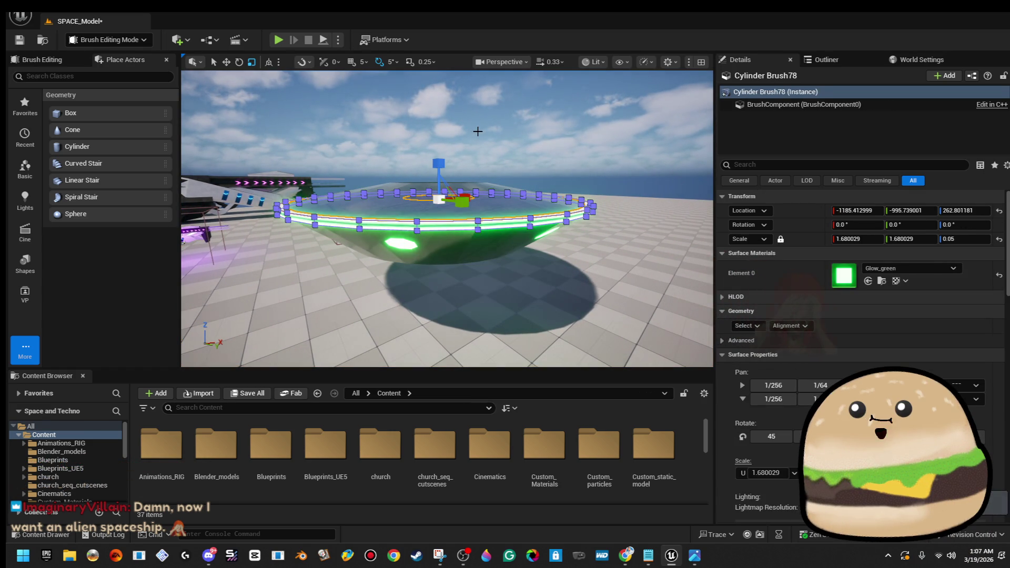
left_click(626, 77)
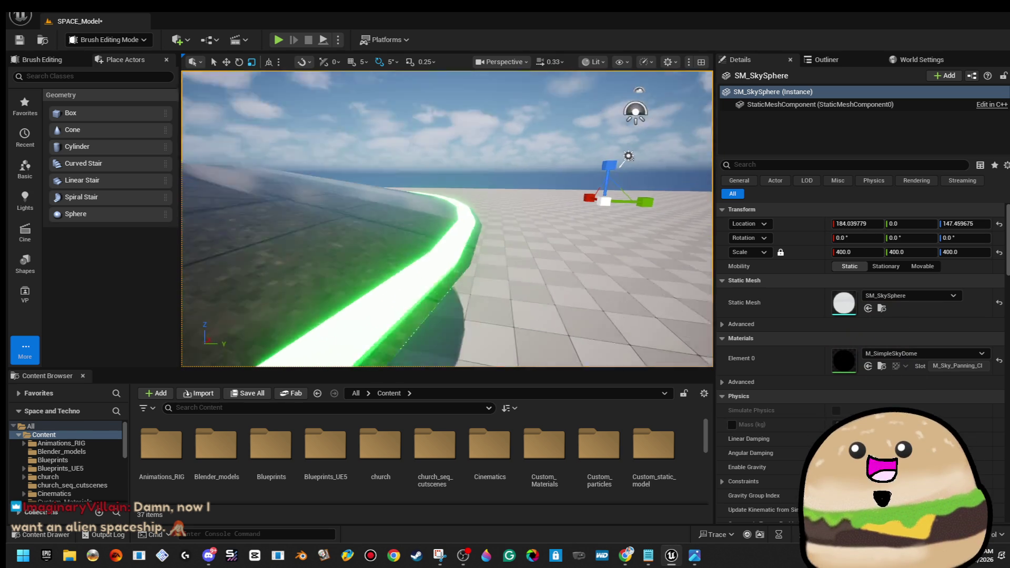
mouse_move(447, 219)
left_mouse_down()
mouse_move(410, 210)
mouse_move(405, 137)
left_mouse_up()
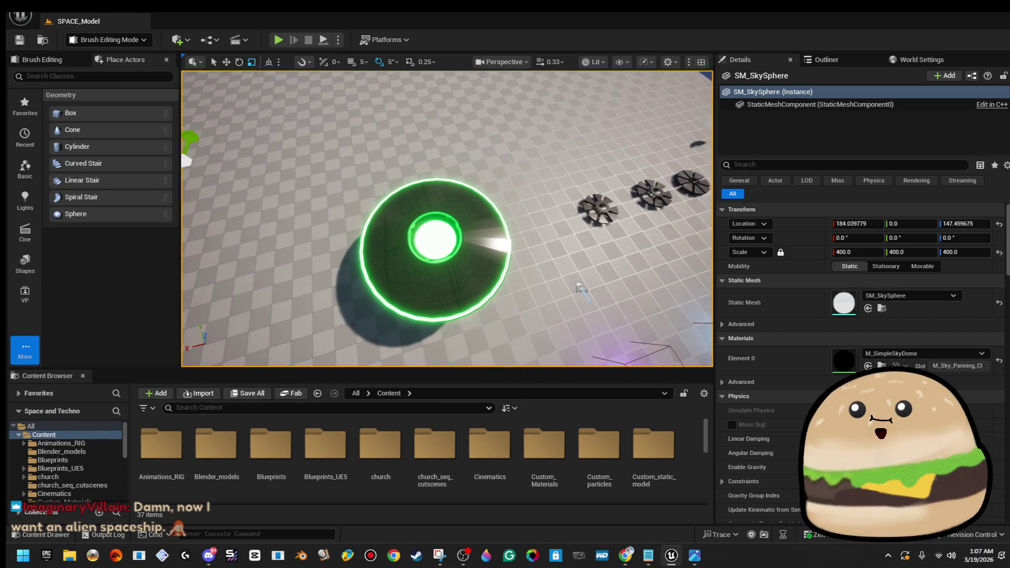
- Select the ten saucer brushes and slide them sideways along one axis to a new spot
left_click_drag(509, 314, 527, 321)
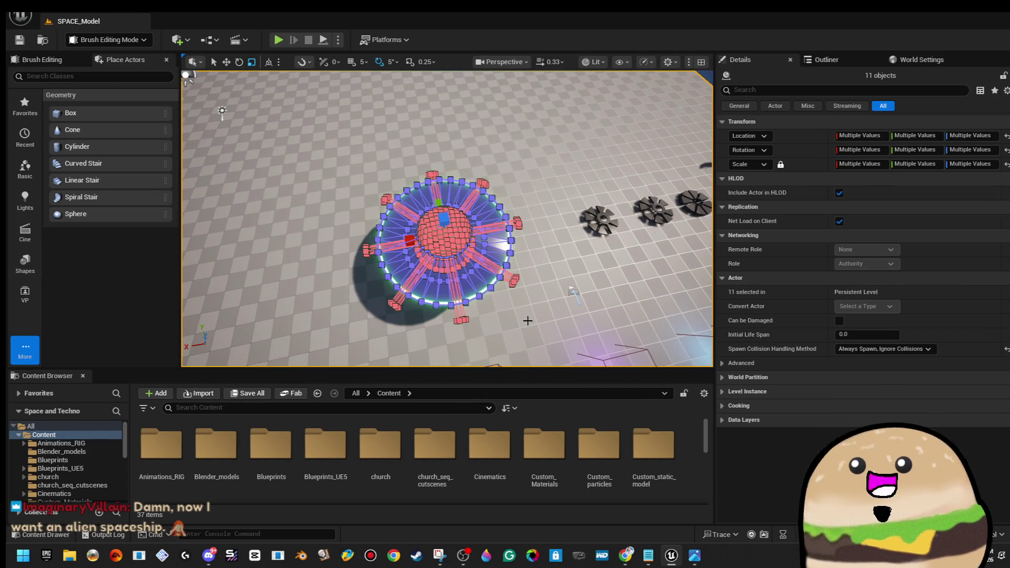
left_click(539, 206, "ctrl")
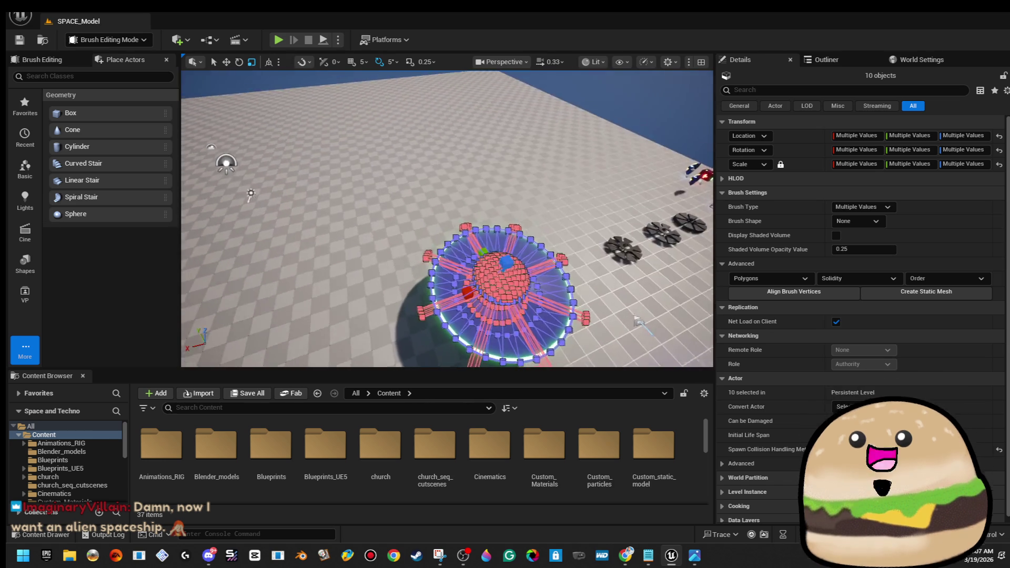
key("f")
key("w")
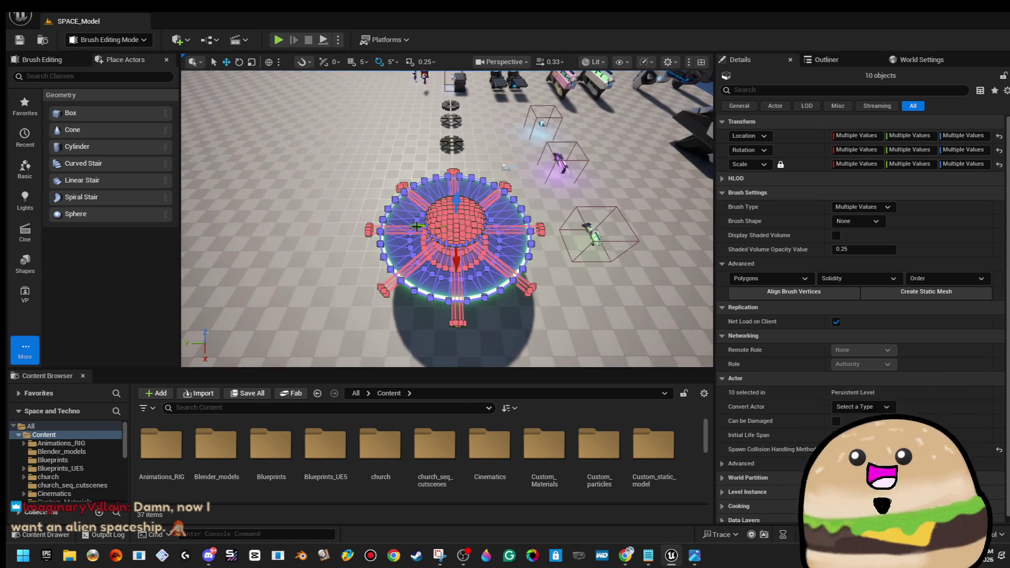
scroll(416, 227, "down", 5)
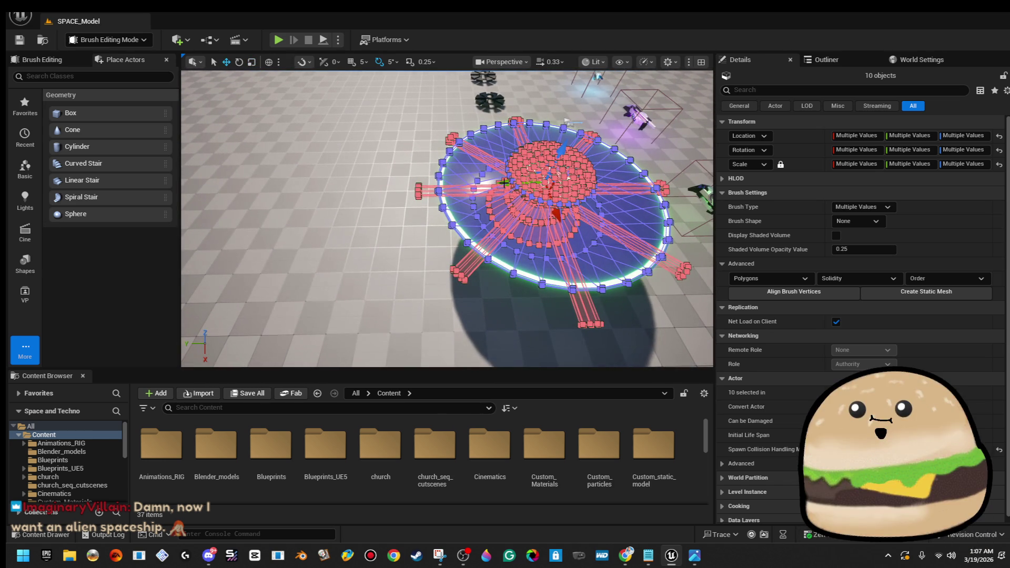
left_click_drag(507, 183, 497, 171)
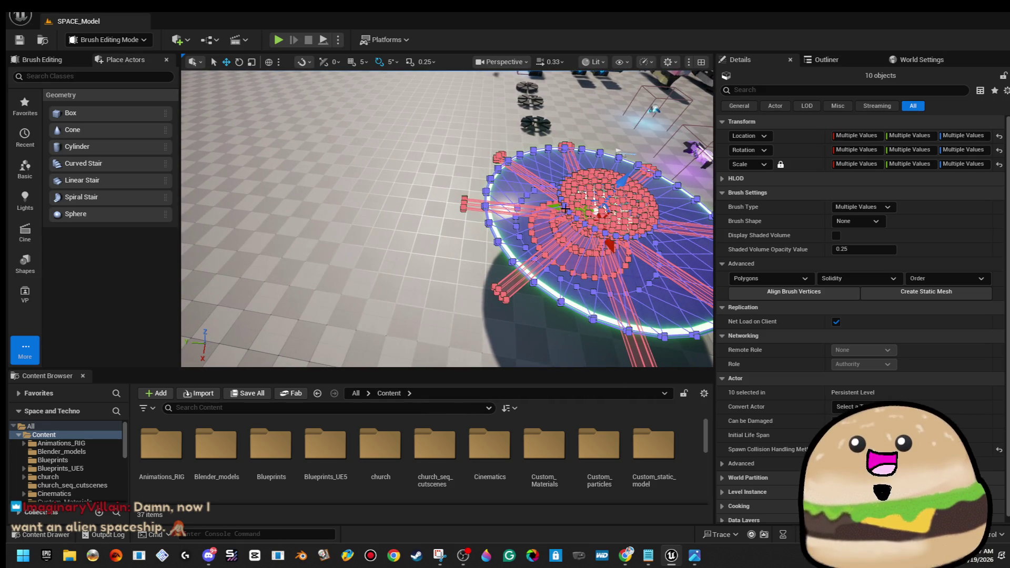
mouse_move(556, 205)
left_mouse_down()
mouse_move(557, 187)
mouse_move(590, 195)
mouse_move(552, 201)
left_mouse_up()
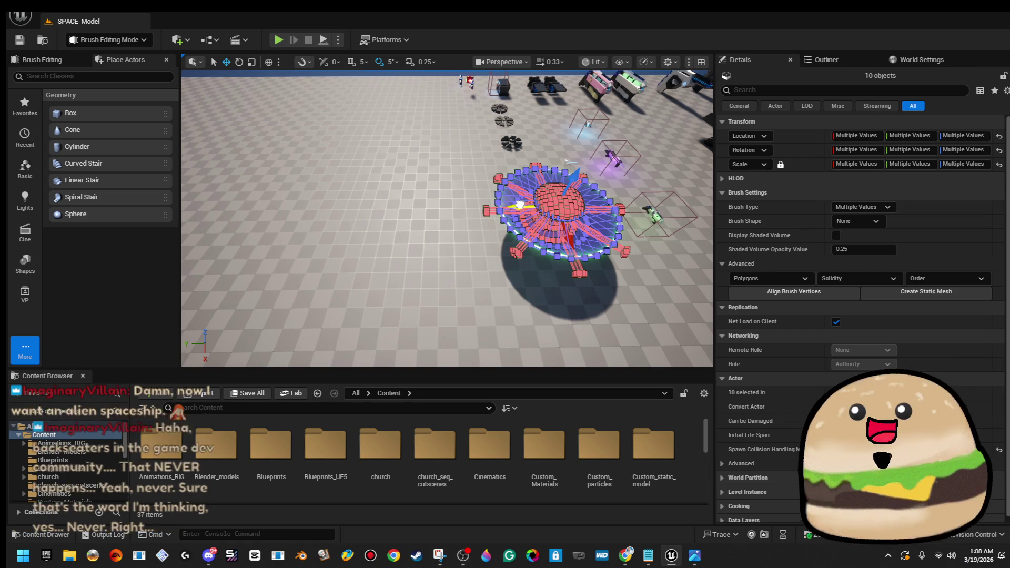
left_click_drag(519, 203, 351, 193)
mouse_move(451, 165)
left_mouse_down()
mouse_move(451, 132)
mouse_move(450, 164)
left_mouse_up()
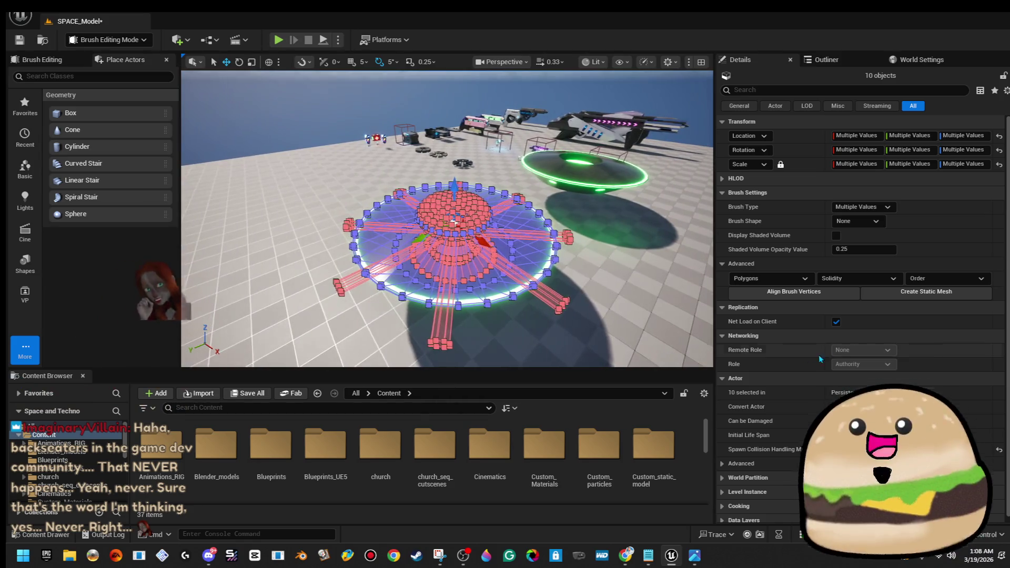
- Convert the saucer brushes into a static mesh named spaceship in the space_stuff_actor folder
left_click(959, 290)
scroll(515, 316, "down", 5)
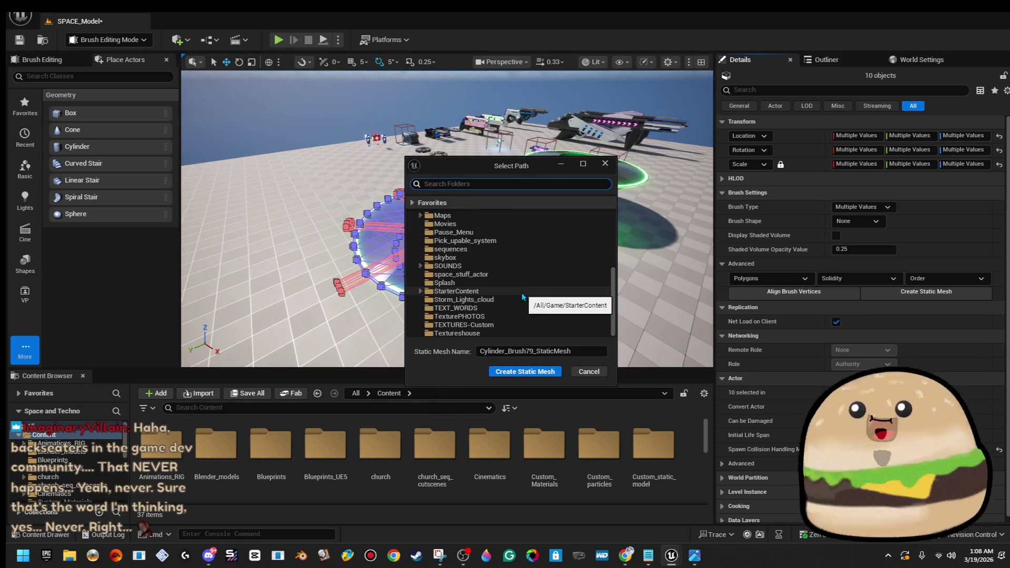
left_click(526, 291)
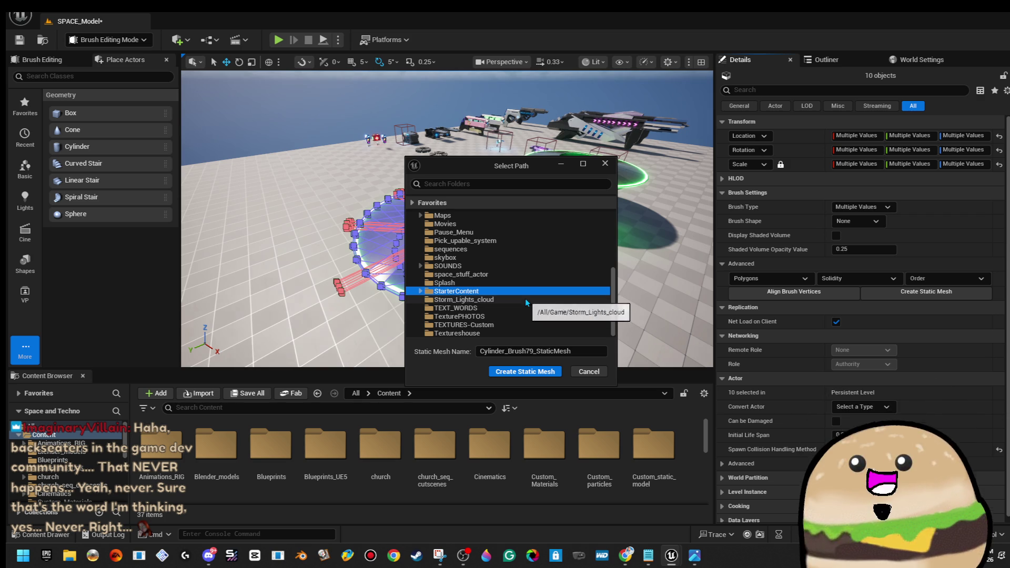
left_click(530, 283)
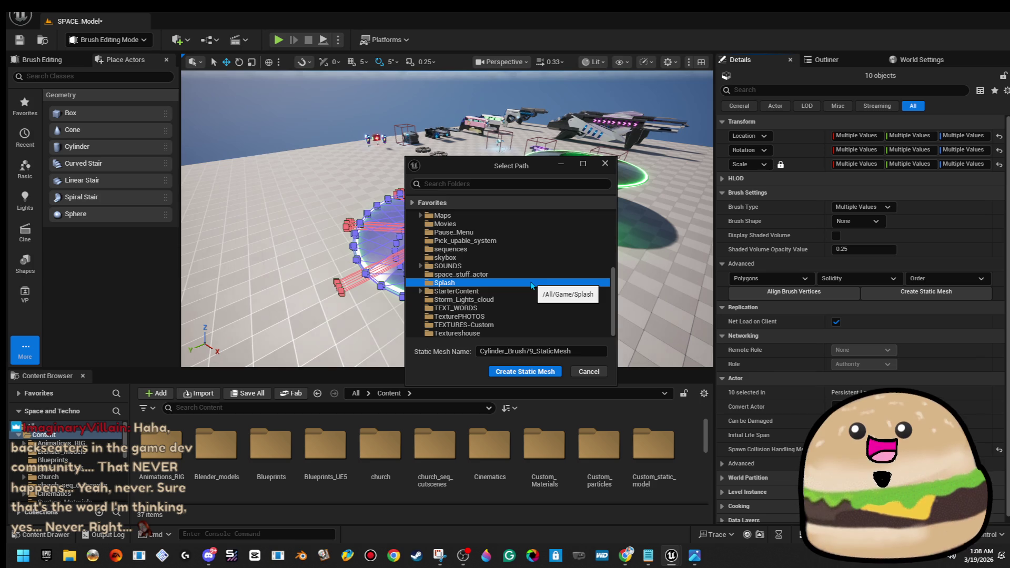
mouse_move(663, 290)
left_mouse_down()
mouse_move(663, 316)
mouse_move(663, 294)
mouse_move(663, 315)
mouse_move(647, 300)
mouse_move(647, 310)
left_mouse_up()
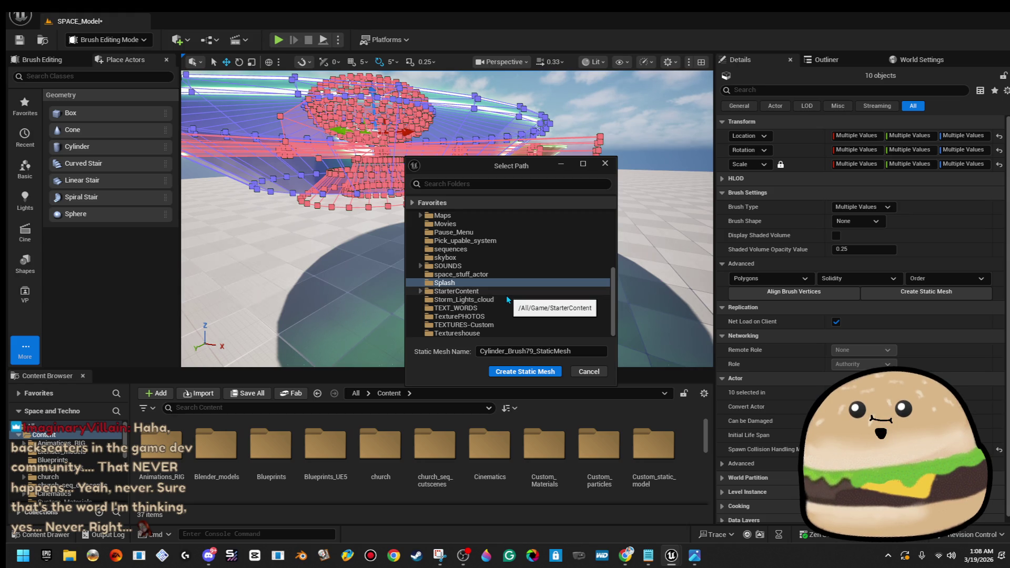
left_click(518, 274)
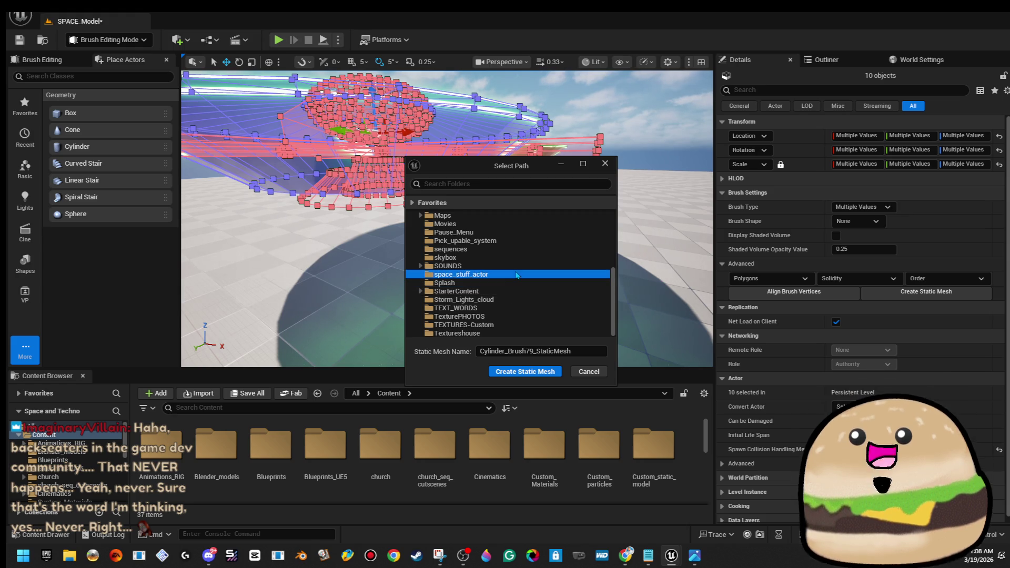
left_click(584, 351)
type("paceship")
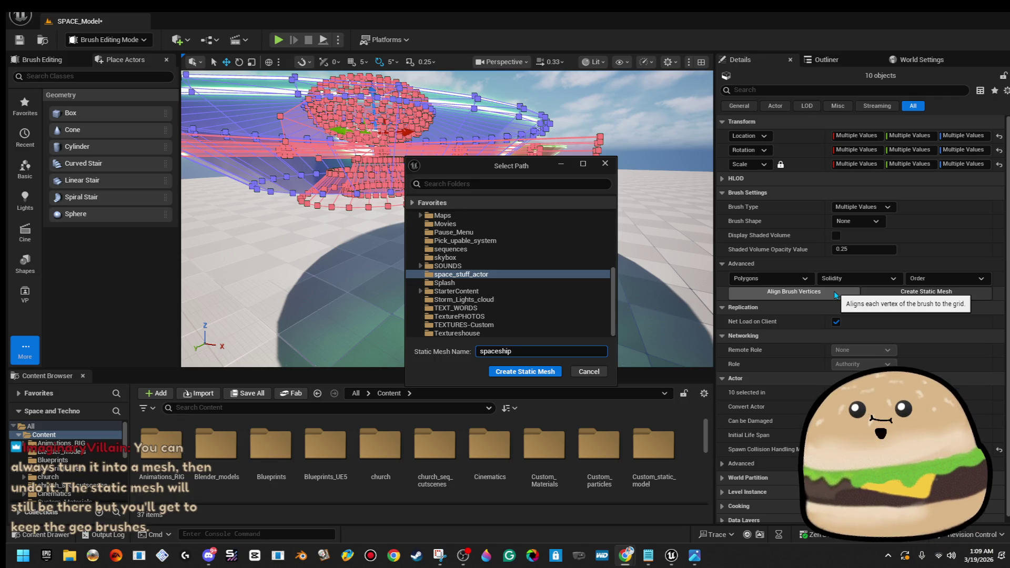
left_click(534, 372)
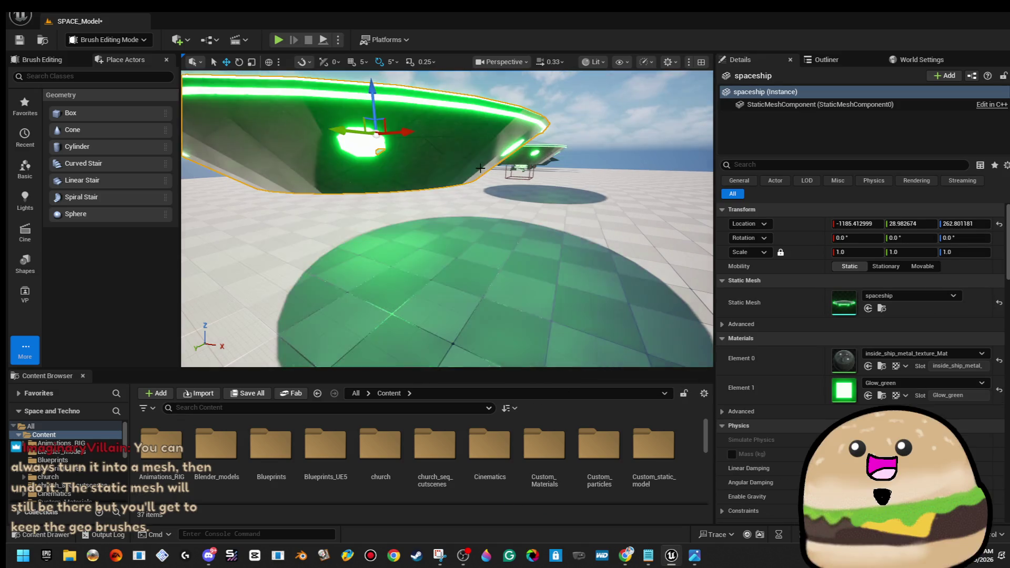
- Frame the new spaceship static mesh and orbit around it to inspect the disc
key("f")
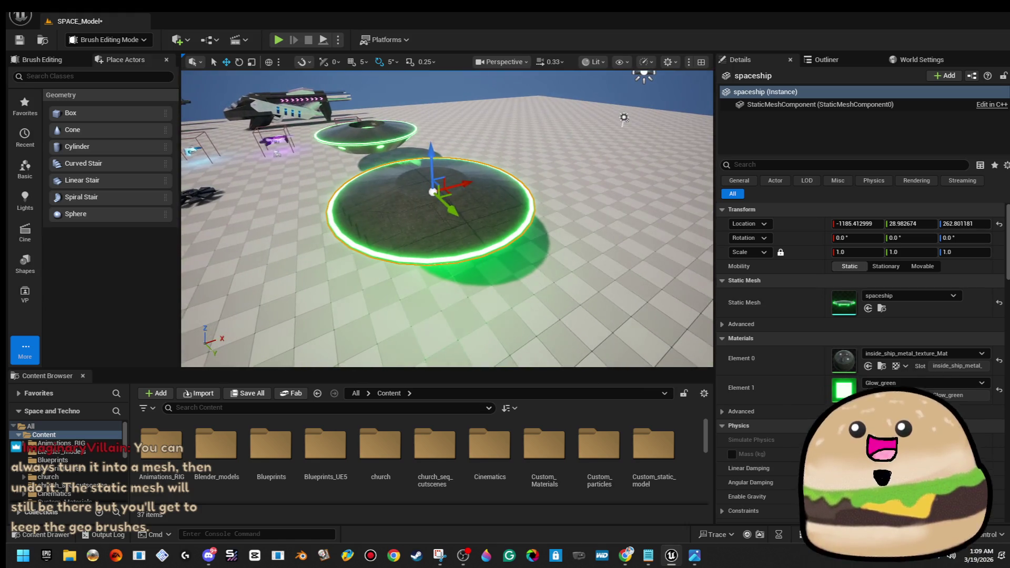
left_click_drag(458, 200, 458, 148)
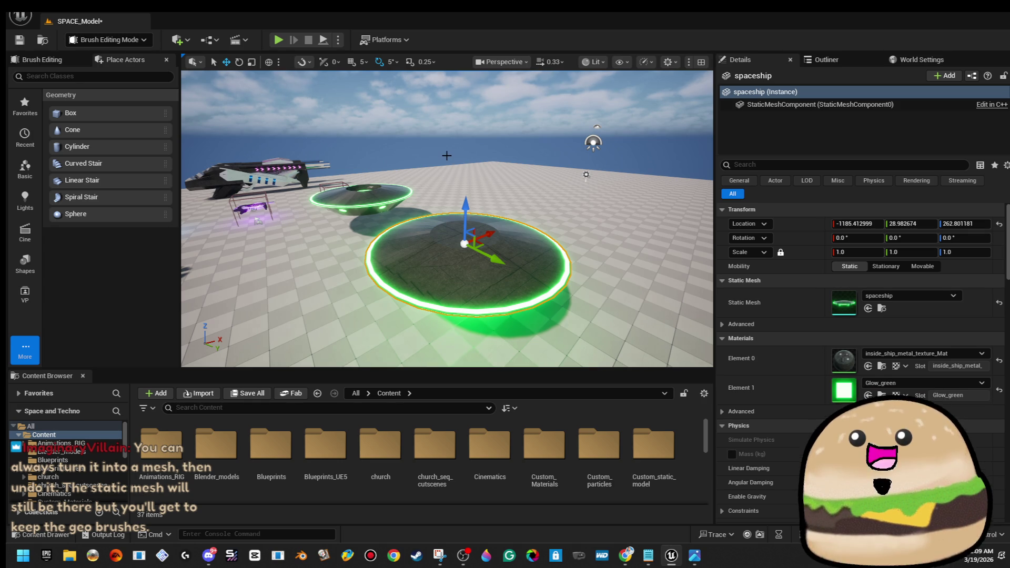
left_click_drag(439, 215, 439, 263)
left_click_drag(547, 226, 516, 258)
- Undo the mesh conversion to restore the saucer brushes, then view both discs together
key("ctrl+z")
mouse_move(392, 164)
left_mouse_down()
mouse_move(392, 187)
mouse_move(391, 165)
mouse_move(550, 294)
mouse_move(579, 276)
mouse_move(520, 258)
left_mouse_up()
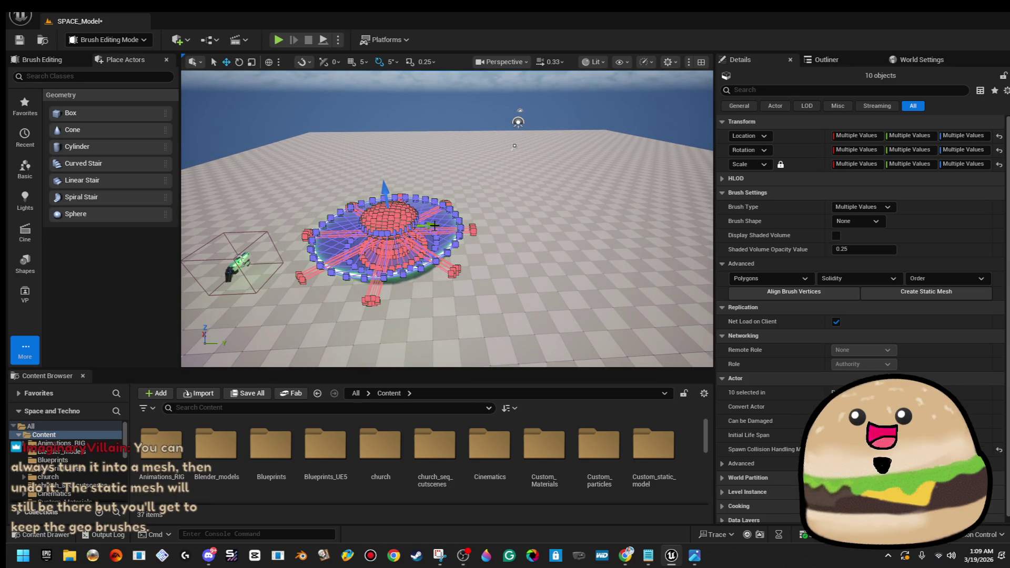
left_click_drag(430, 224, 426, 224)
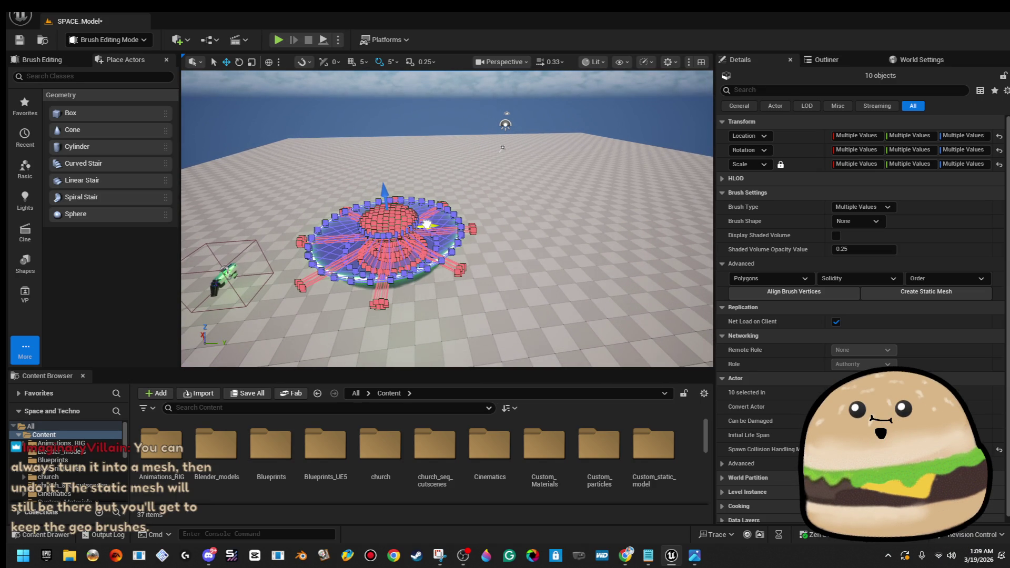
mouse_move(608, 213)
left_mouse_down()
mouse_move(618, 218)
mouse_move(416, 175)
left_mouse_up()
mouse_move(600, 115)
left_mouse_down()
mouse_move(529, 96)
mouse_move(497, 105)
mouse_move(646, 165)
left_mouse_up()
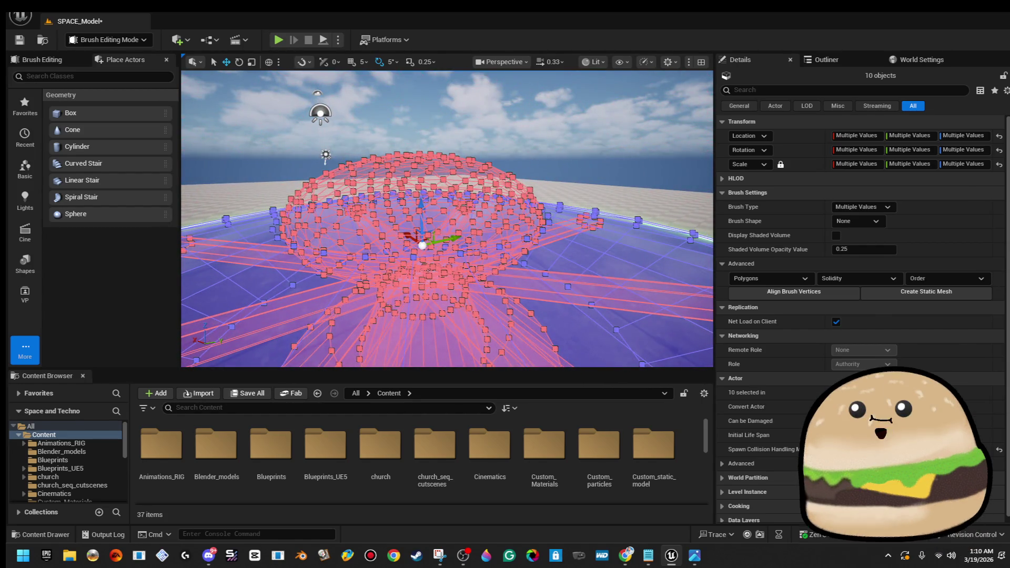
- Switch the viewport view mode to plain Wireframe
left_click(440, 192)
mouse_move(439, 194)
left_mouse_down()
mouse_move(439, 258)
mouse_move(439, 210)
left_mouse_up()
left_click(439, 258)
left_click(503, 61)
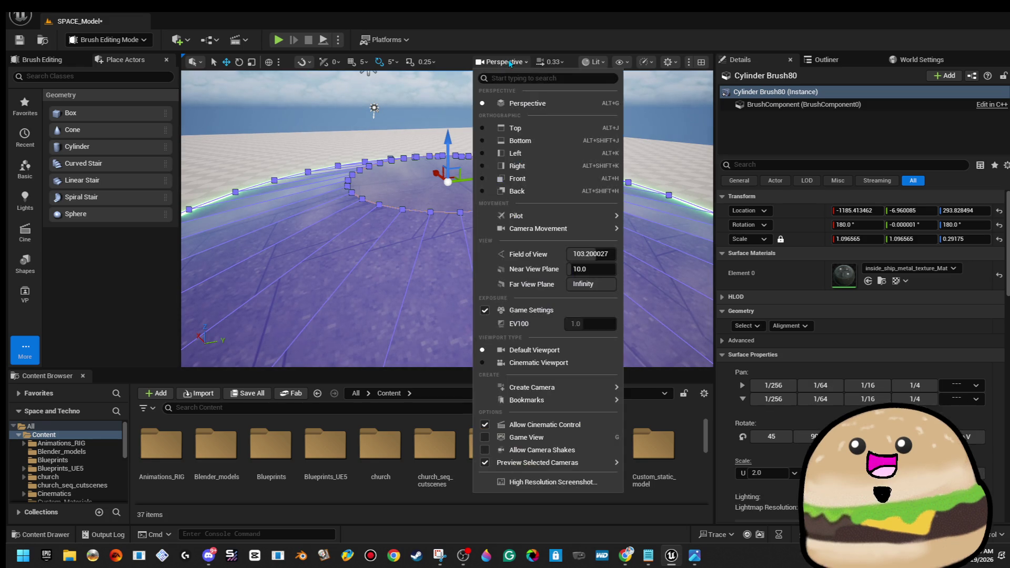
left_click(593, 62)
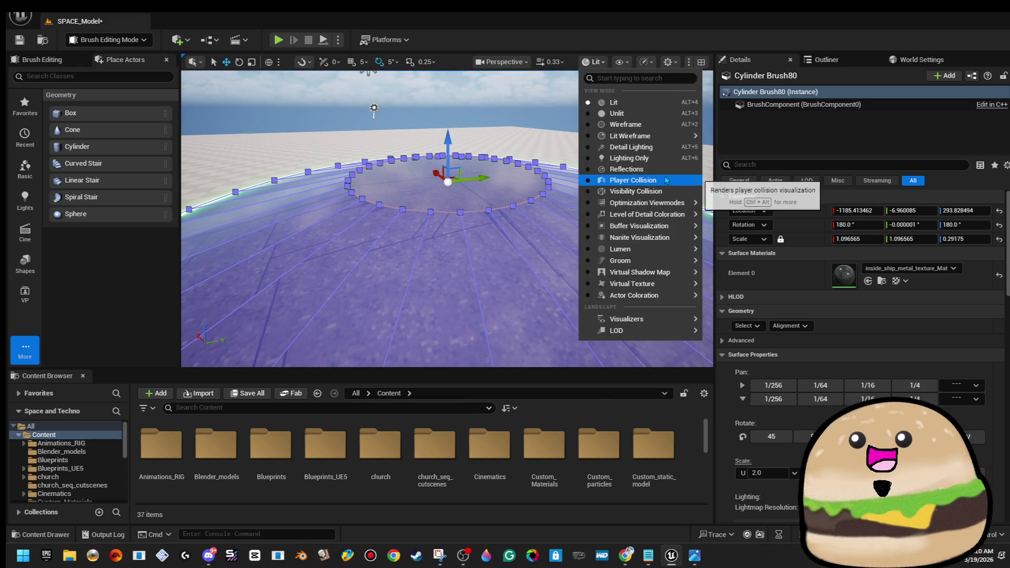
left_click(631, 136)
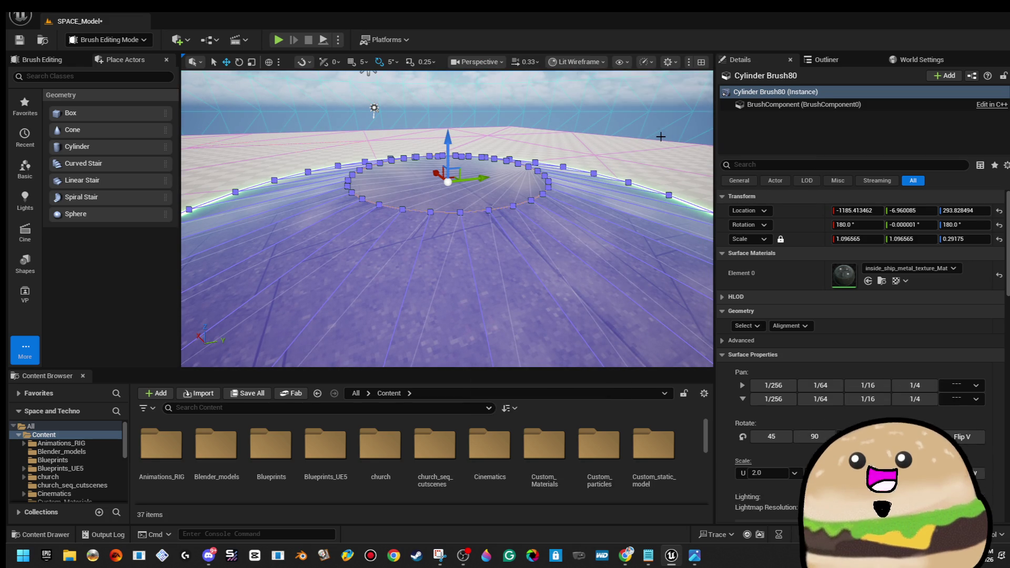
left_click(600, 63)
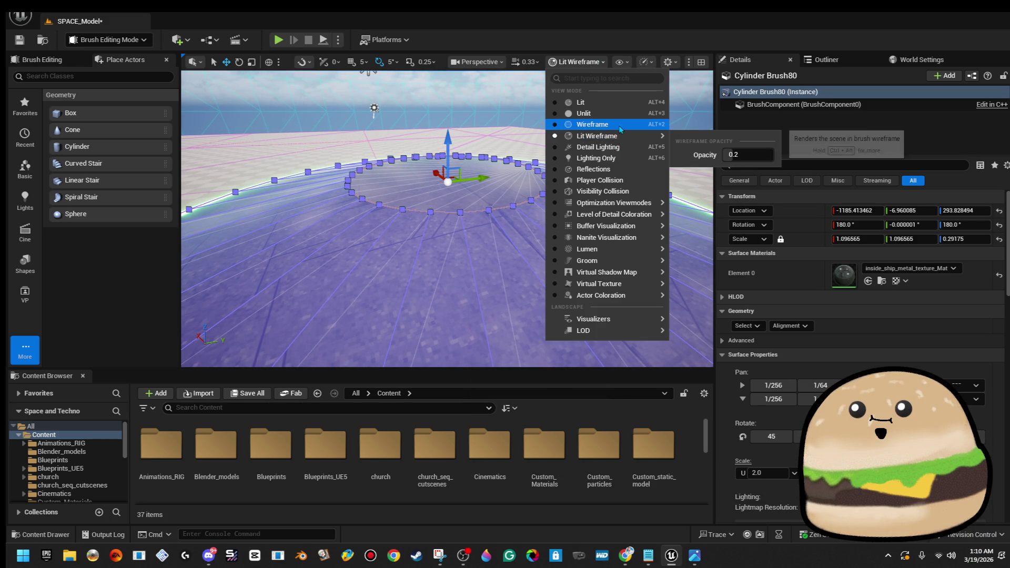
left_click(594, 136)
left_click(579, 62)
left_click(593, 125)
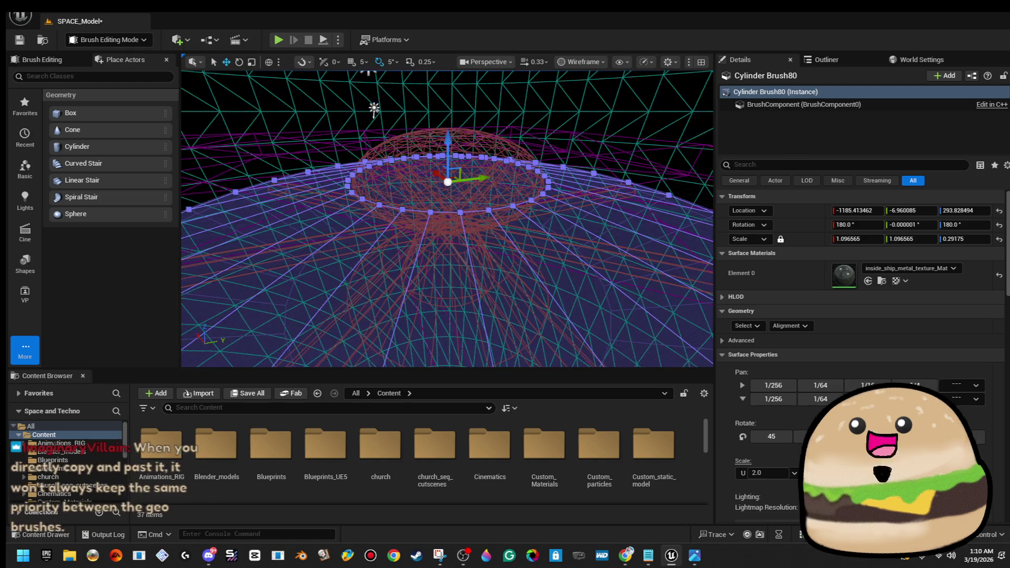
- Raise subtractive Sphere Brush4 in the dome to about Z 313.8, then restore lit shading
left_click(506, 182)
scroll(507, 182, "down", 3)
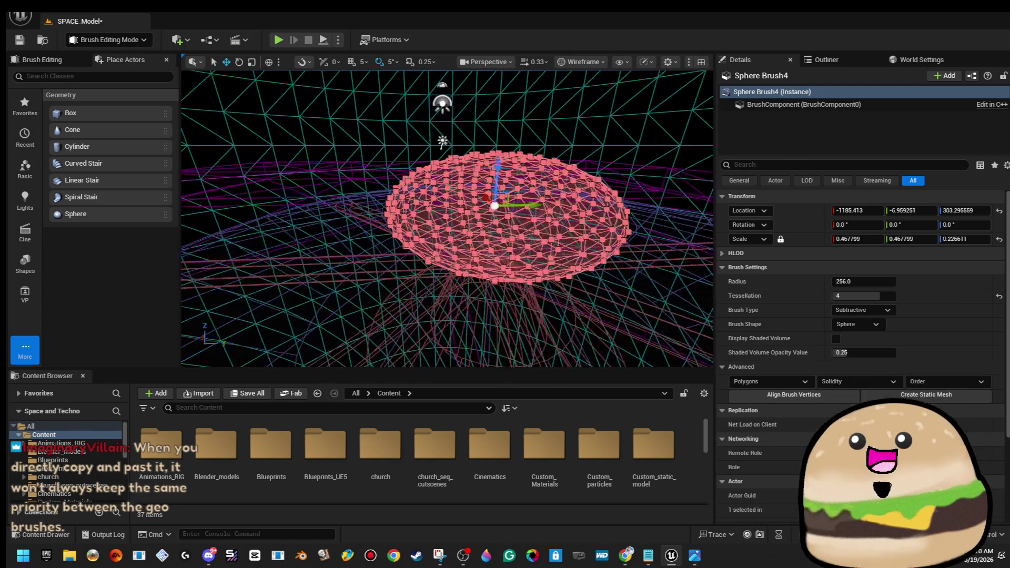
left_click_drag(480, 182, 480, 178)
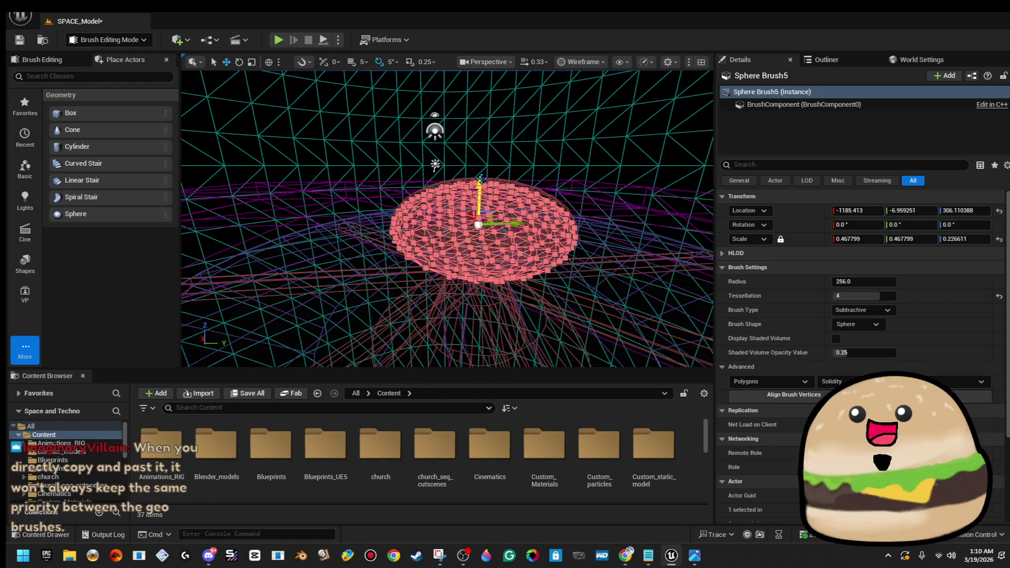
left_click(506, 179)
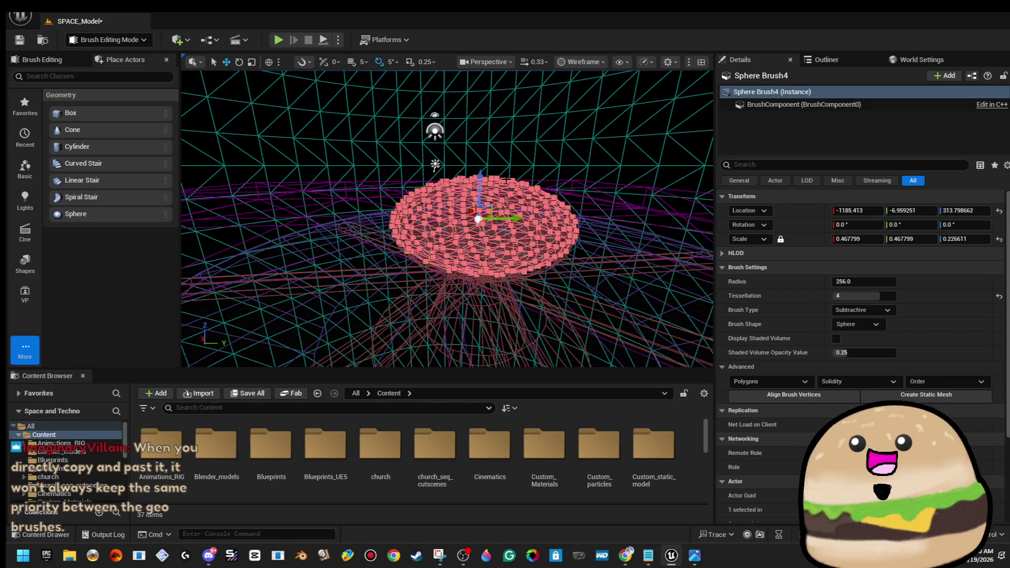
key("Escape")
left_click(582, 62)
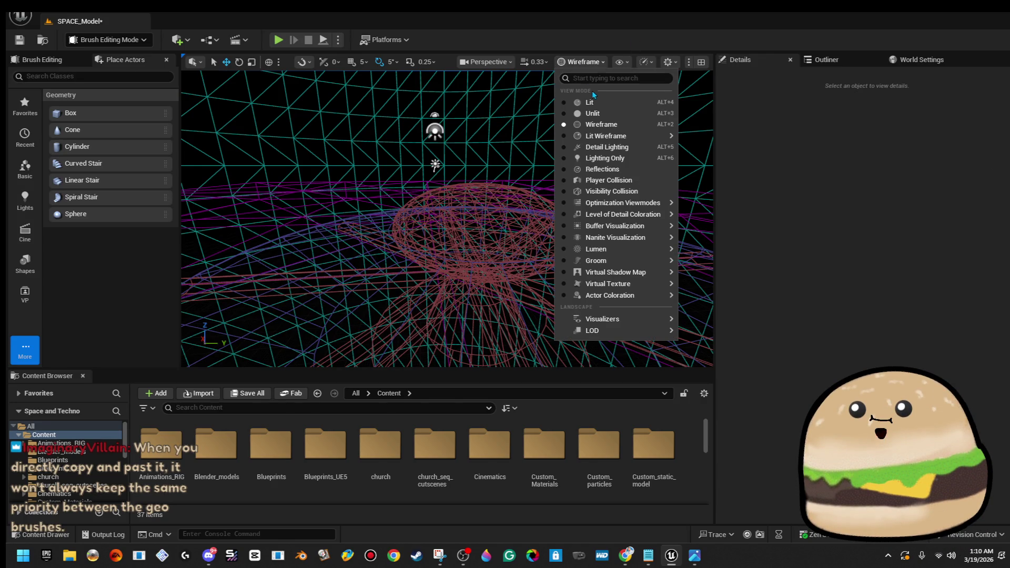
left_click(601, 103)
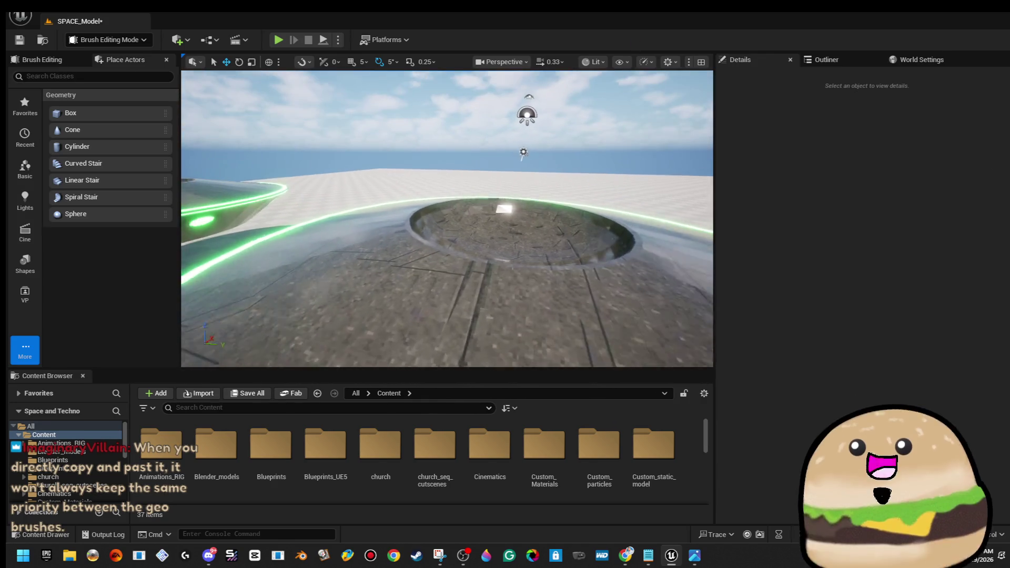
- Select the glowing cylinder brush under the saucer, then undo its move back to Z 175.44
left_click_drag(447, 218, 349, 349)
left_click_drag(513, 218, 513, 218)
left_click(513, 218)
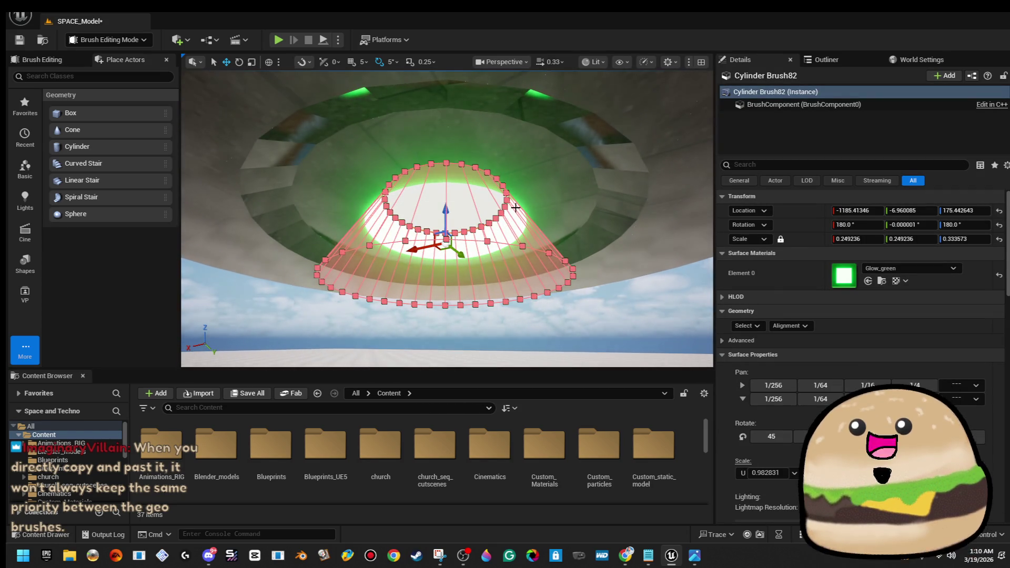
mouse_move(446, 210)
left_mouse_down()
mouse_move(445, 255)
mouse_move(446, 231)
mouse_move(460, 237)
mouse_move(468, 223)
left_mouse_up()
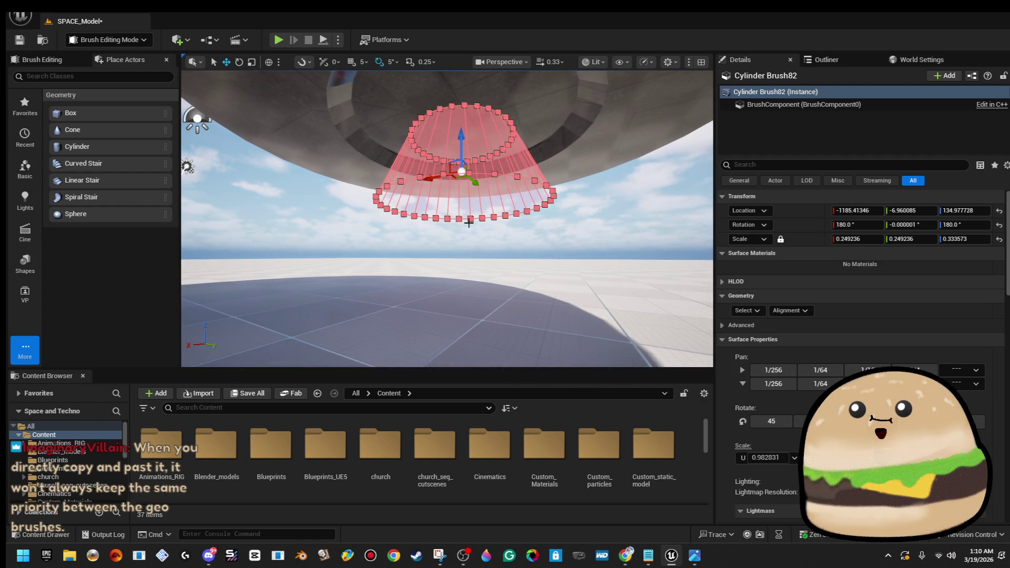
key("ctrl+z")
- Inspect the Glow_green underside recess and select the green light cylinder brush
left_click(467, 221)
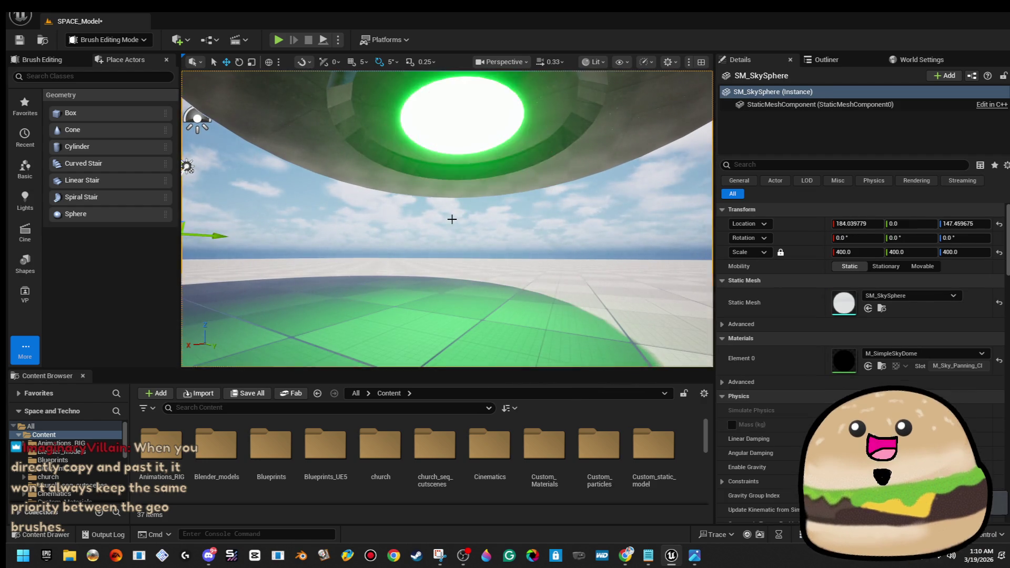
left_click_drag(447, 221, 448, 242)
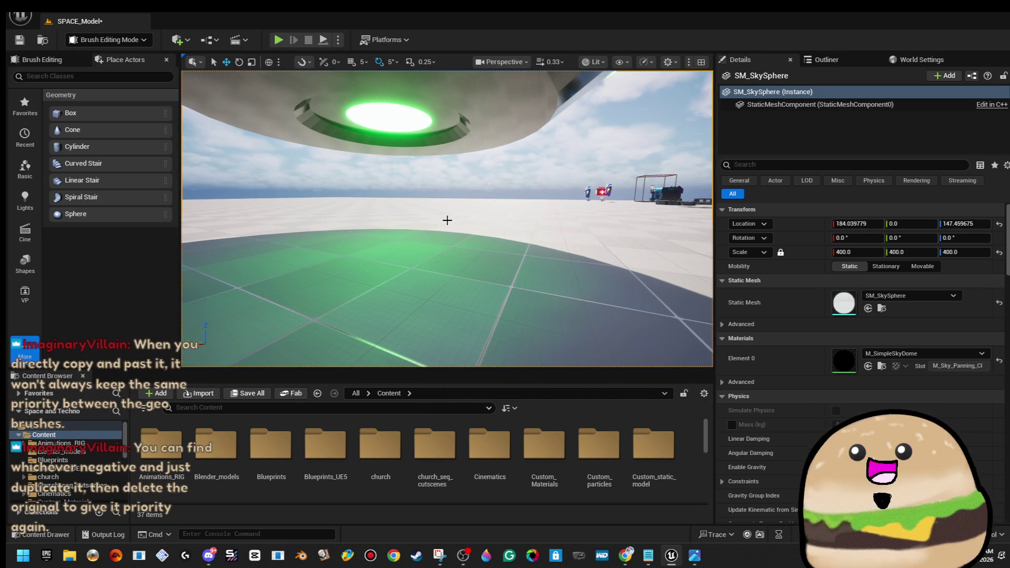
mouse_move(447, 220)
left_mouse_down()
mouse_move(447, 242)
mouse_move(447, 221)
mouse_move(452, 234)
left_mouse_up()
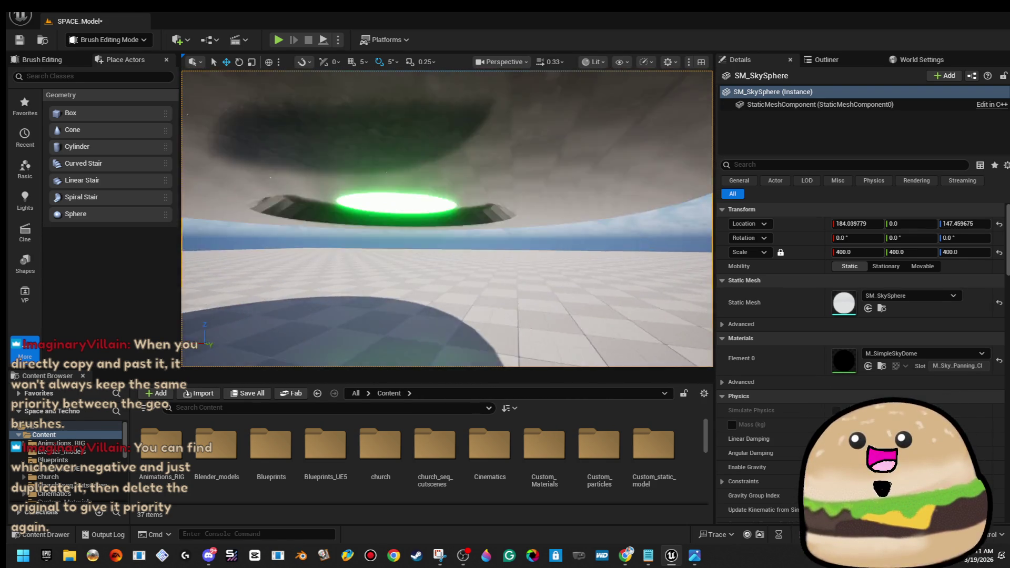
left_click(416, 221)
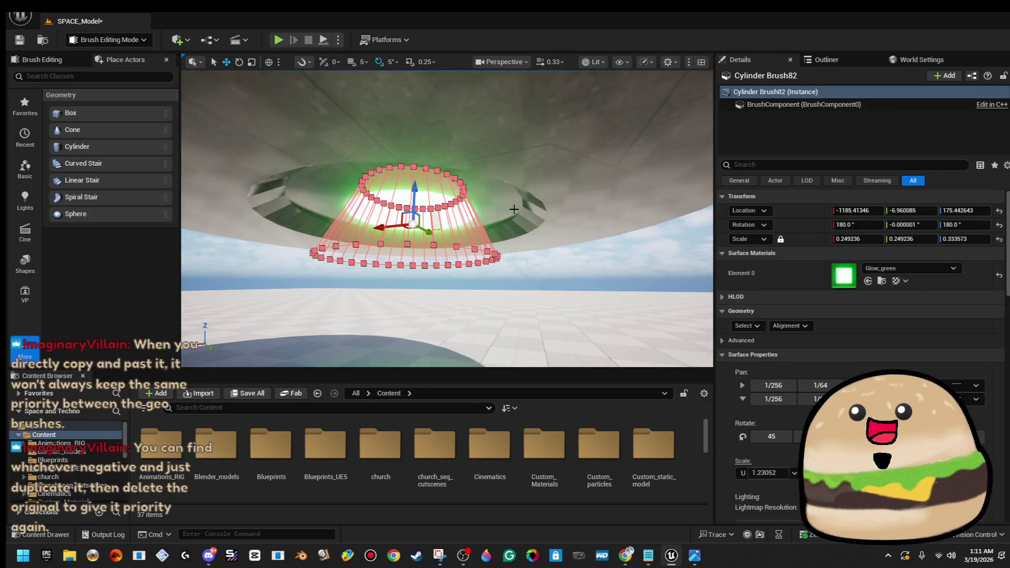
- Select the six saucer brushes, including the dome sphere, cylinder, wide disk and white ring
left_click(514, 209, "ctrl")
left_click(598, 179, "ctrl")
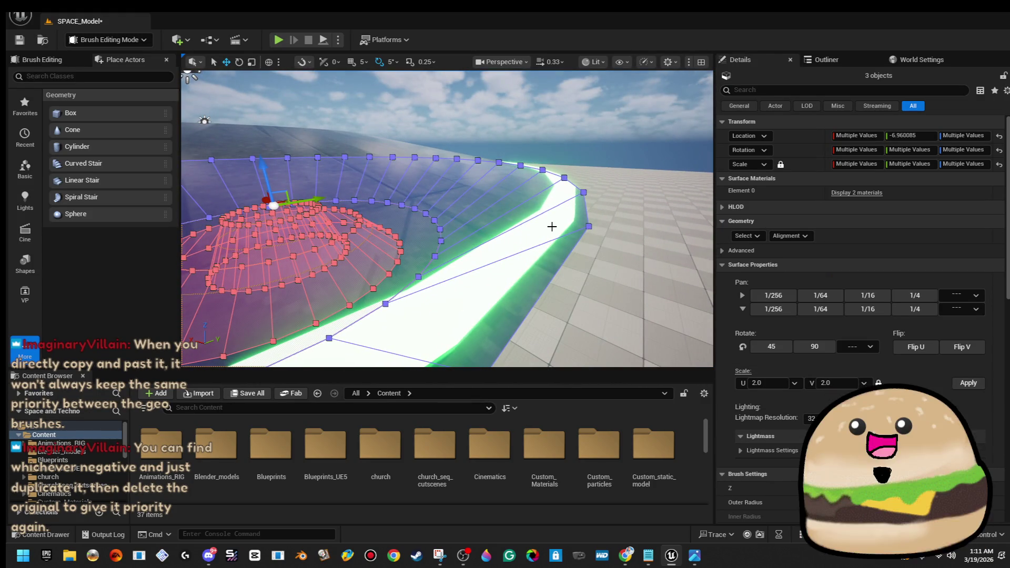
left_click(551, 225, "ctrl")
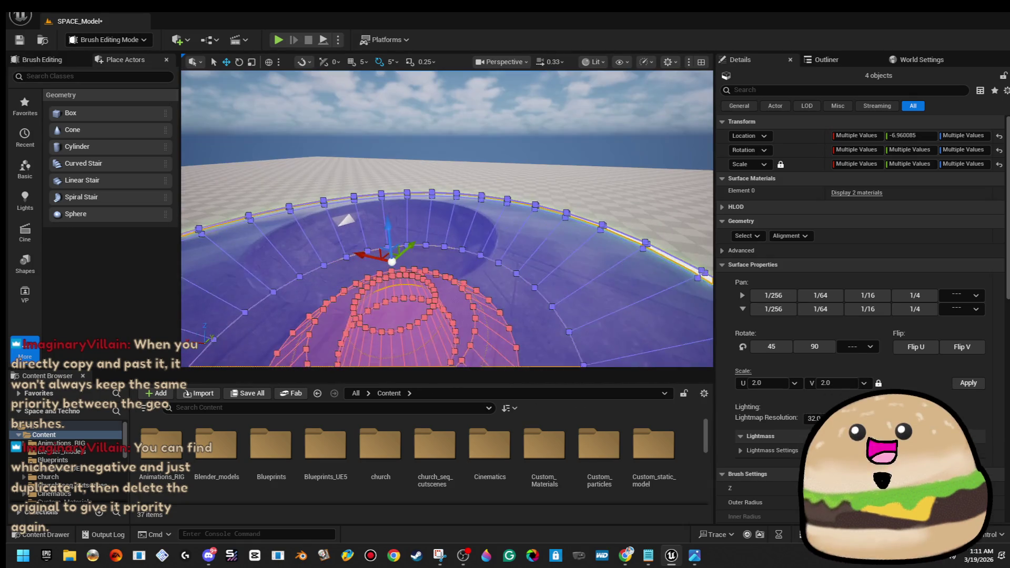
left_click(550, 231, "ctrl")
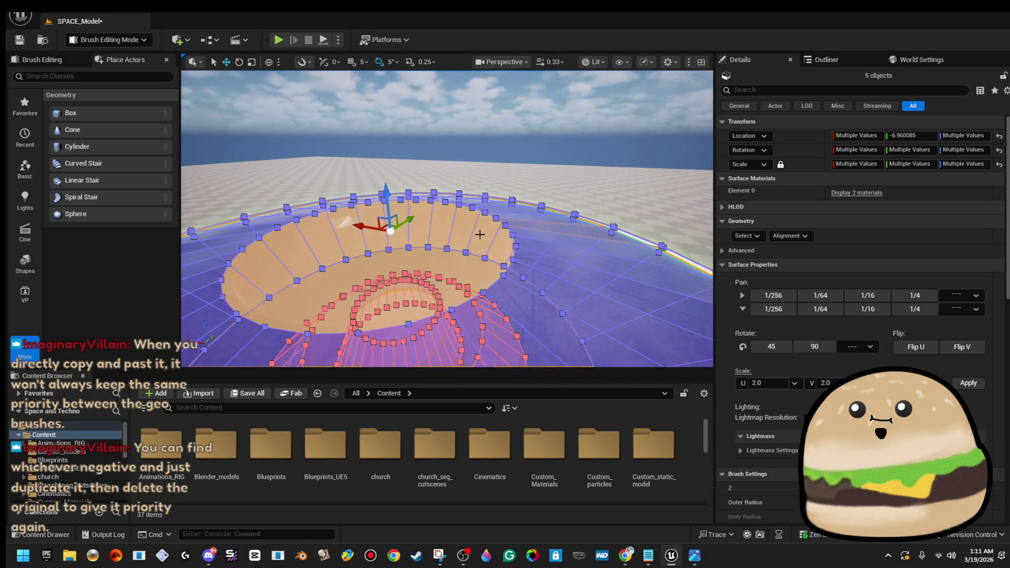
left_click(547, 206)
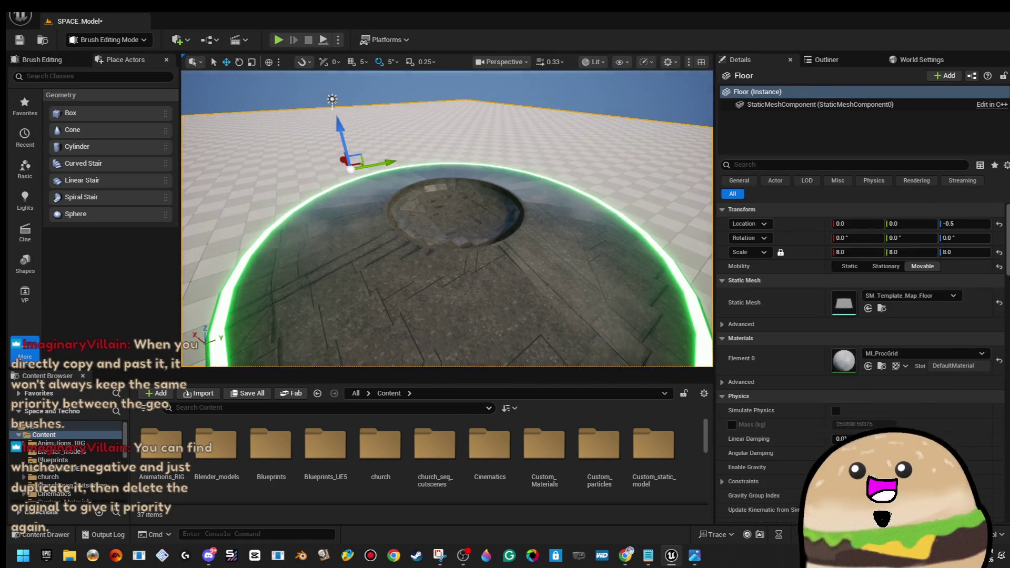
left_click(450, 208)
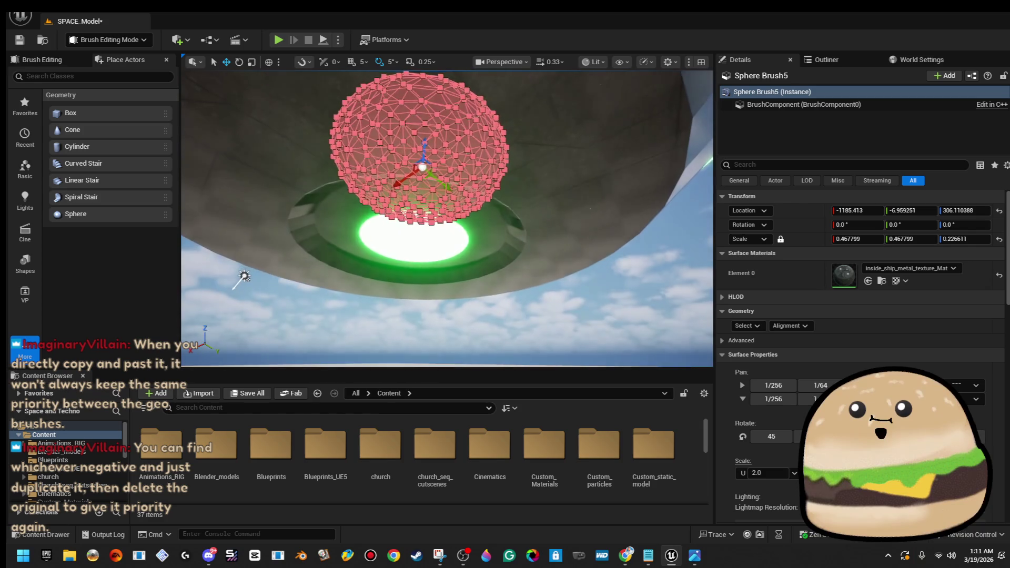
left_click(476, 250, "ctrl")
left_click(486, 246, "ctrl")
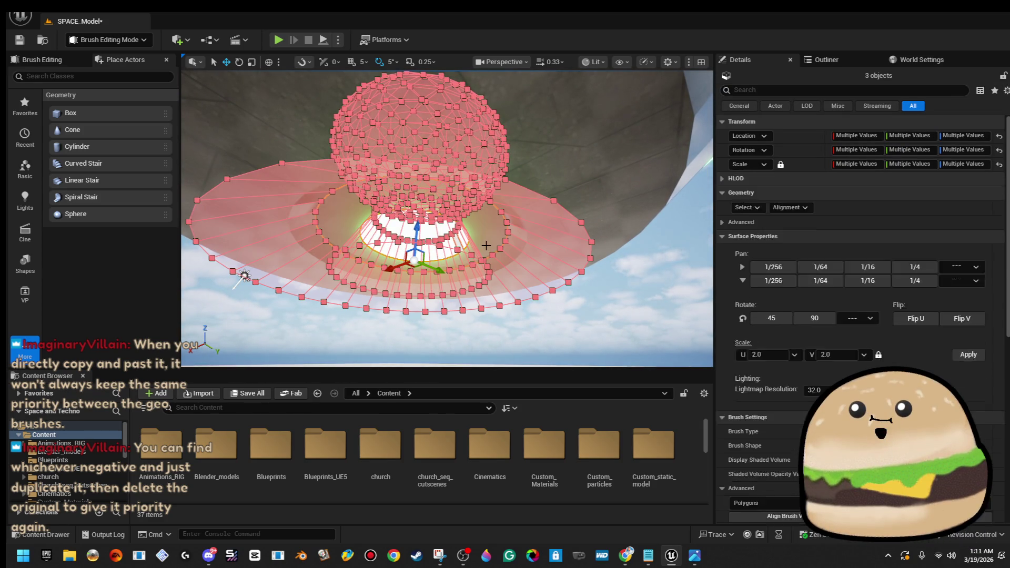
left_click(582, 169, "ctrl")
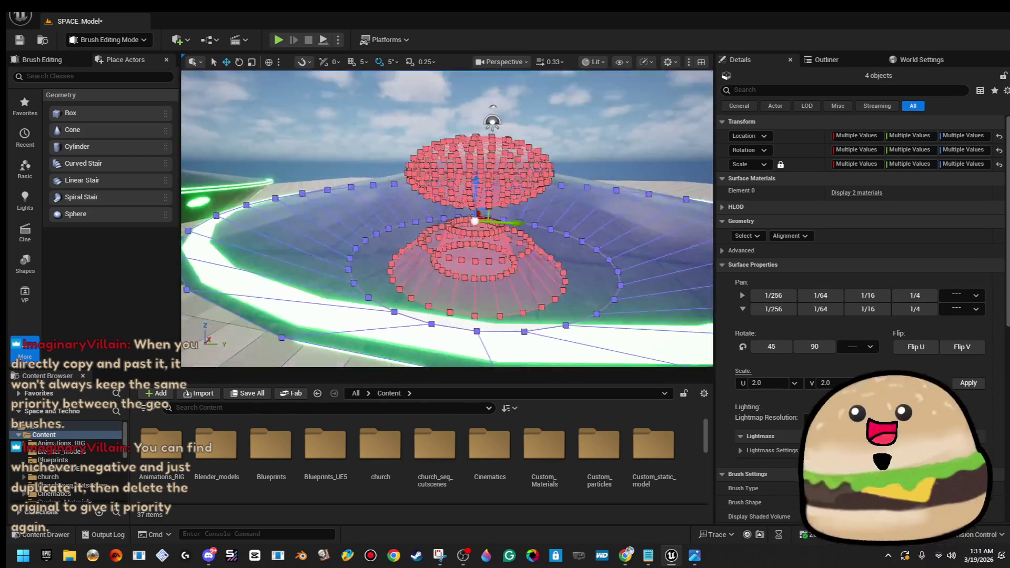
left_click_drag(400, 213, 400, 213)
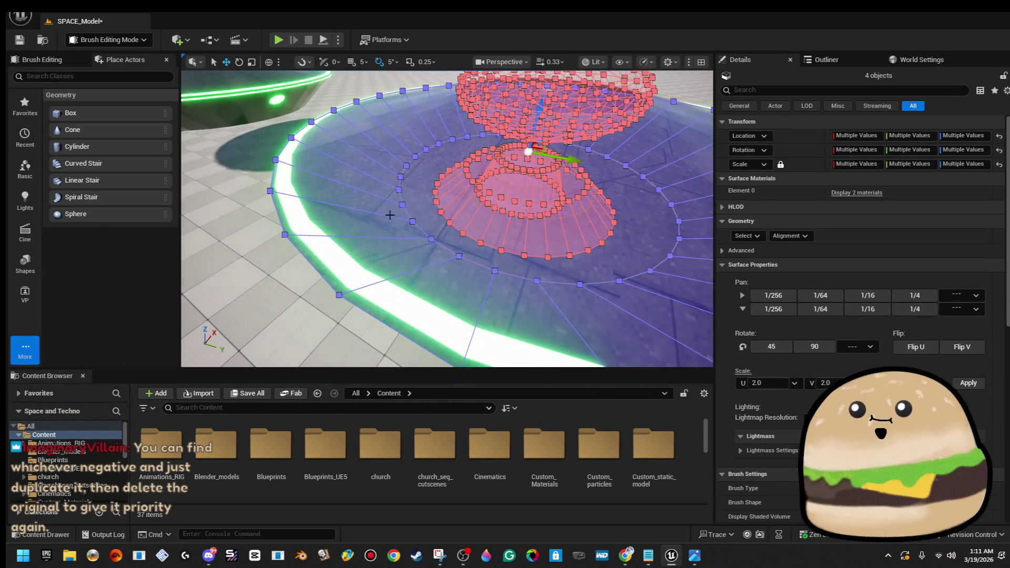
left_click(301, 217, "ctrl")
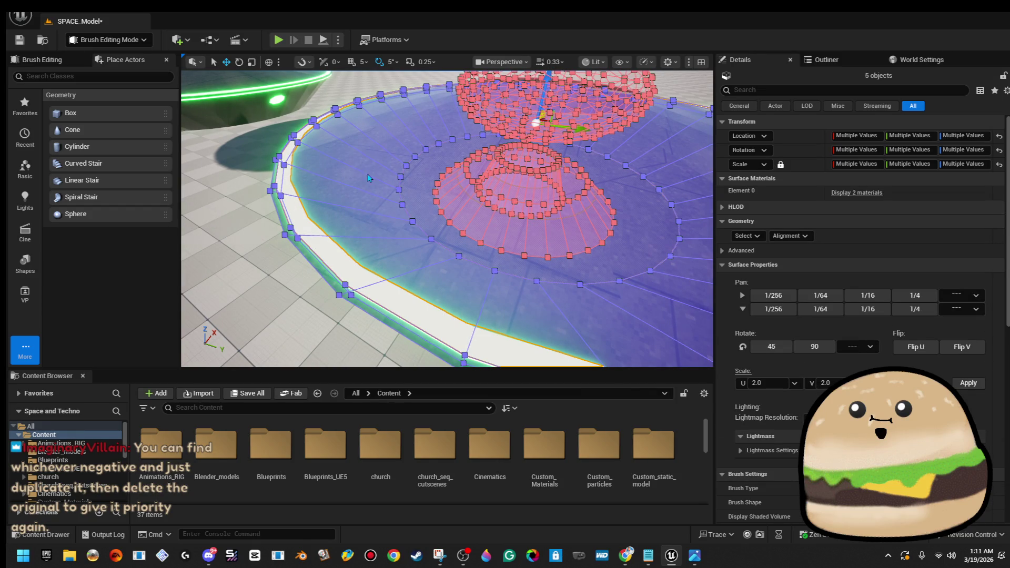
left_click(337, 159, "ctrl")
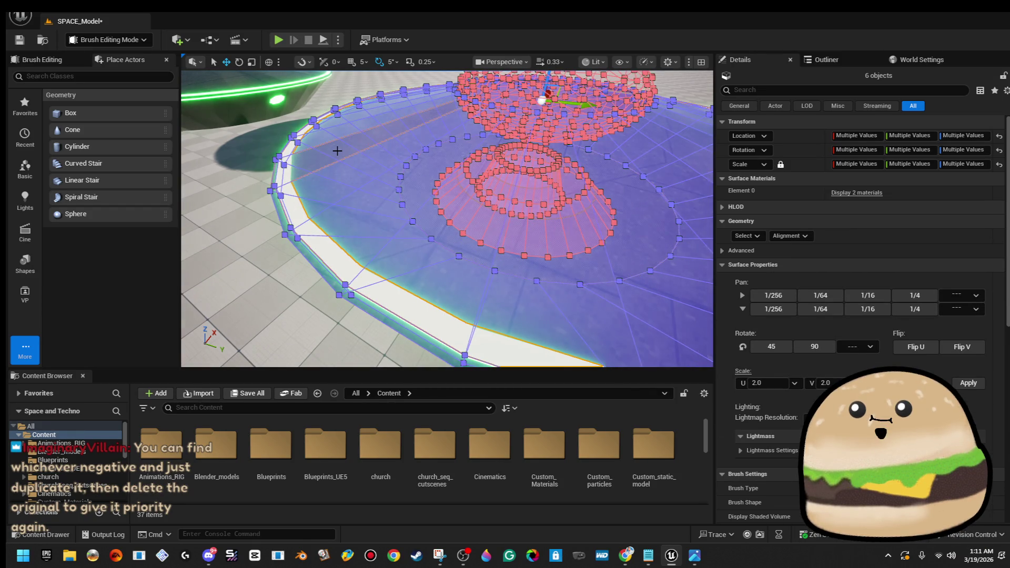
- Frame the brush group and move it to a clear stretch of floor
key("f")
scroll(408, 185, "down", 5)
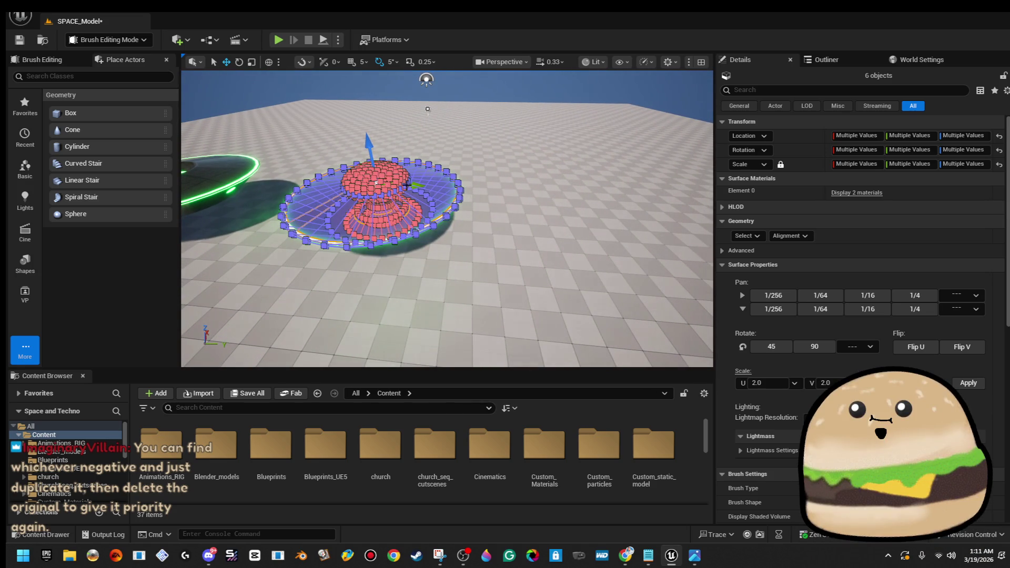
left_click_drag(411, 185, 573, 186)
key("f")
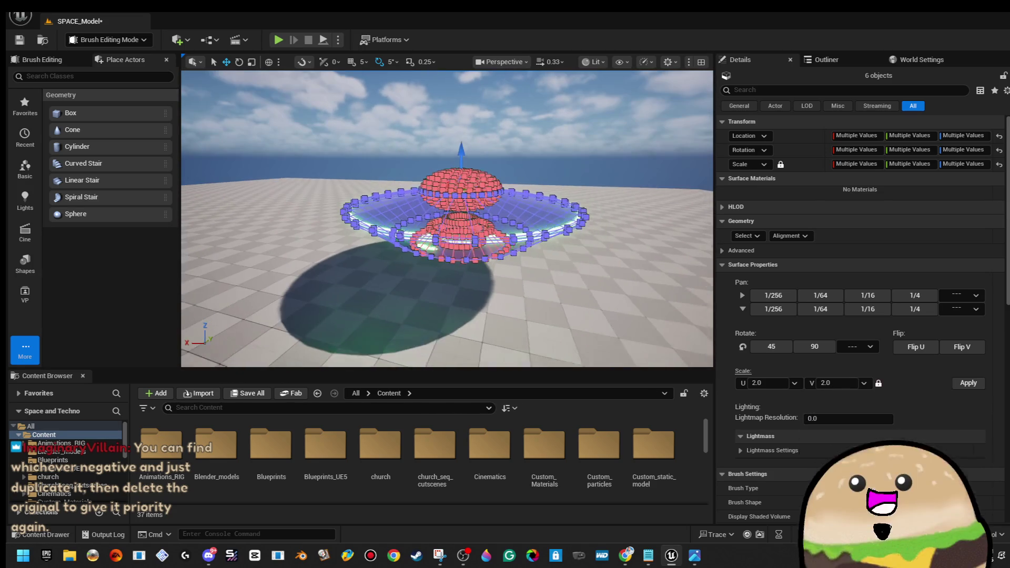
scroll(877, 288, "down", 4)
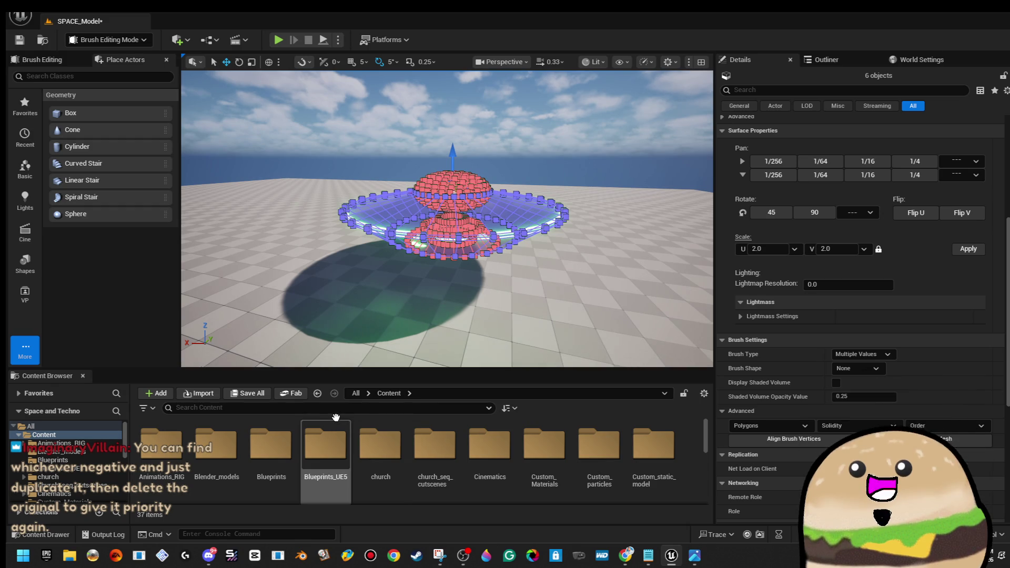
left_click(340, 409)
- Search the space_stuff_actor folder for 'ship'
scroll(69, 458, "down", 10)
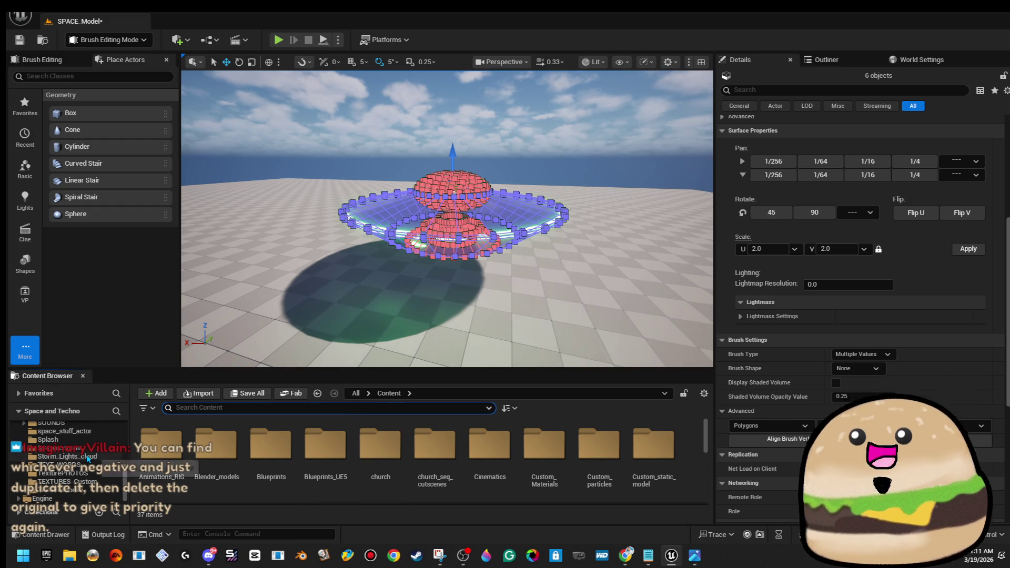
left_click(63, 431)
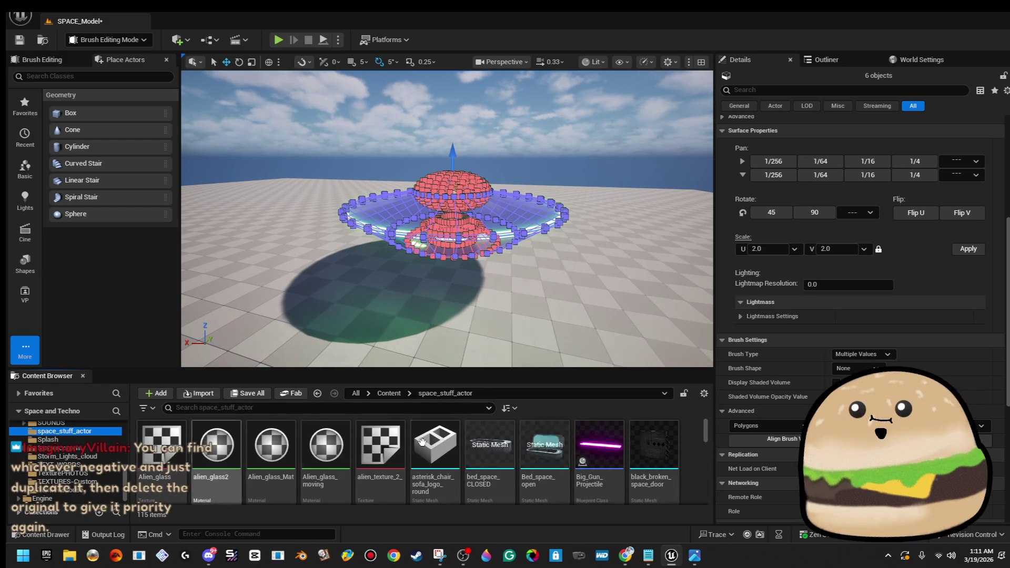
left_click(376, 409)
type("ship")
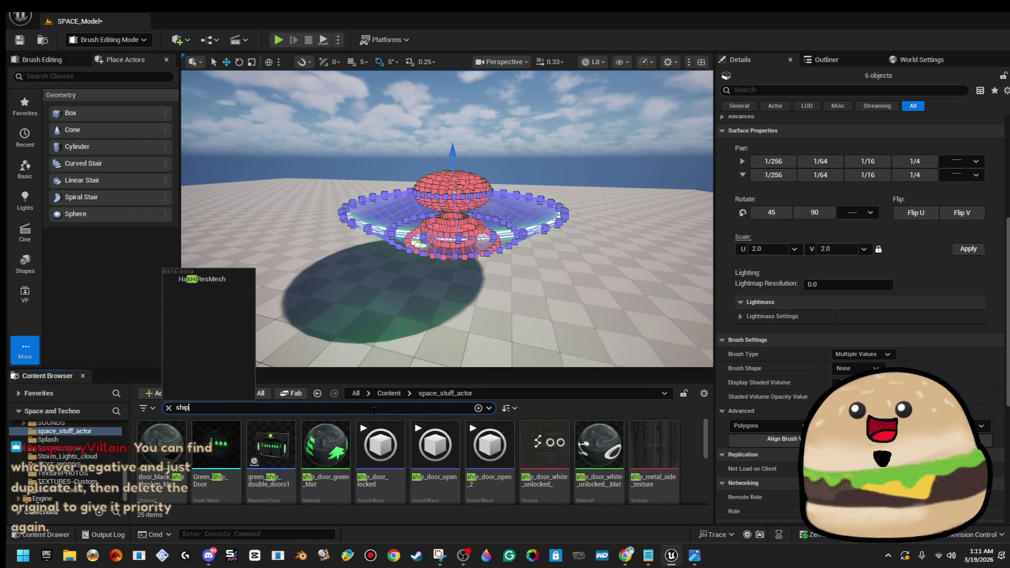
scroll(452, 463, "down", 2)
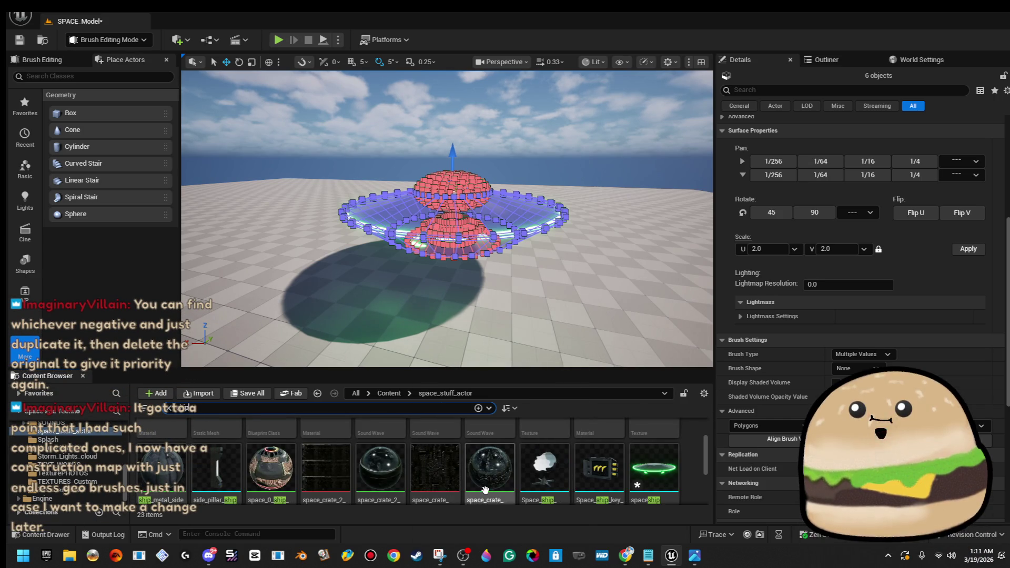
scroll(492, 470, "down", 1)
- Delete the old spaceship static mesh and start Create Static Mesh for the six brushes
left_click(656, 427)
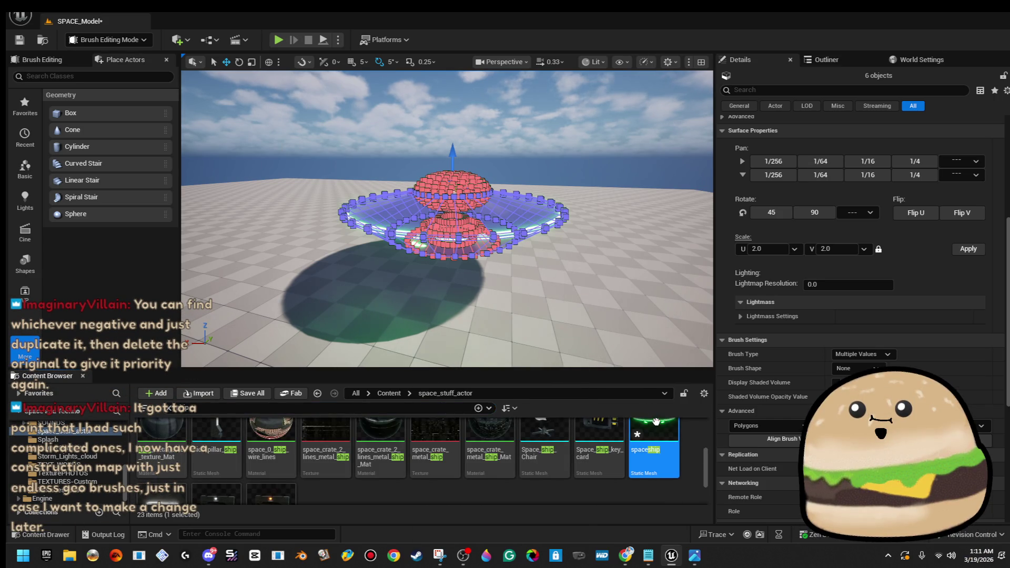
key("Delete")
left_click(475, 449)
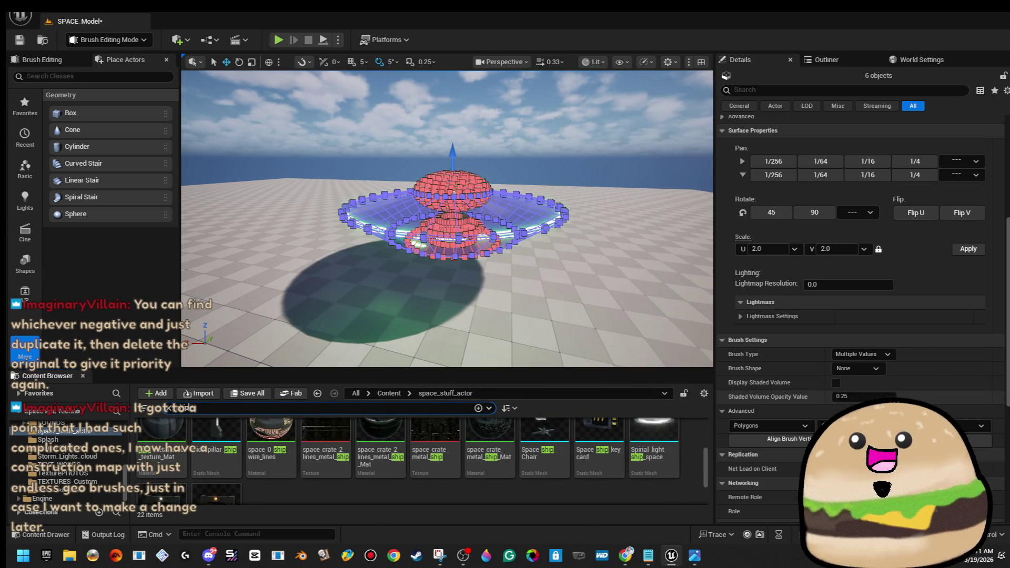
left_click(926, 439)
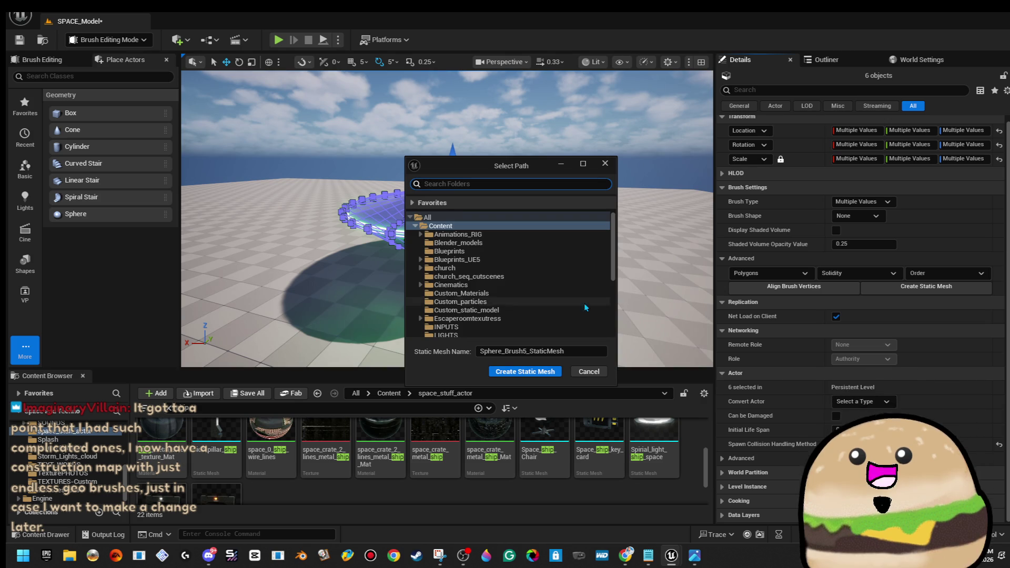
- Save the brushes as static mesh spaceship_Body in the space_stuff_actor folder
scroll(472, 295, "down", 2)
left_click(463, 274)
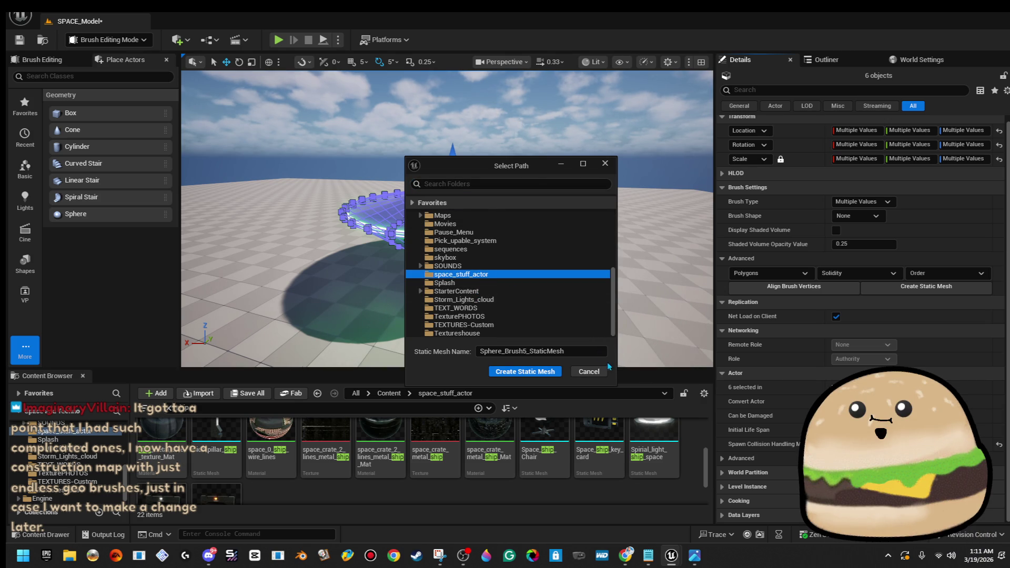
key("ctrl+a")
type("space")
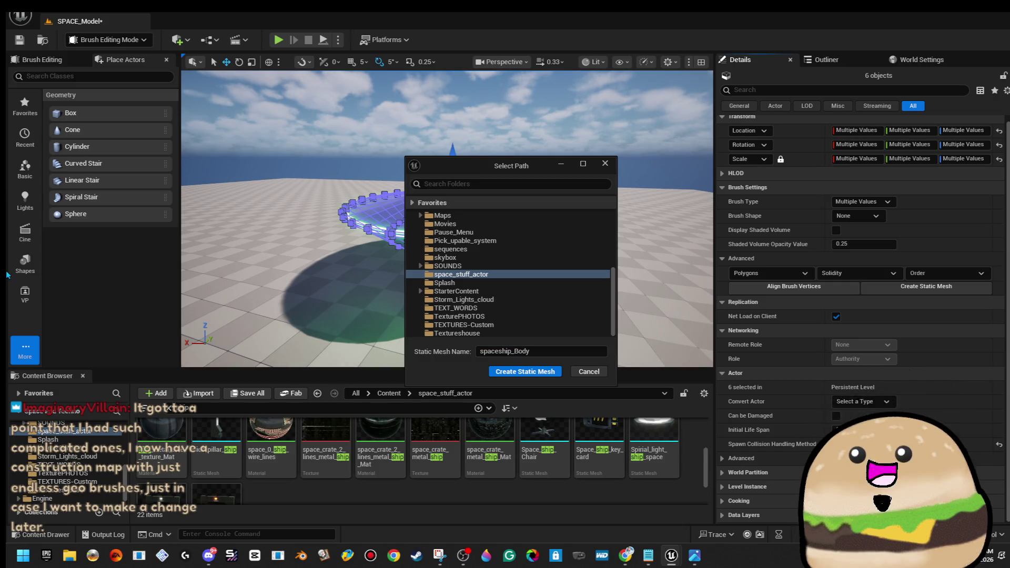
left_click(542, 375)
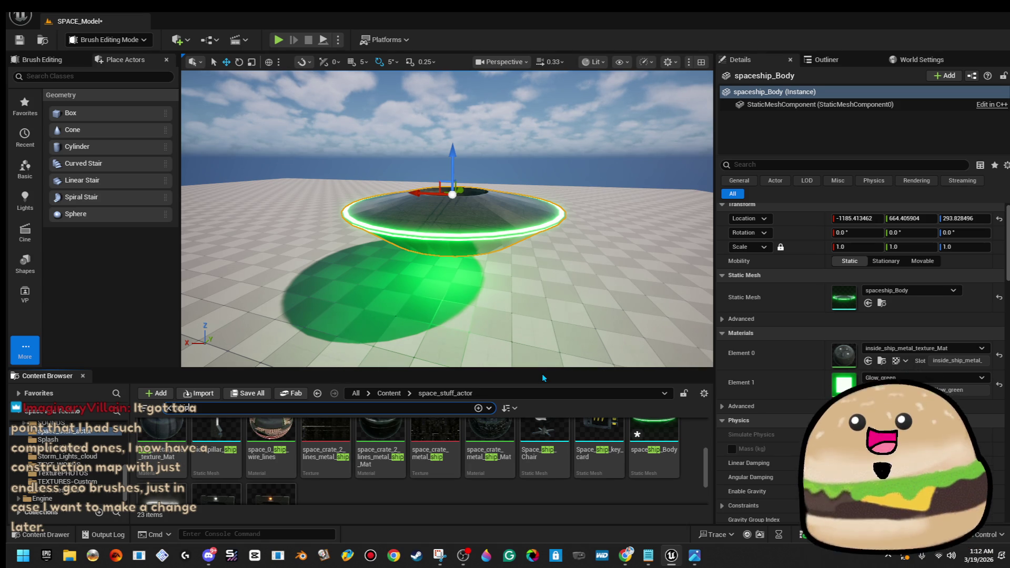
- Delete the placed saucer mesh, restore the original brushes, and view the glowing underside
mouse_move(447, 219)
left_mouse_down()
mouse_move(447, 279)
mouse_move(448, 155)
mouse_move(447, 210)
mouse_move(447, 189)
left_mouse_up()
key("Delete")
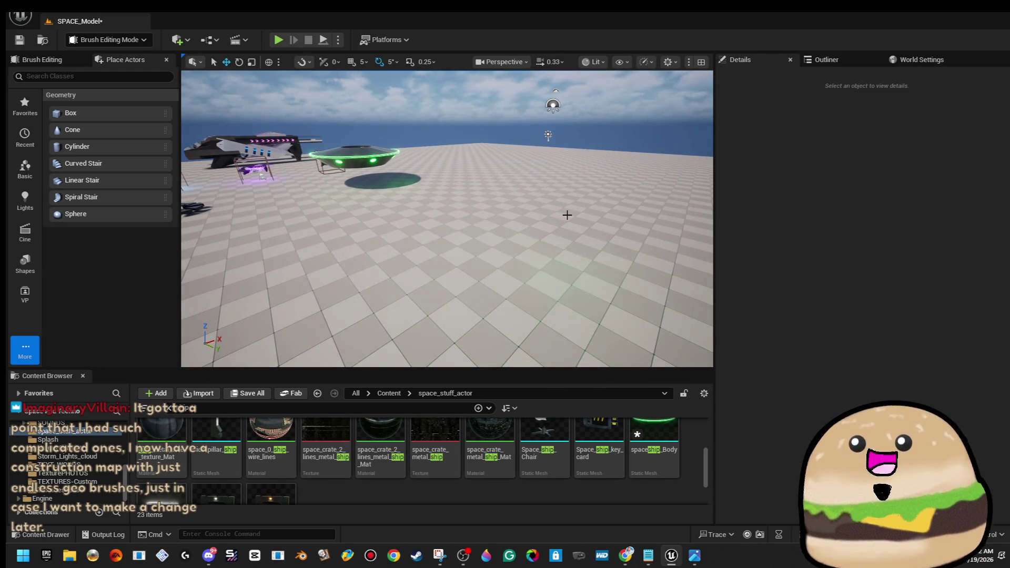
key("ctrl+z")
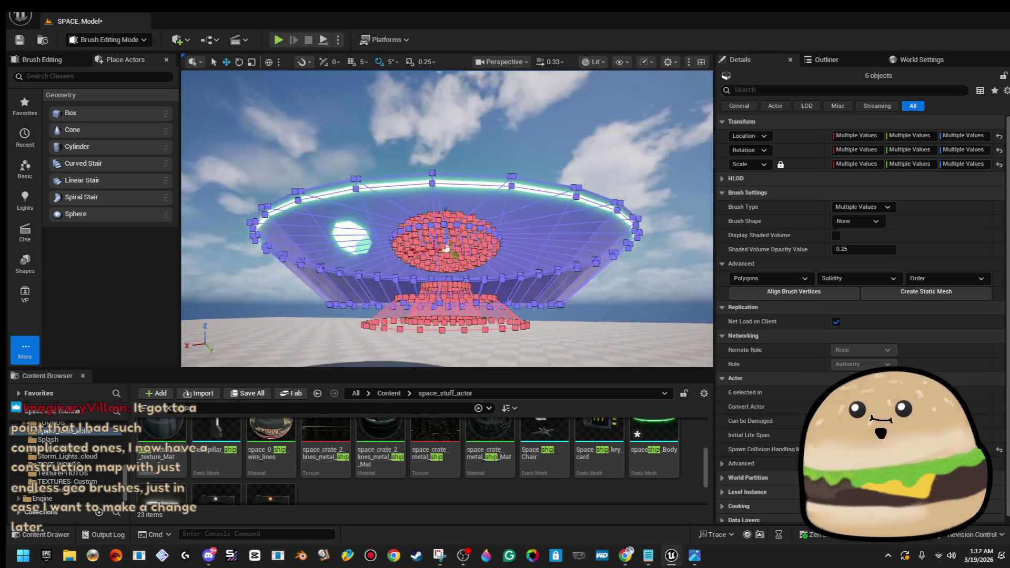
left_click(429, 245)
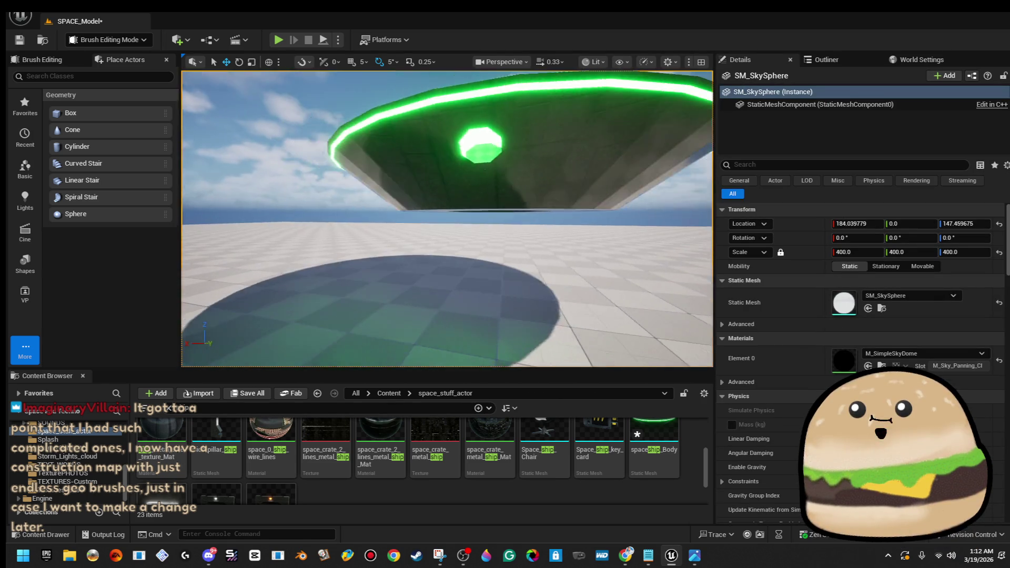
scroll(447, 218, "down", 3)
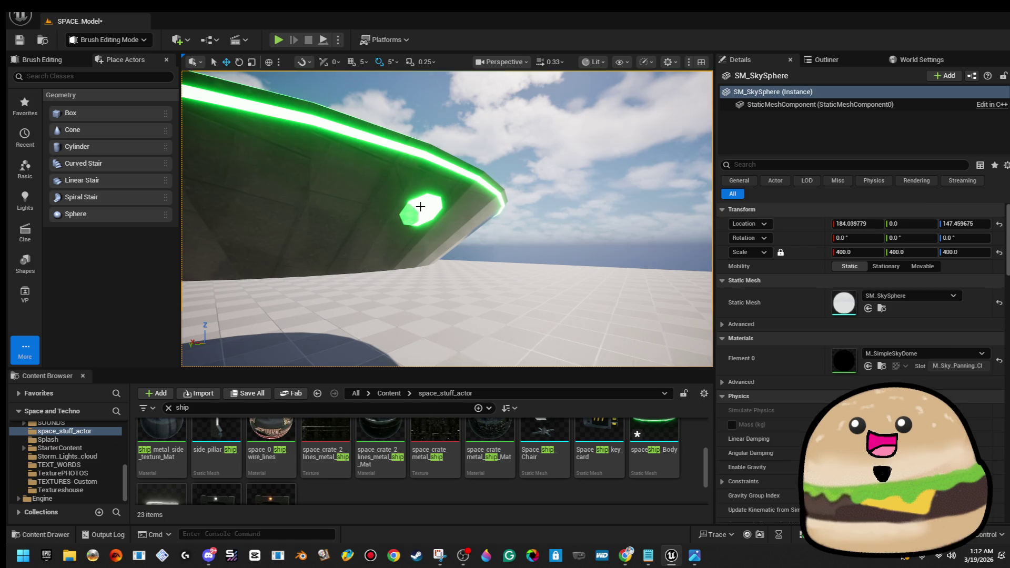
- Remove the stray horizontal cylinder brush running through the green light
left_click(420, 206)
scroll(420, 206, "down", 3)
scroll(447, 218, "down", 3)
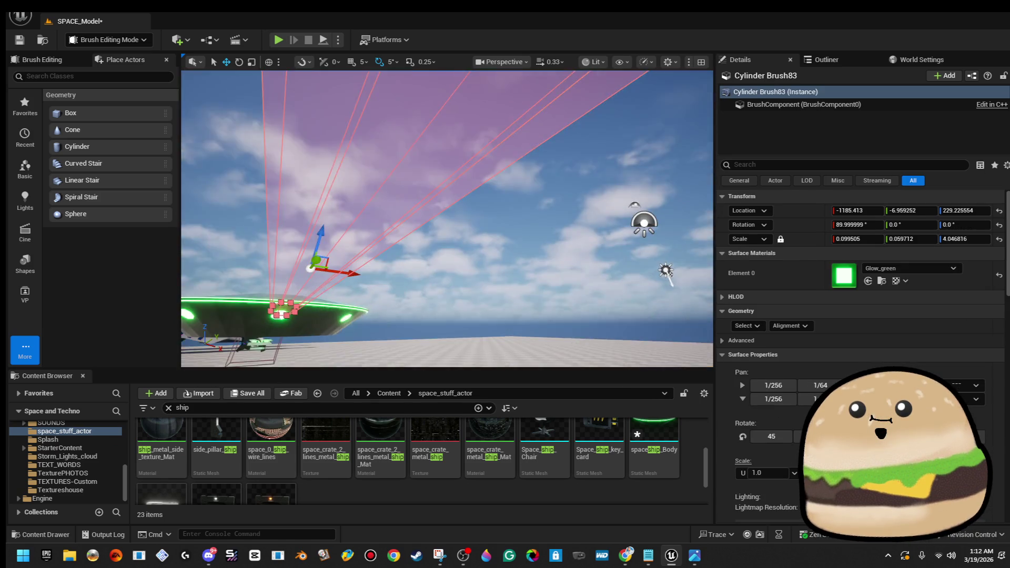
key("f")
left_click_drag(451, 205, 463, 205)
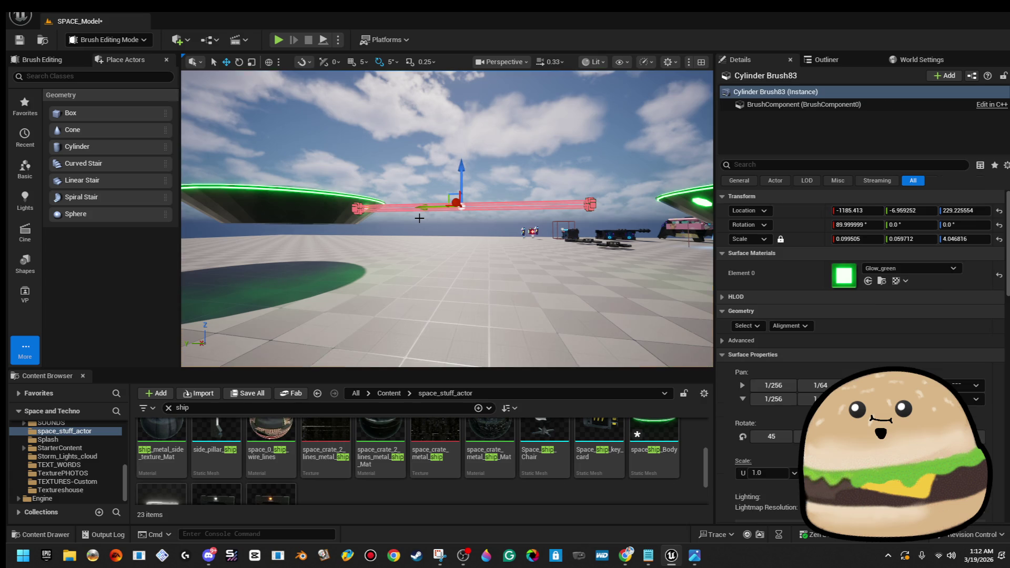
key("ctrl+z")
key("ctrl+z")
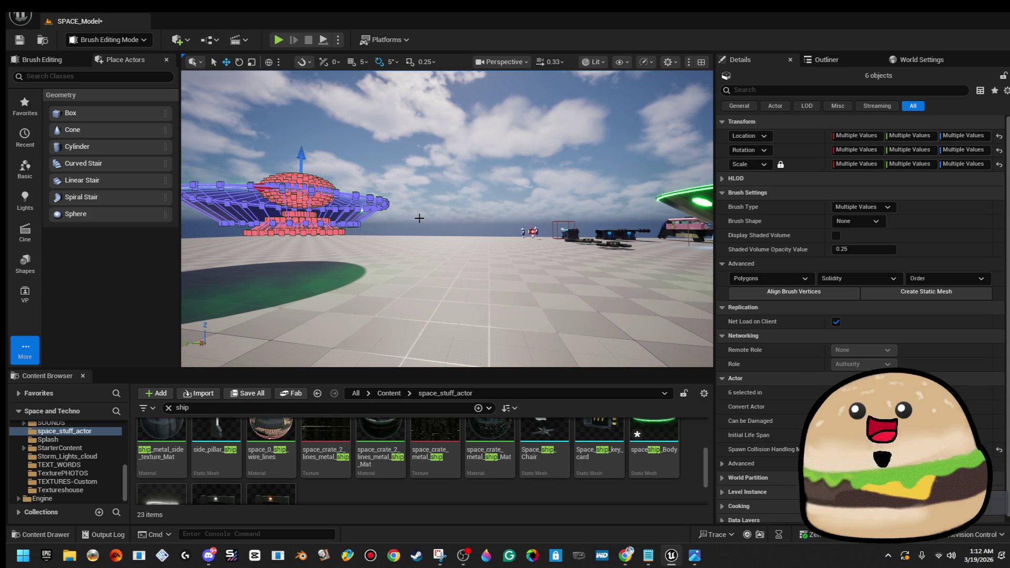
- Box-select all of the green saucer's BSP brushes
key("f")
key("Escape")
mouse_move(482, 182)
left_mouse_down()
mouse_move(482, 142)
mouse_move(481, 242)
mouse_move(370, 159)
left_mouse_up()
mouse_move(523, 293)
left_mouse_down()
mouse_move(534, 281)
mouse_move(527, 107)
left_mouse_up()
left_click_drag(491, 268, 622, 267)
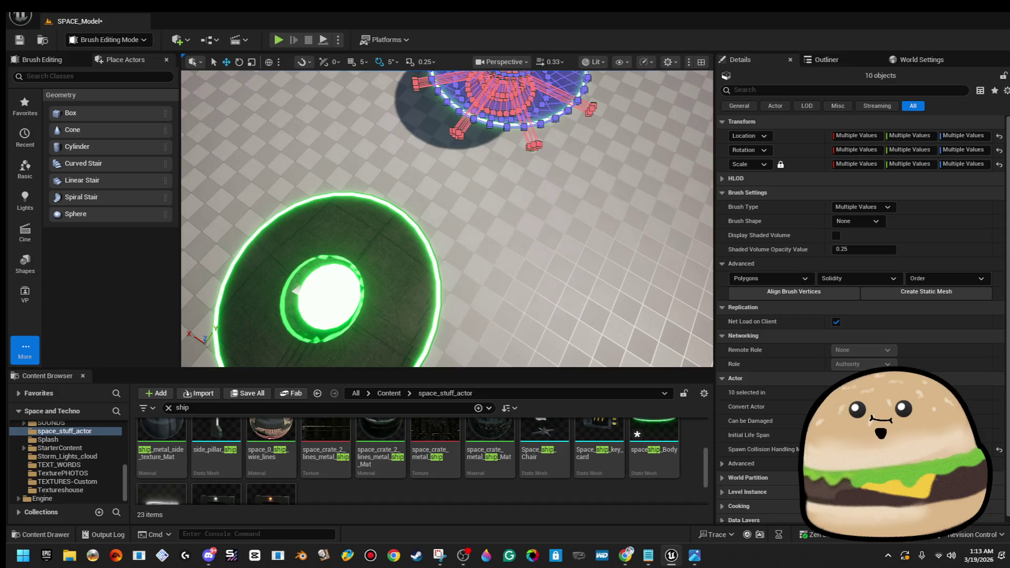
scroll(296, 289, "up", 3)
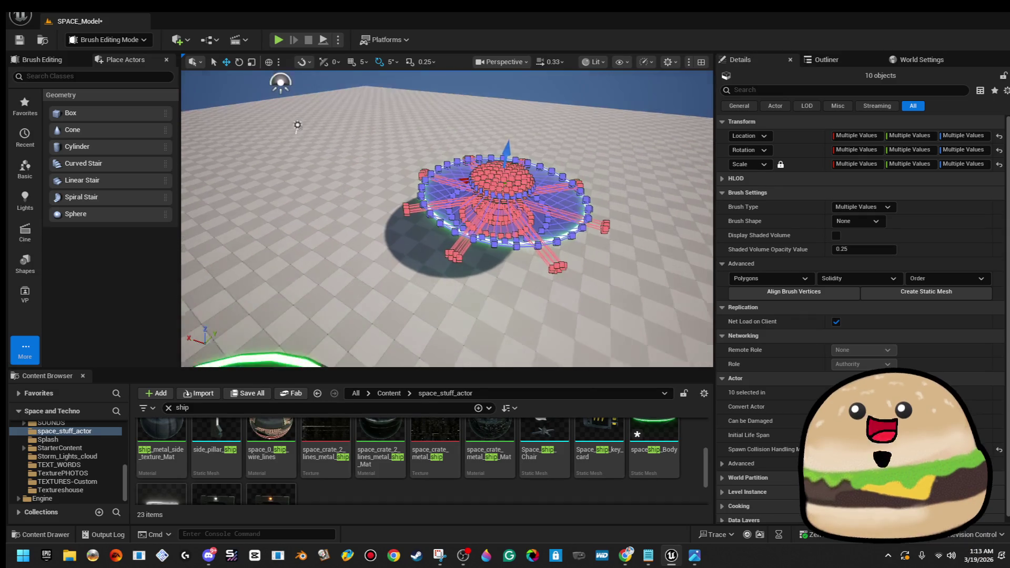
- Select the glowing octagon light brush and view it from beneath the saucer
left_click(293, 131)
key("f")
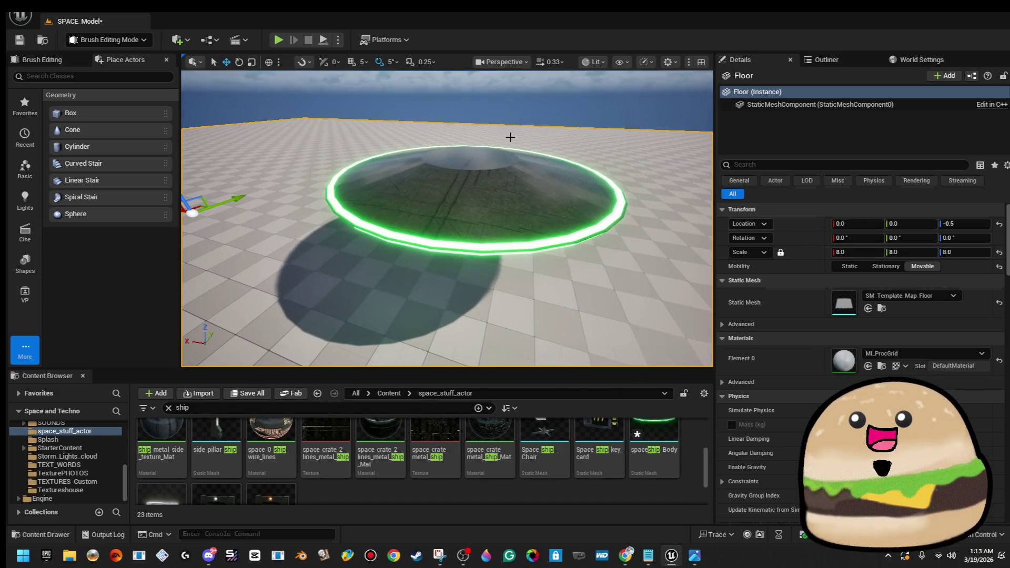
left_click_drag(447, 221, 448, 290)
left_click_drag(532, 196, 527, 195)
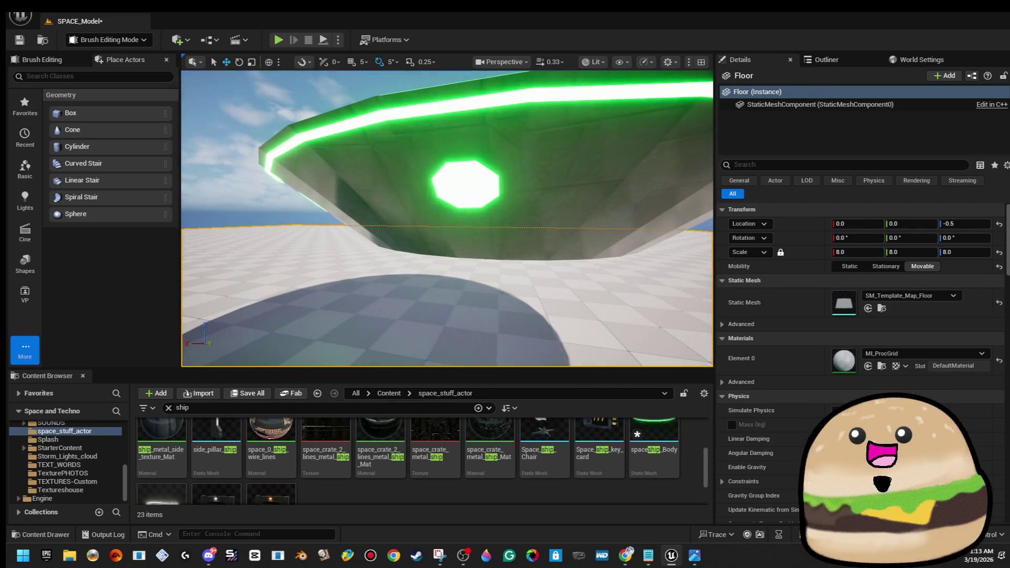
left_click(466, 185)
key("f")
left_click_drag(447, 221, 421, 206)
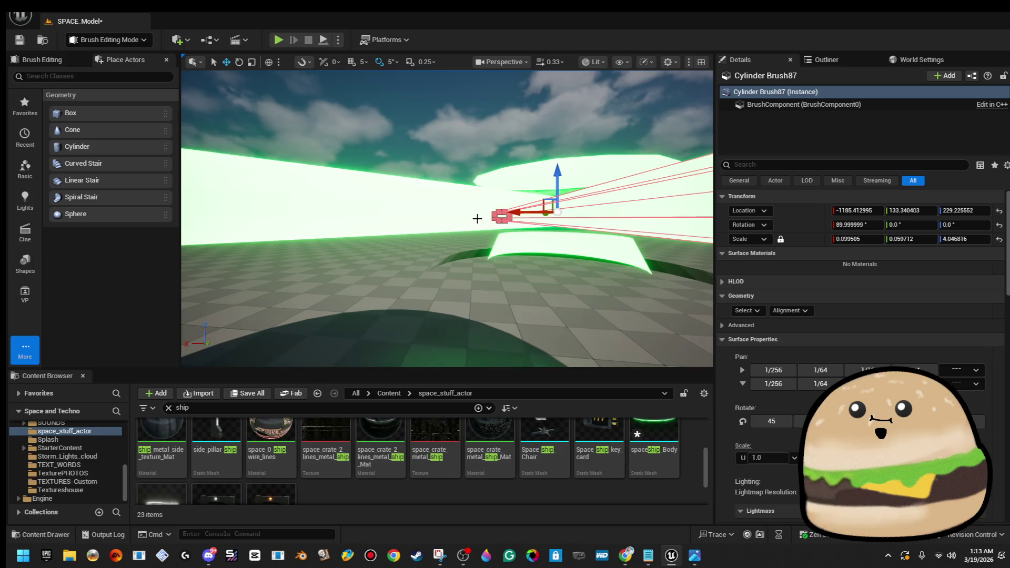
- Duplicate the cylinder brush, delete the extra Cylinder Brush88, and select Cylinder Brush90
key("ctrl+d")
key("Escape")
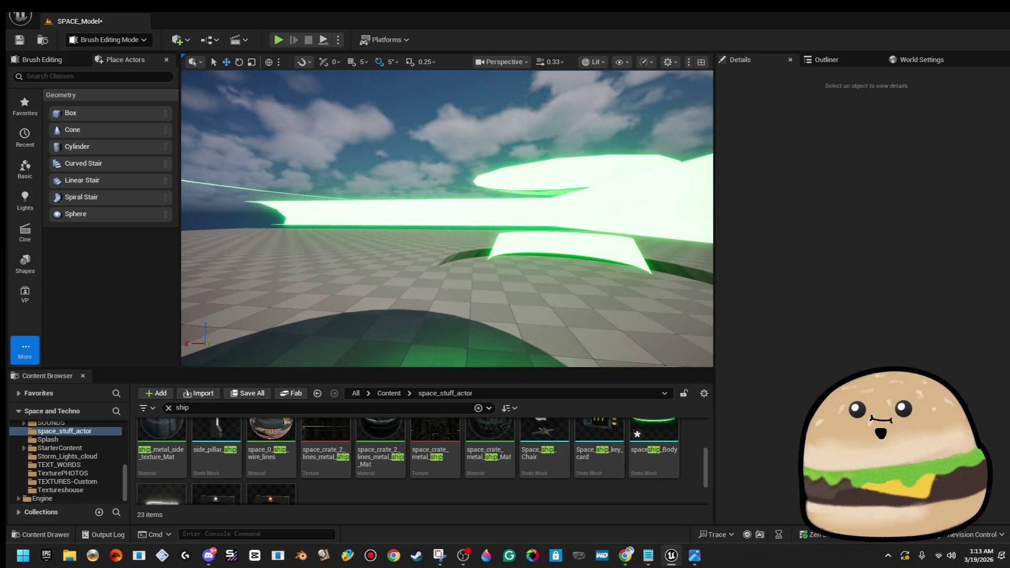
left_click(452, 205)
key("Delete")
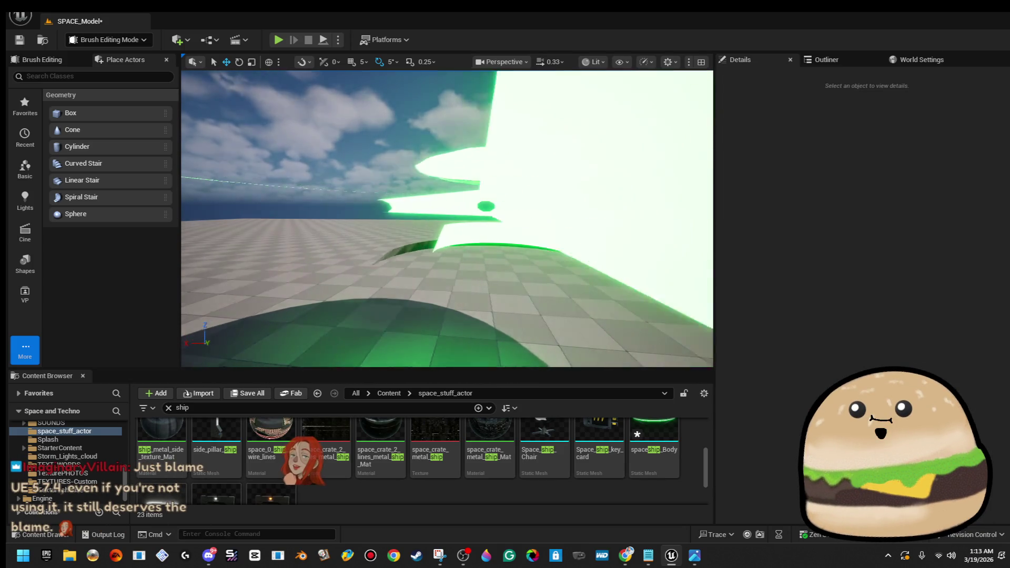
left_click(427, 182)
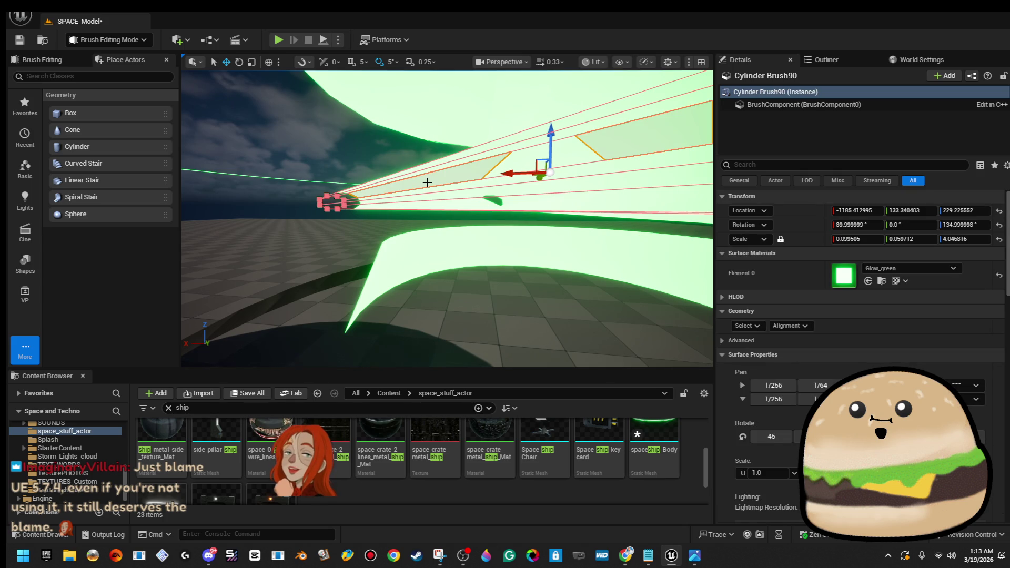
- Delete the selected brush, then rotate a copy of the glowing cylinder 45° around Z
key("Delete")
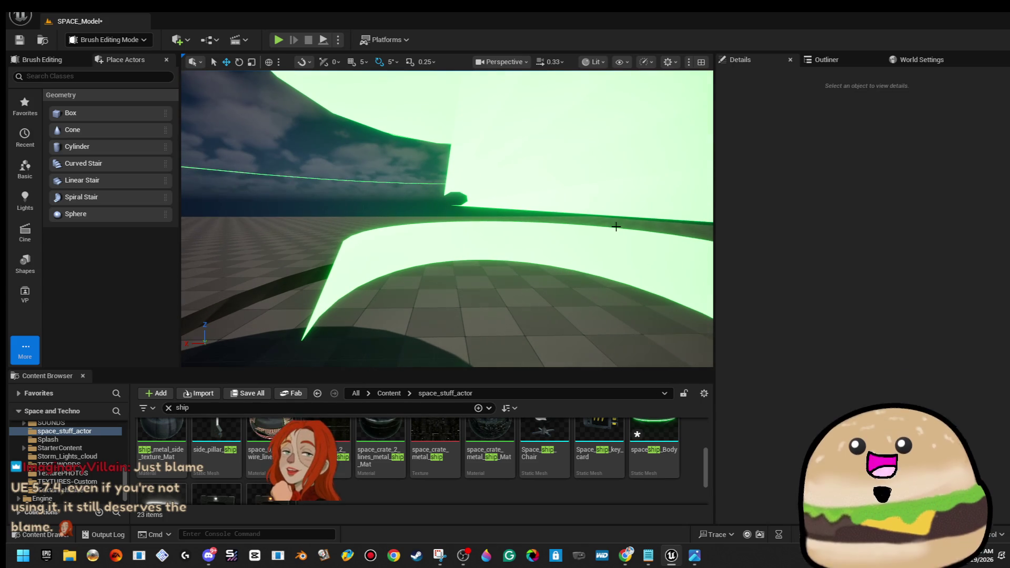
left_click(616, 227)
left_click_drag(616, 226, 610, 261)
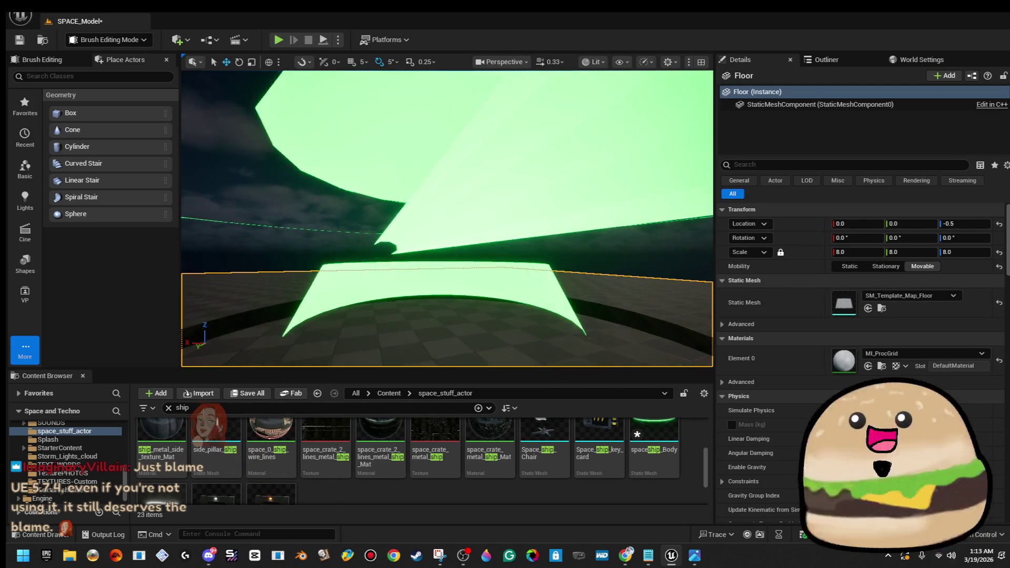
left_click(589, 232)
key("f")
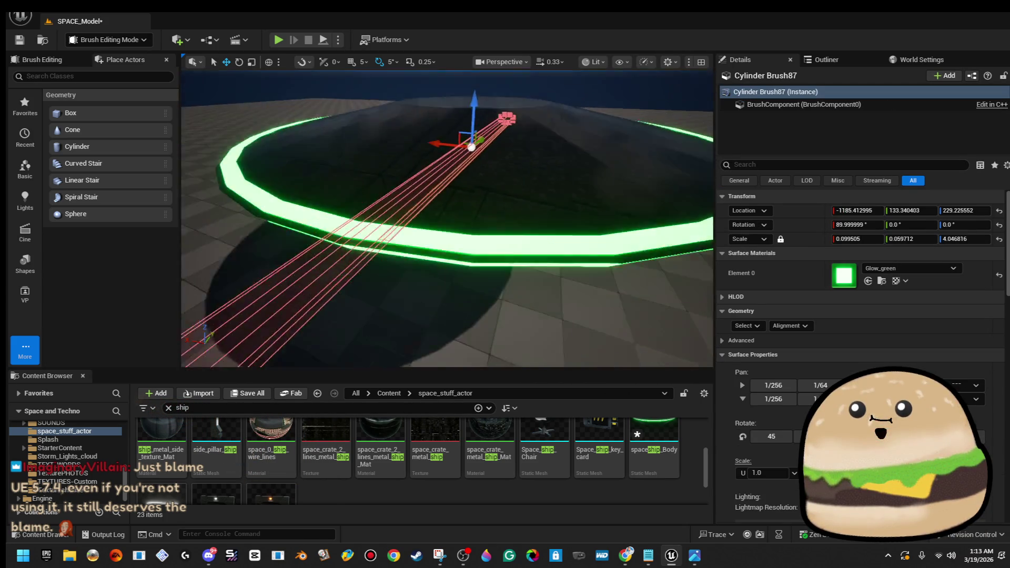
mouse_move(588, 231)
left_mouse_down()
mouse_move(441, 246)
mouse_move(410, 185)
mouse_move(388, 180)
left_mouse_up()
key("e")
left_click_drag(336, 154, 341, 119)
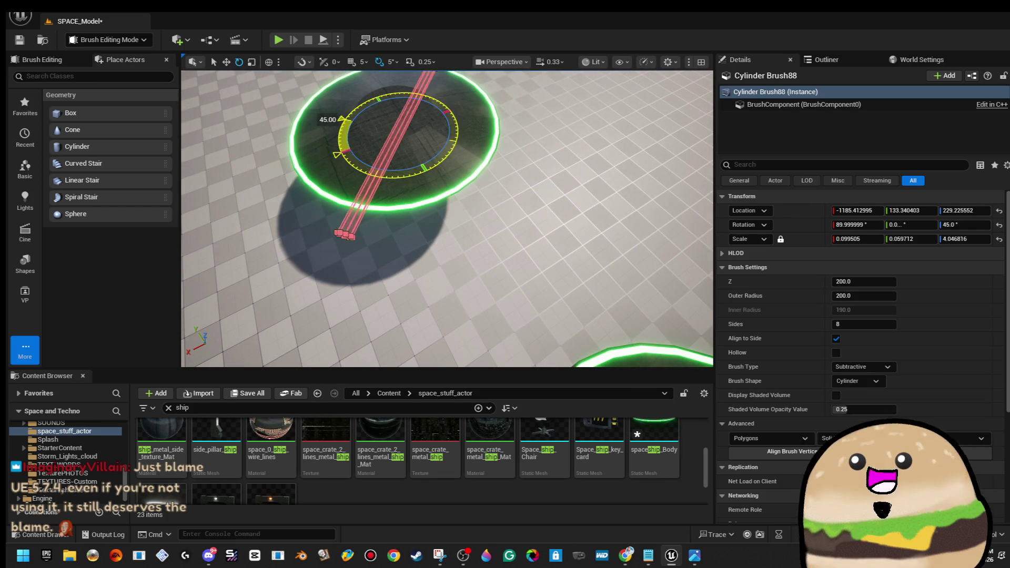
- Lower Cylinder Brush88 to about Z 217.8
mouse_move(519, 180)
left_mouse_down()
mouse_move(474, 194)
mouse_move(473, 228)
left_mouse_up()
left_click(473, 202)
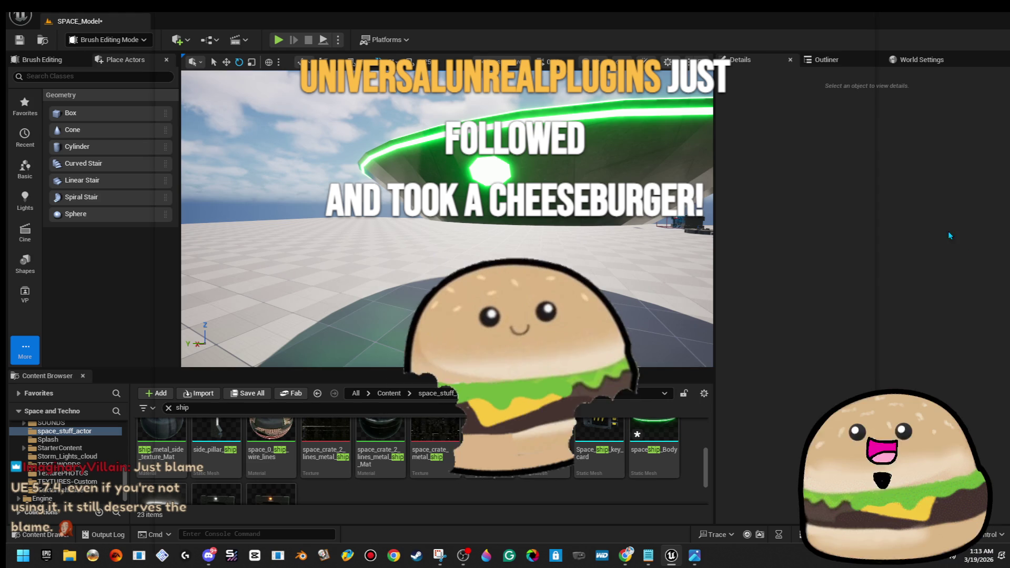
left_click(485, 165)
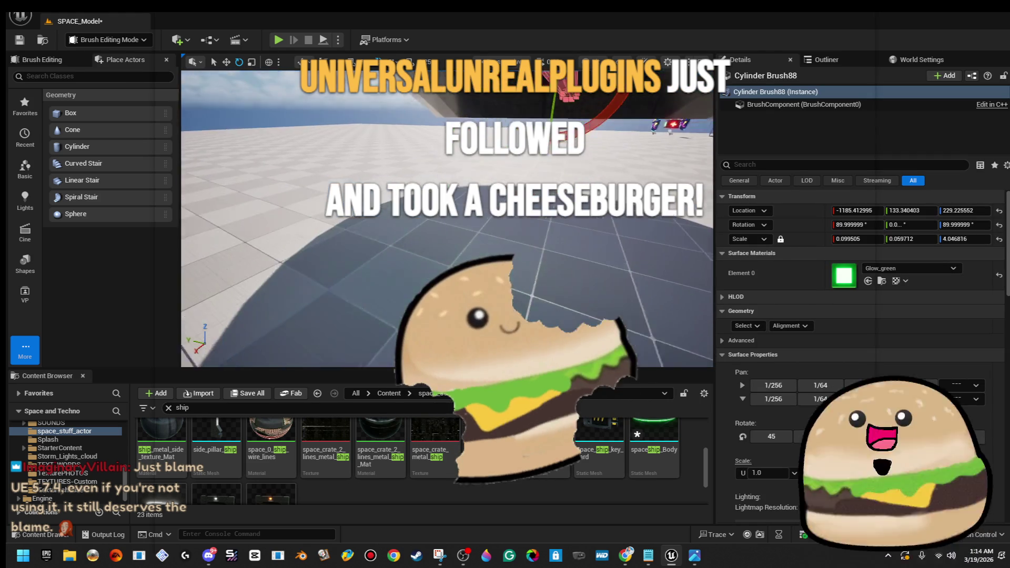
key("w")
key("f")
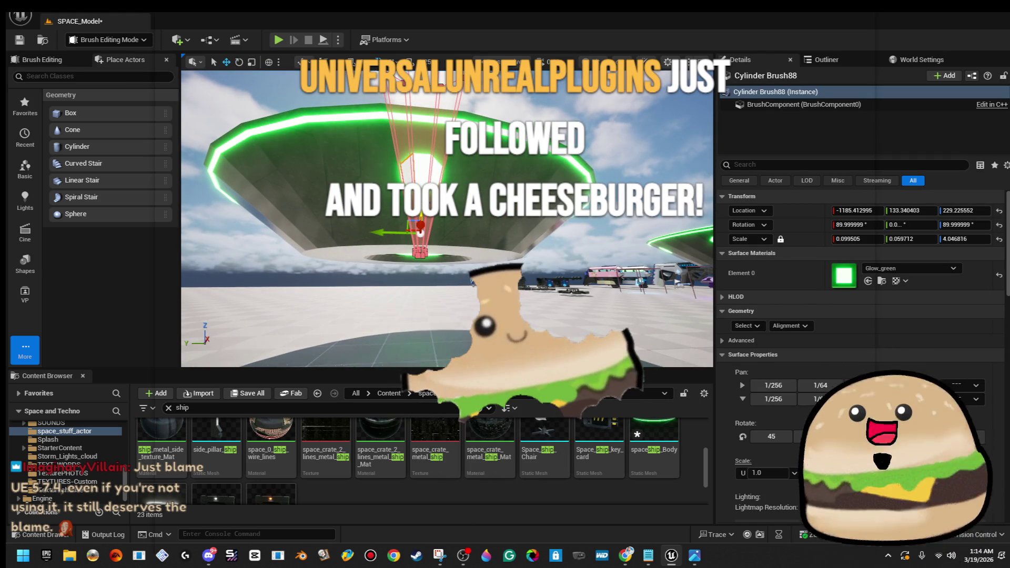
left_click_drag(421, 224, 421, 227)
scroll(447, 219, "up", 5)
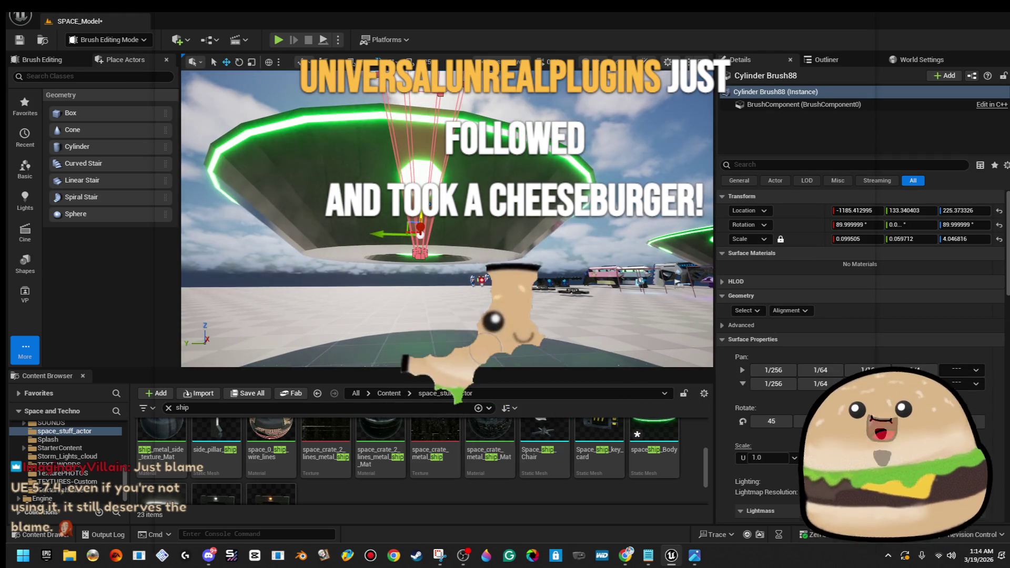
mouse_move(276, 312)
left_mouse_down()
mouse_move(275, 300)
mouse_move(276, 312)
left_mouse_up()
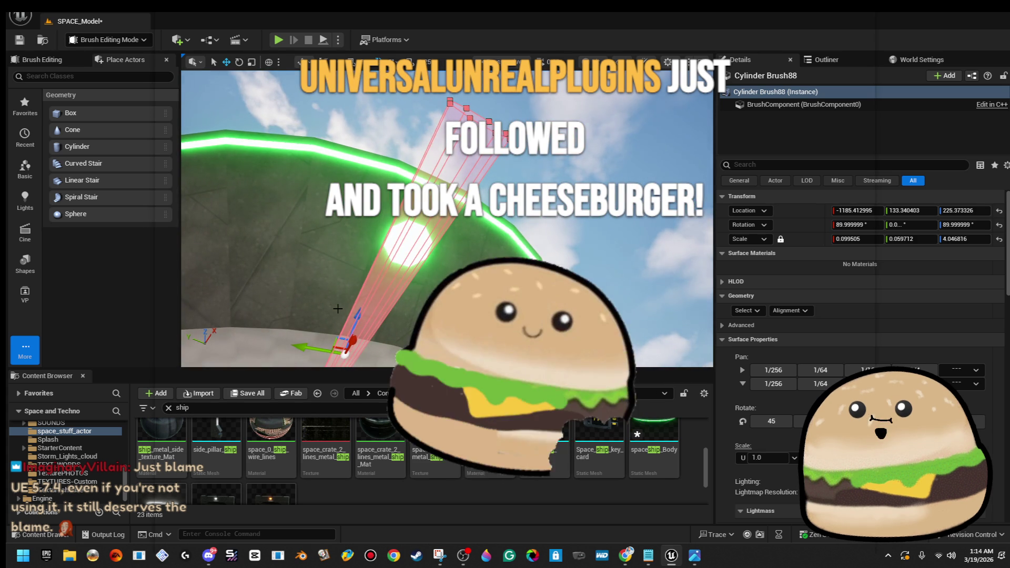
mouse_move(358, 312)
left_mouse_down()
mouse_move(360, 353)
mouse_move(400, 260)
mouse_move(379, 239)
mouse_move(536, 101)
left_mouse_up()
- Turn the cylinder brush copy a further 90°, to 135°, and inspect it
left_click(484, 198)
mouse_move(485, 198)
left_mouse_down()
mouse_move(473, 211)
mouse_move(515, 244)
mouse_move(485, 267)
mouse_move(439, 277)
left_mouse_up()
key("e")
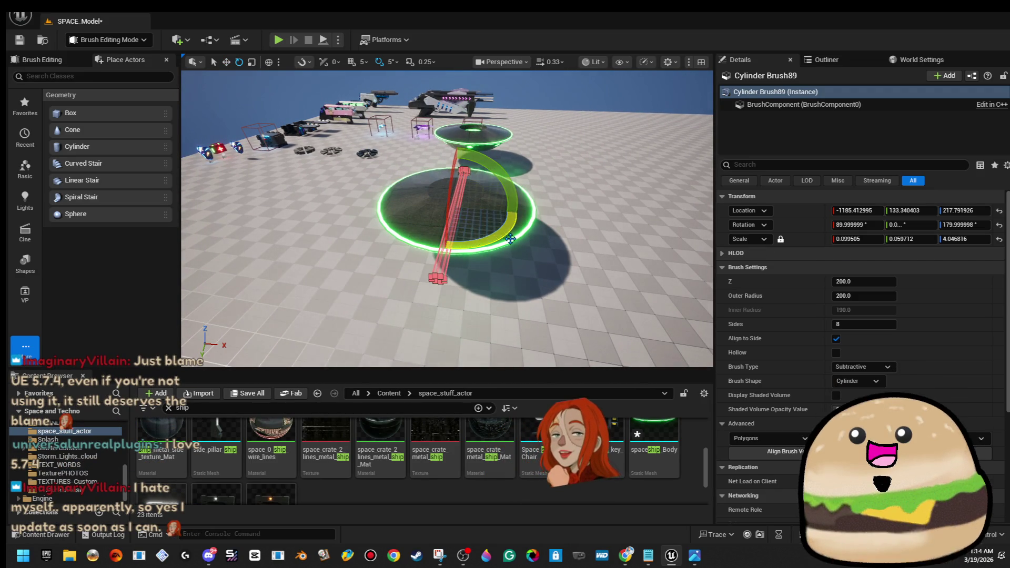
mouse_move(588, 184)
left_mouse_down()
mouse_move(547, 200)
mouse_move(547, 158)
left_mouse_up()
key("f")
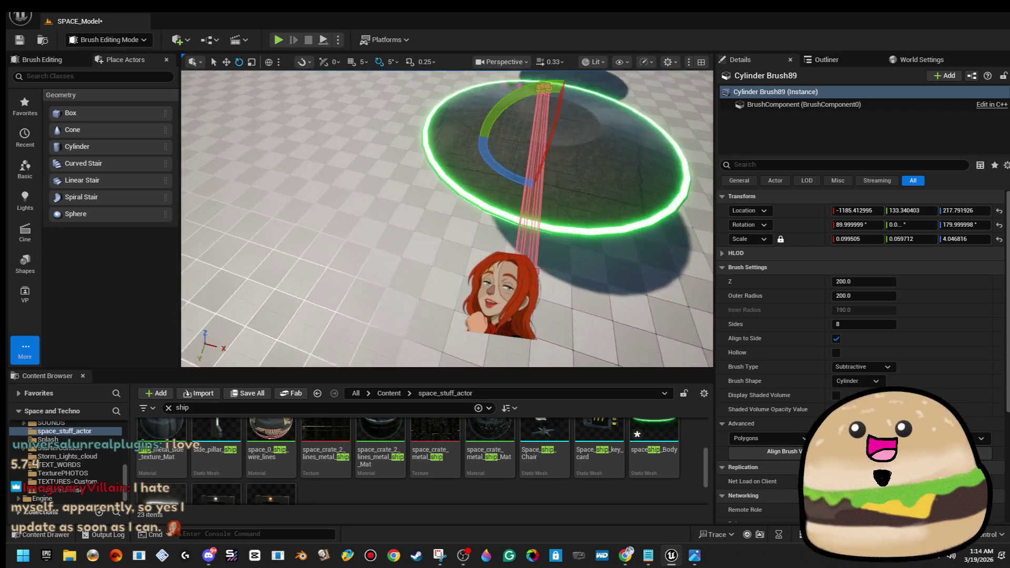
left_click_drag(542, 182, 550, 215)
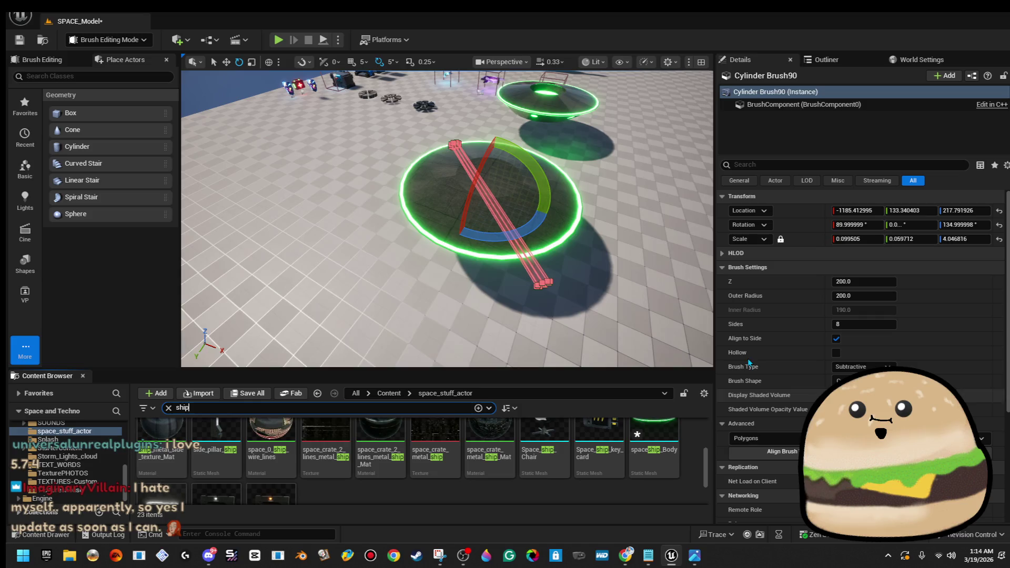
key("f")
mouse_move(496, 227)
left_mouse_down()
mouse_move(463, 232)
mouse_move(480, 227)
mouse_move(387, 279)
mouse_move(374, 264)
mouse_move(390, 278)
mouse_move(400, 252)
left_mouse_up()
left_click(447, 105)
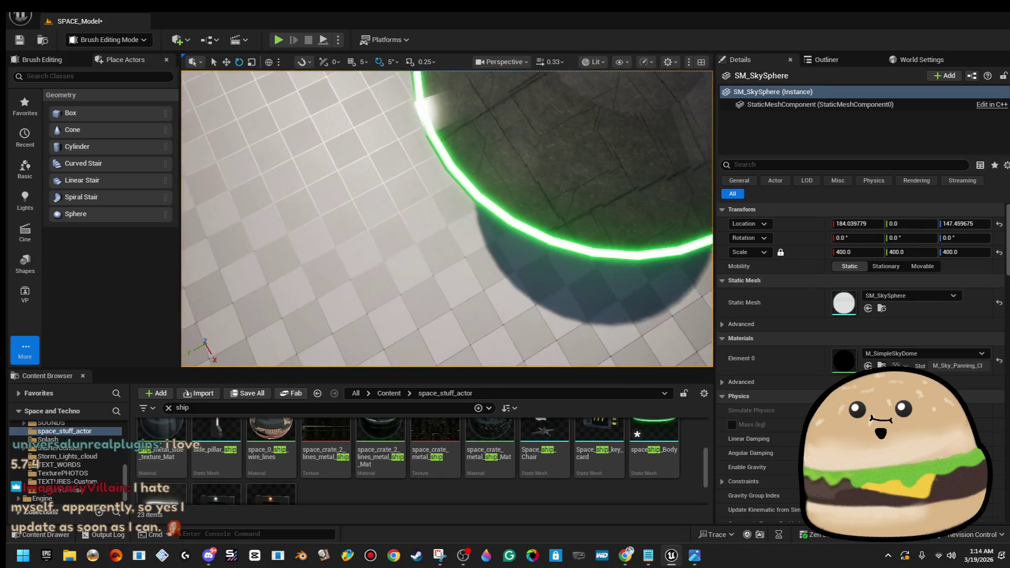
- In wireframe view, raise the subtractive sphere brush higher inside the saucer
mouse_move(447, 210)
left_mouse_down()
mouse_move(347, 221)
mouse_move(347, 189)
mouse_move(347, 236)
mouse_move(347, 184)
left_mouse_up()
left_click_drag(556, 173, 555, 197)
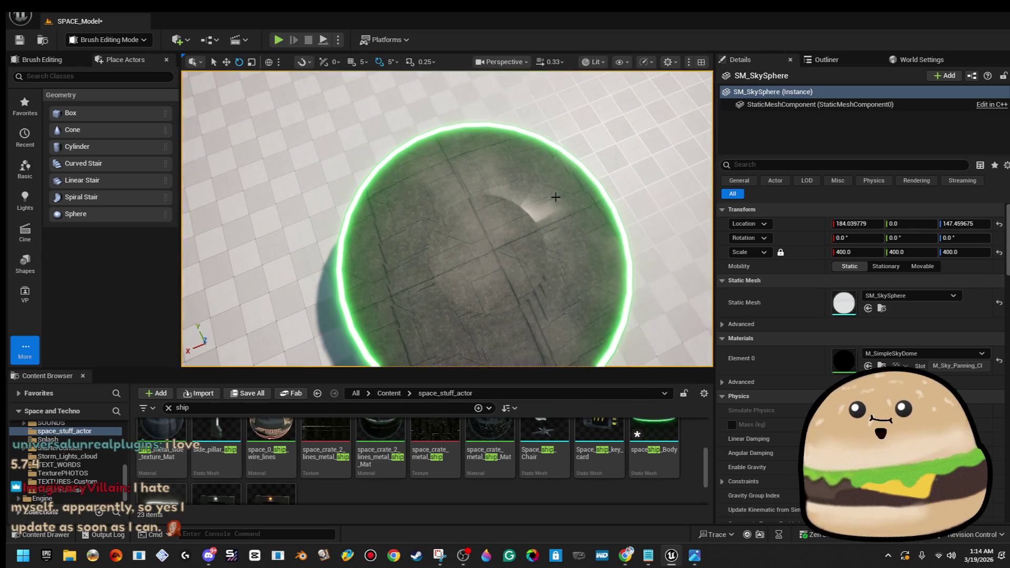
left_click(594, 62)
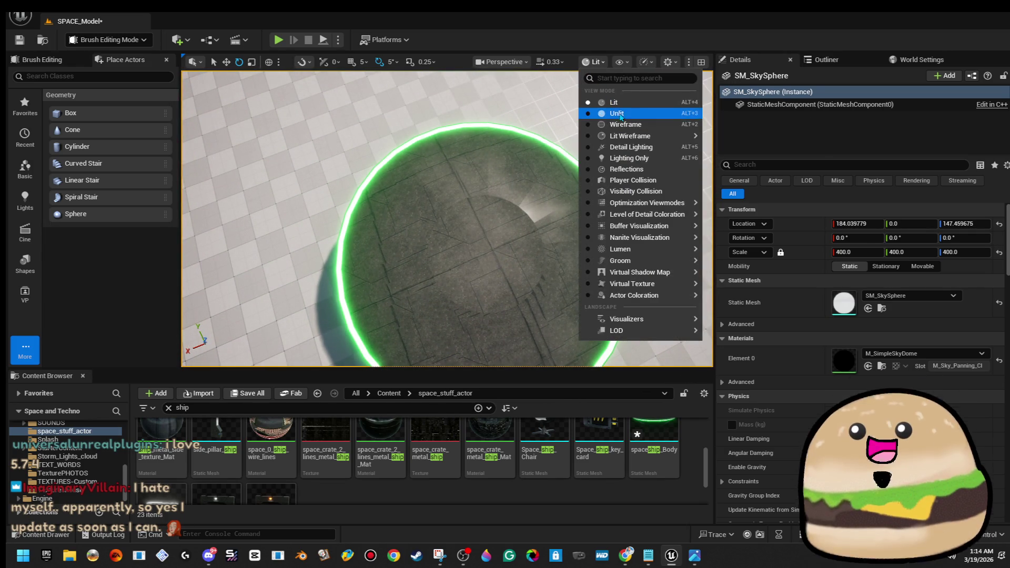
left_click(625, 125)
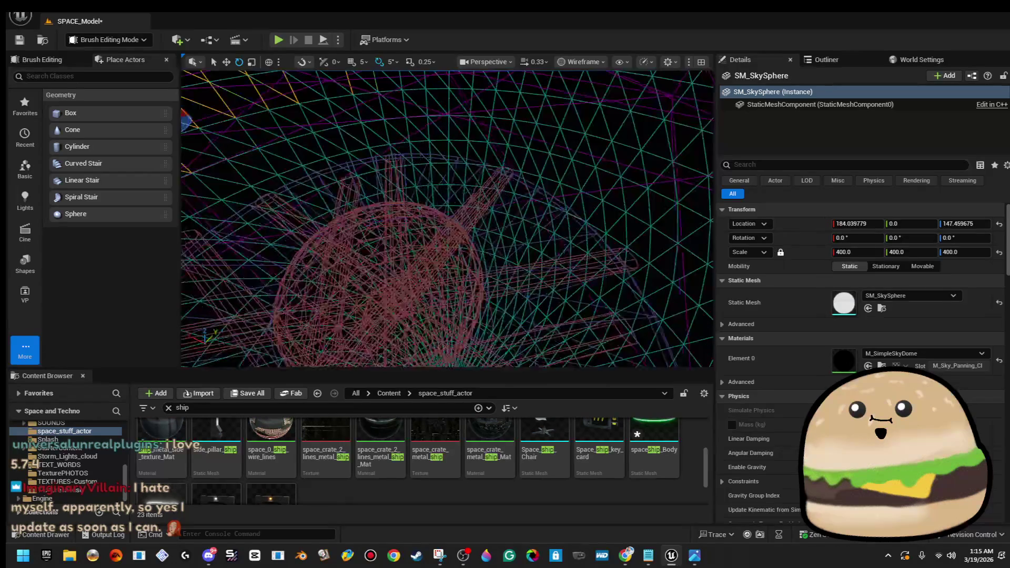
left_click(420, 263)
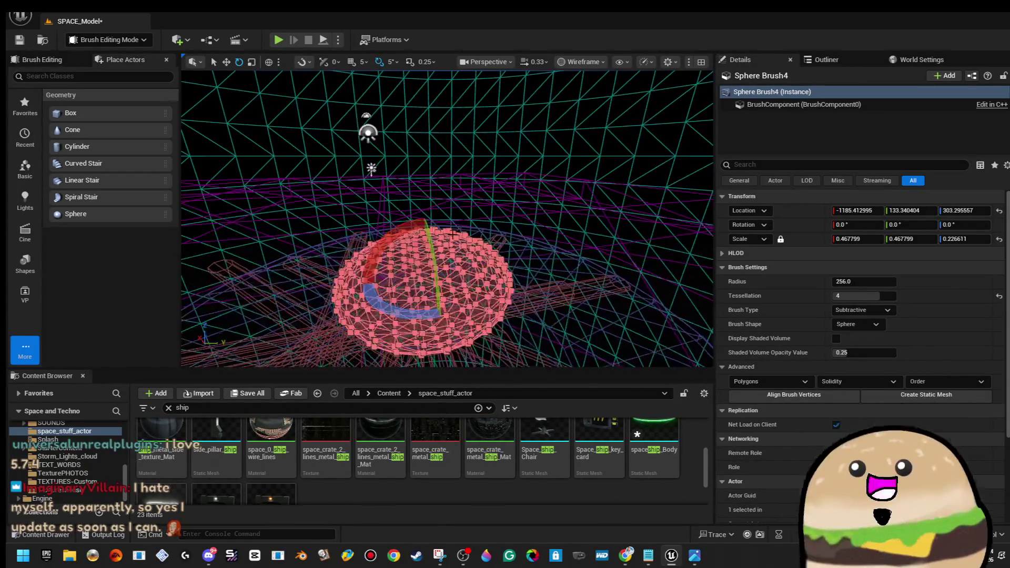
key("w")
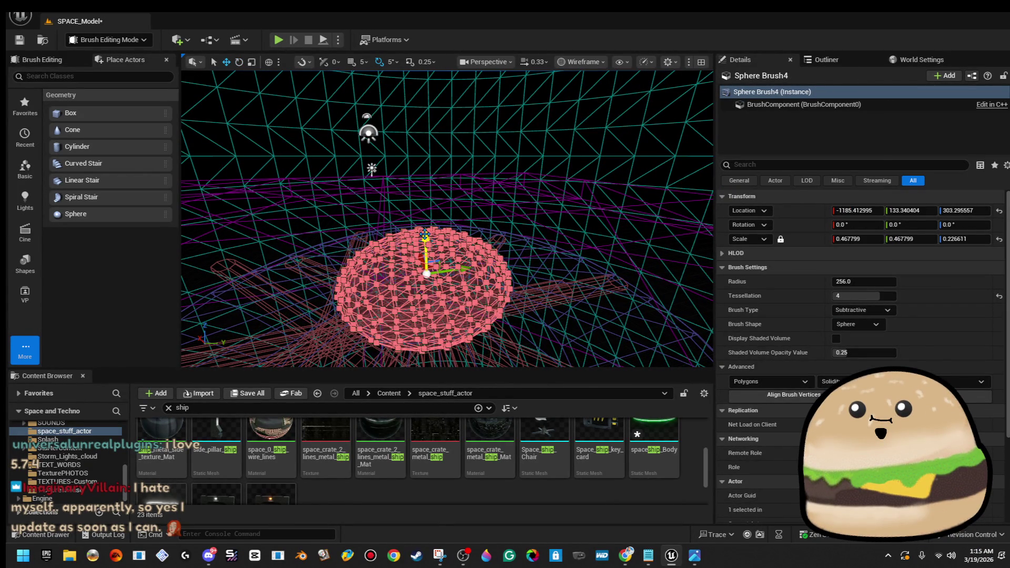
left_click_drag(426, 234, 427, 172)
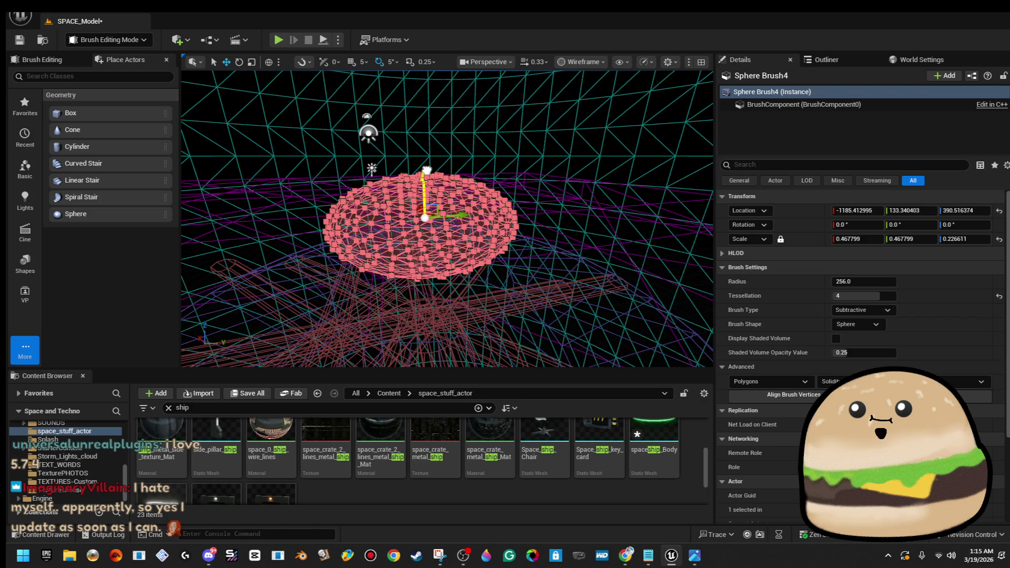
- Back in Lit view, Alt-drag a copy of the sphere brush down to Z 305
left_click(582, 61)
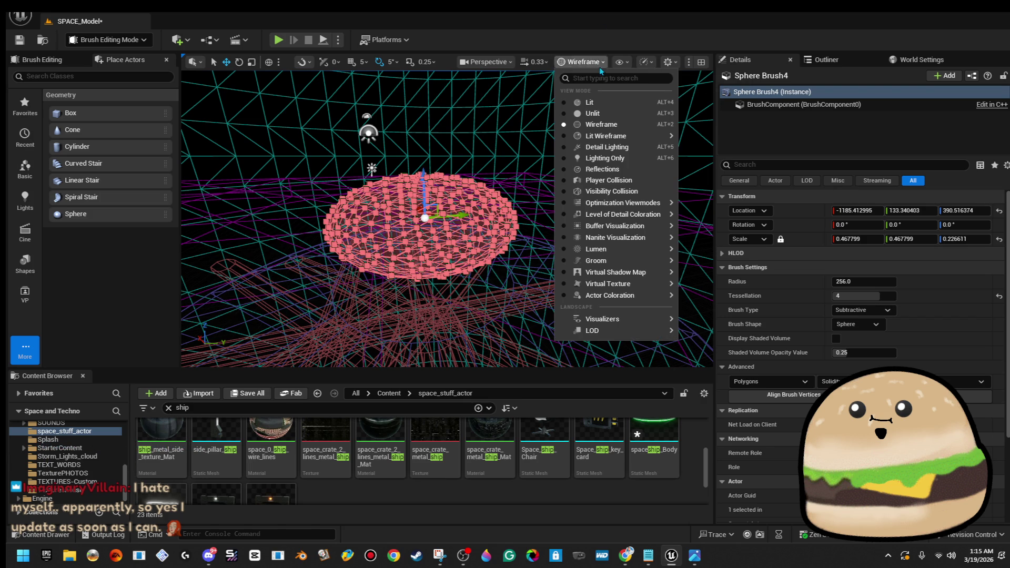
left_click(607, 101)
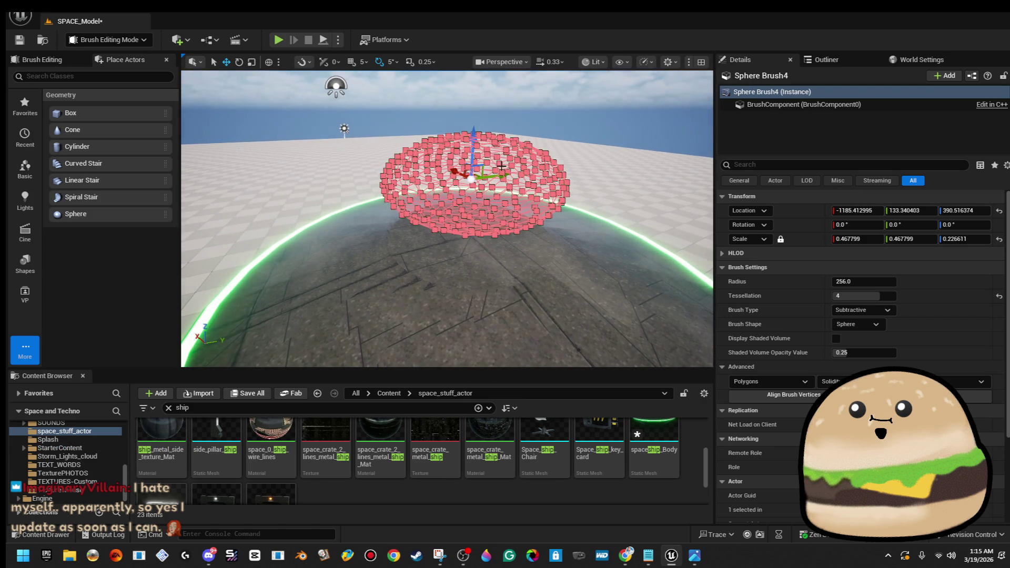
mouse_move(474, 132)
left_mouse_down()
mouse_move(479, 190)
mouse_move(471, 139)
left_mouse_up()
left_click_drag(424, 113, 429, 125)
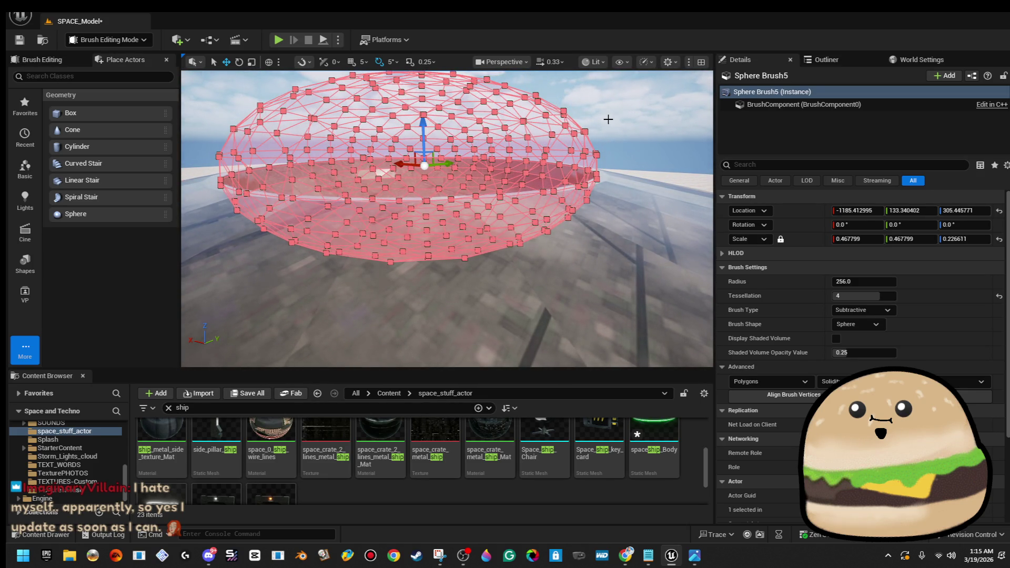
- Delete the original Sphere Brush4 and view the saucer's underside in Lit mode
left_click(608, 119)
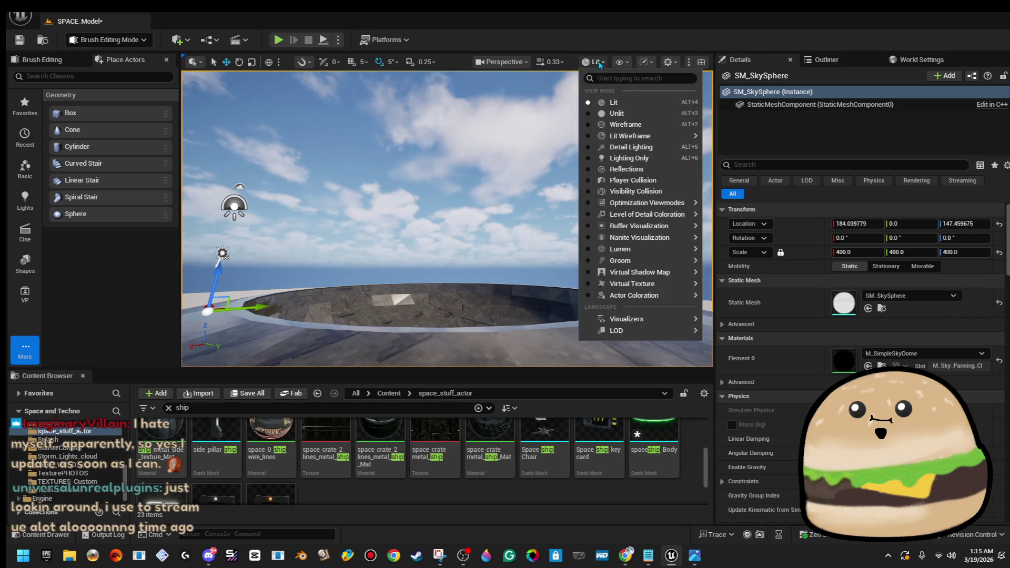
left_click(625, 125)
left_click(504, 158)
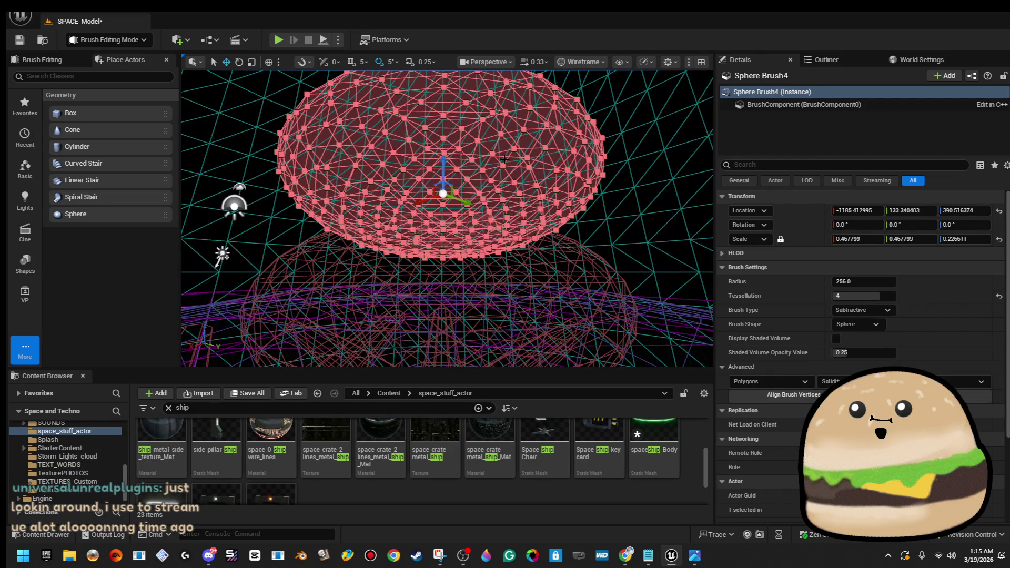
key("Delete")
scroll(526, 132, "down", 5)
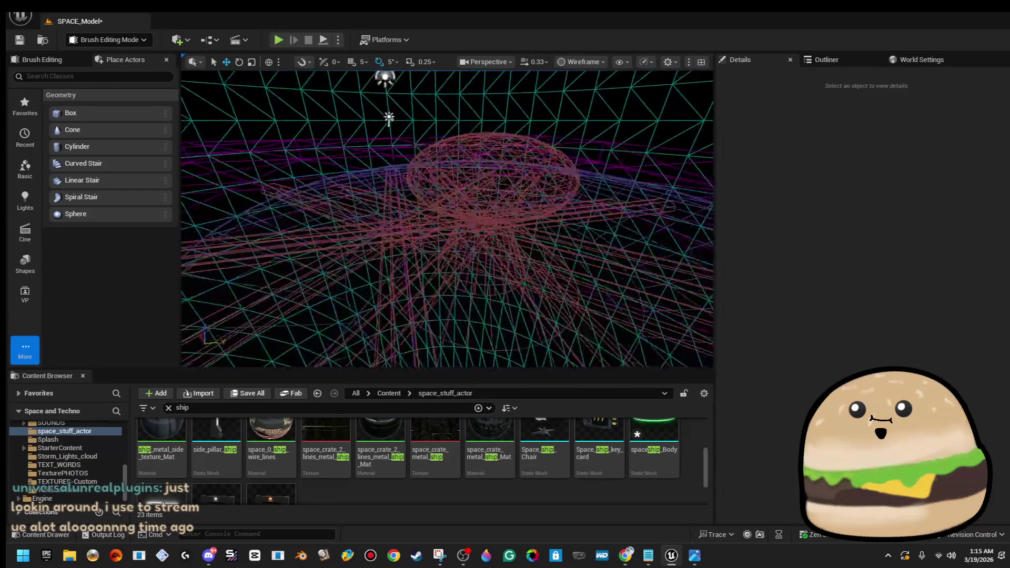
left_click(582, 62)
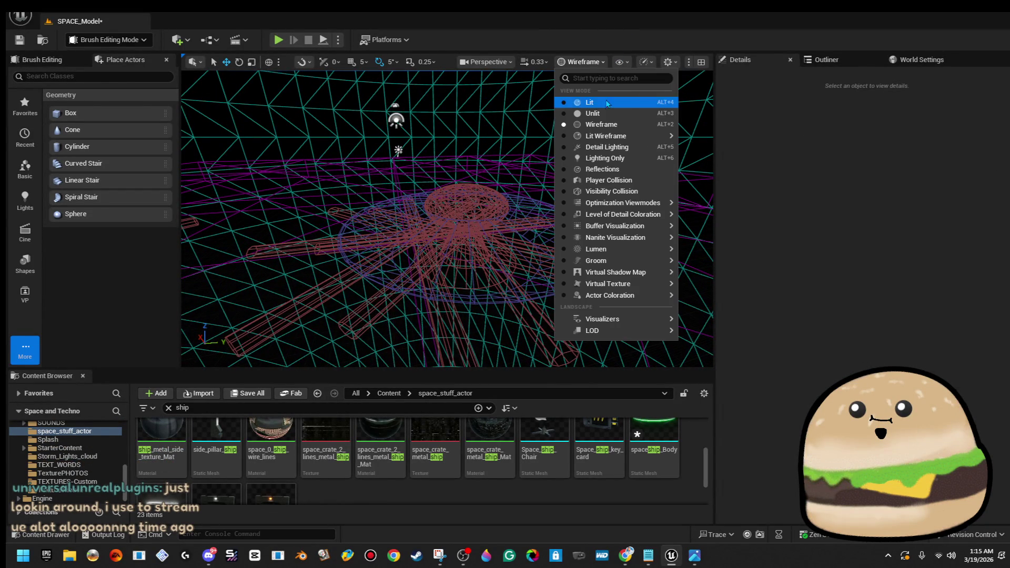
left_click(579, 103)
key("w")
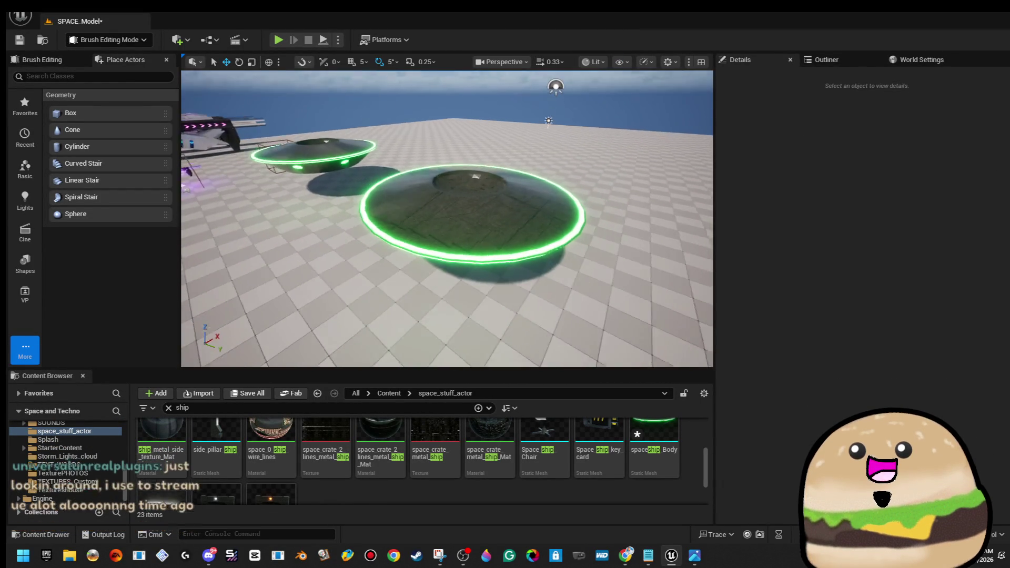
mouse_move(448, 263)
left_mouse_down()
mouse_move(183, 270)
mouse_move(503, 142)
left_mouse_up()
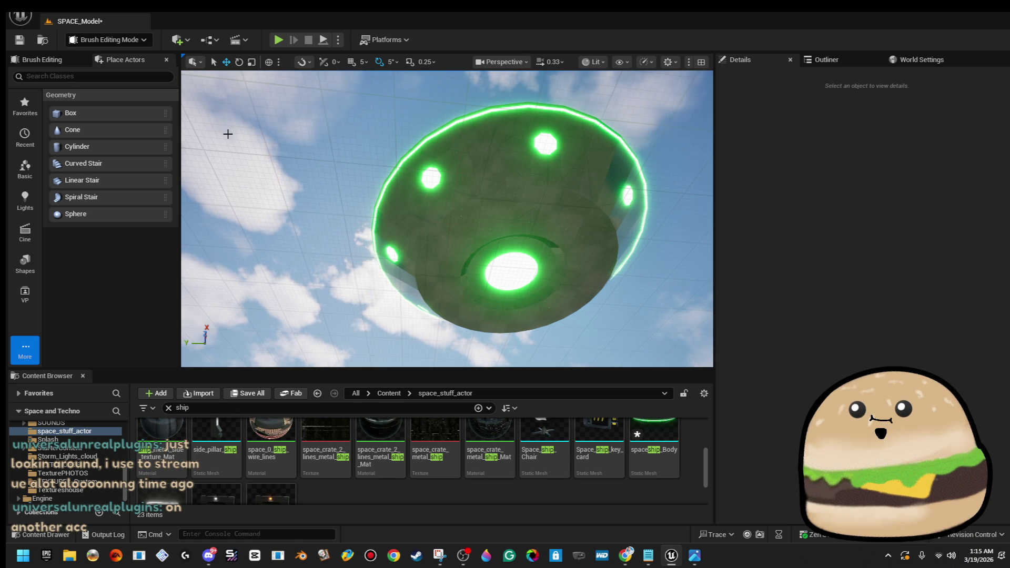
- Save the level, then marquee-select the ten saucer brushes, excluding the stray actor
left_click(20, 40)
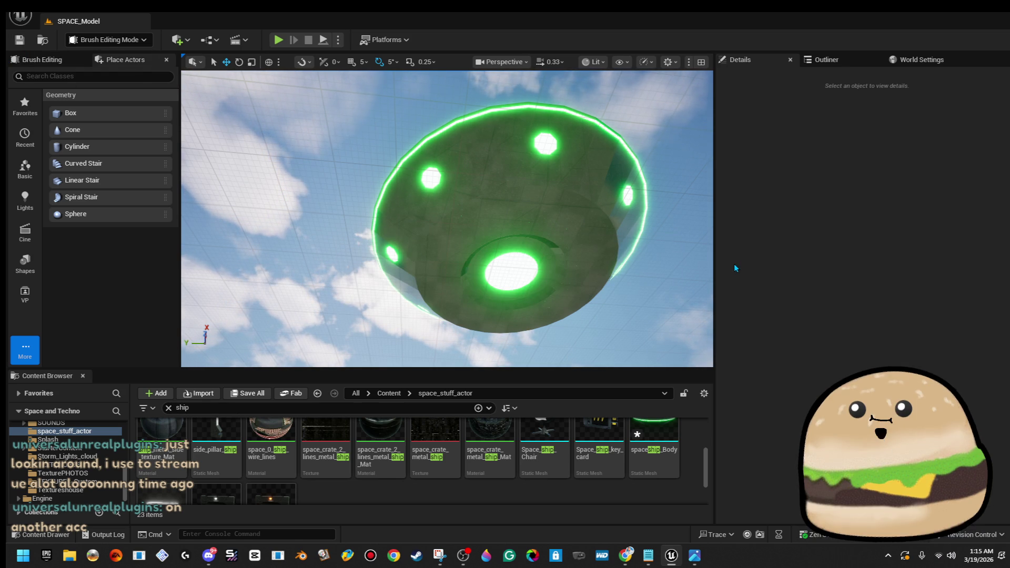
mouse_move(544, 247)
left_mouse_down()
mouse_move(543, 295)
mouse_move(558, 289)
mouse_move(542, 268)
mouse_move(542, 310)
mouse_move(544, 232)
left_mouse_up()
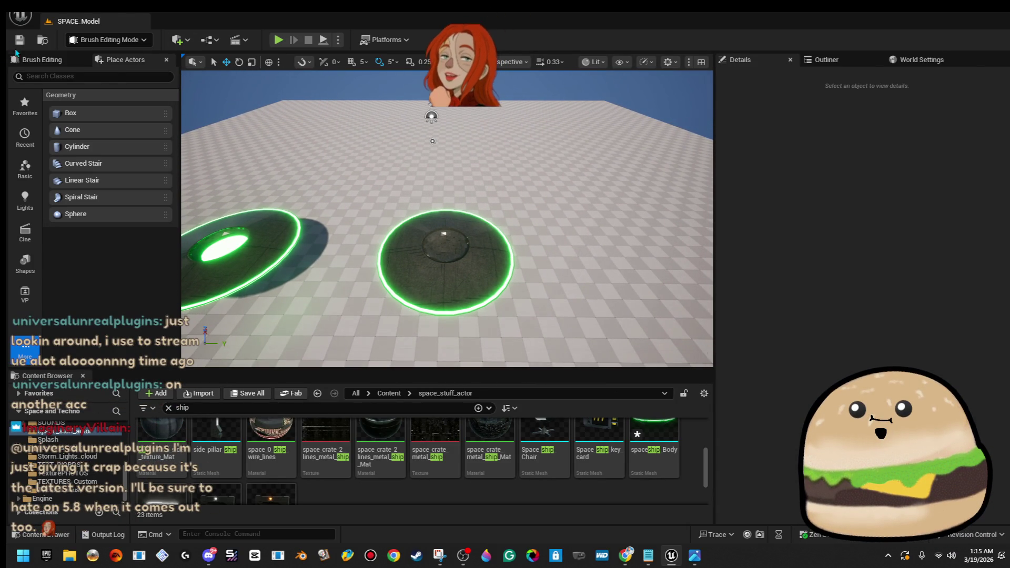
left_click_drag(528, 189, 410, 315)
left_click(591, 265, "ctrl")
key("f")
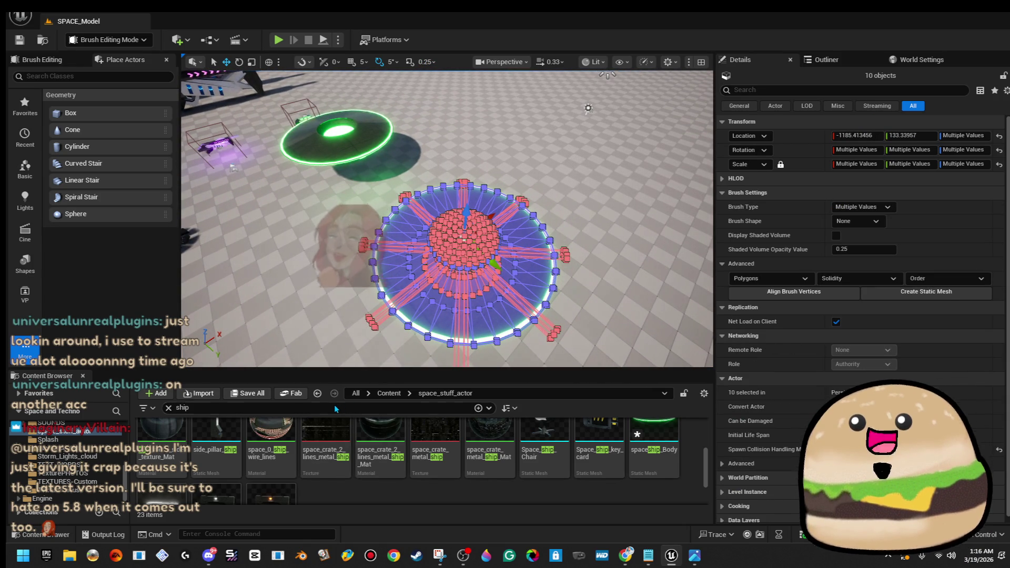
- Delete the old spaceship_Body asset from the Content Browser
left_click(648, 454)
key("Delete")
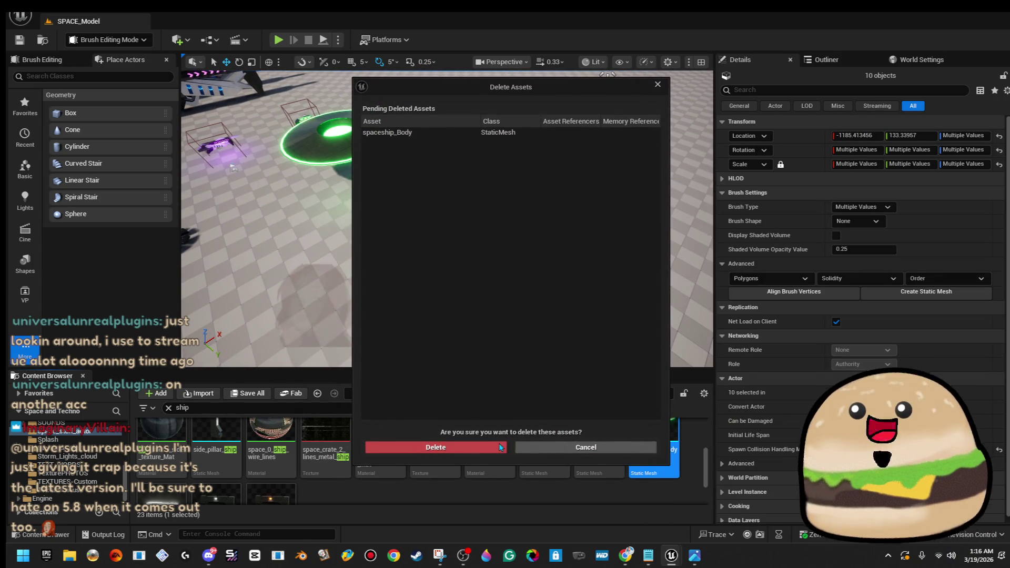
left_click(470, 450)
- Create static mesh space_ship_spaceship_body_MESH in space_stuff_actor from the saucer brushes
left_click(926, 291)
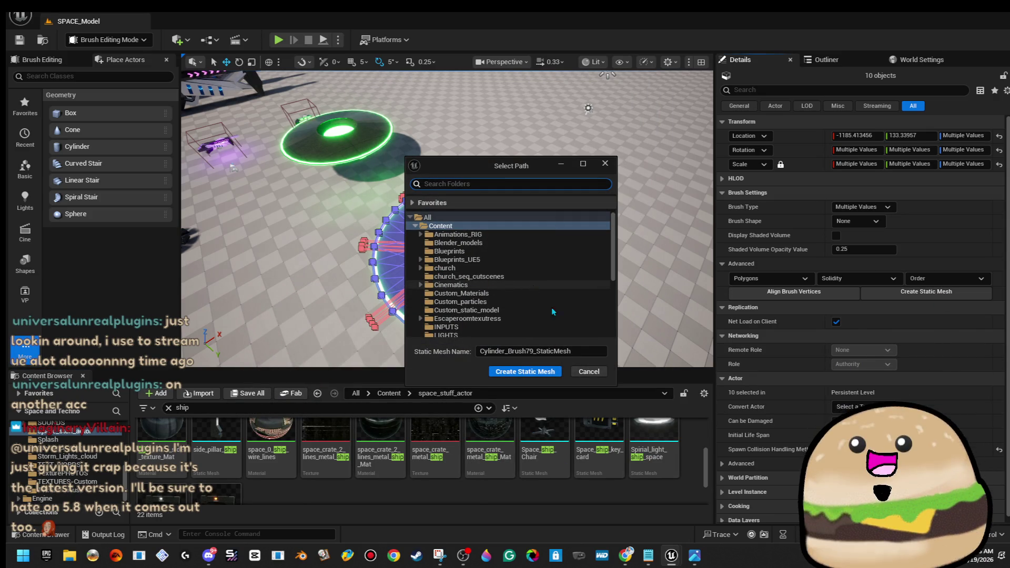
left_click(579, 351)
scroll(513, 281, "down", 5)
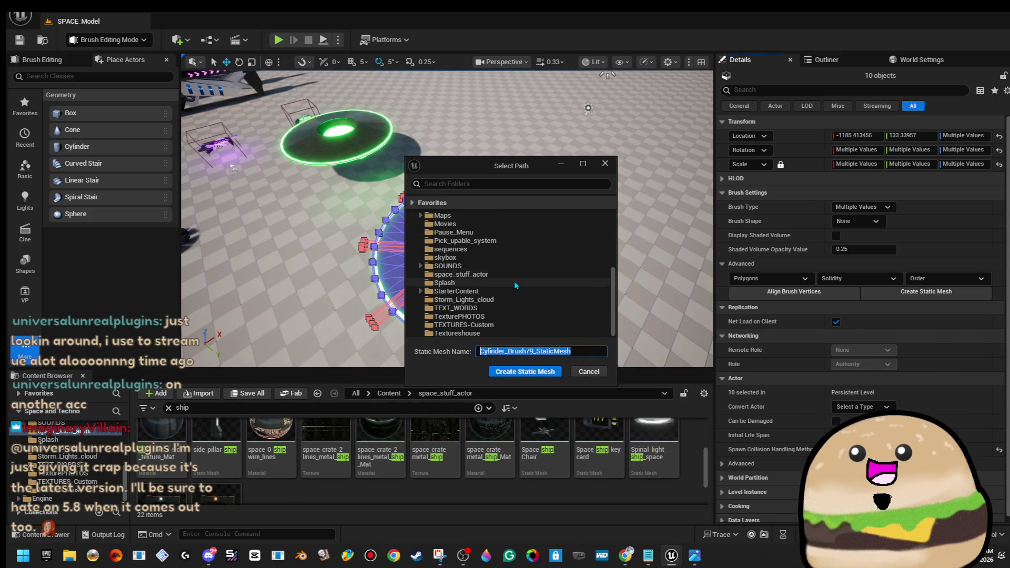
left_click(513, 275)
left_click(542, 351)
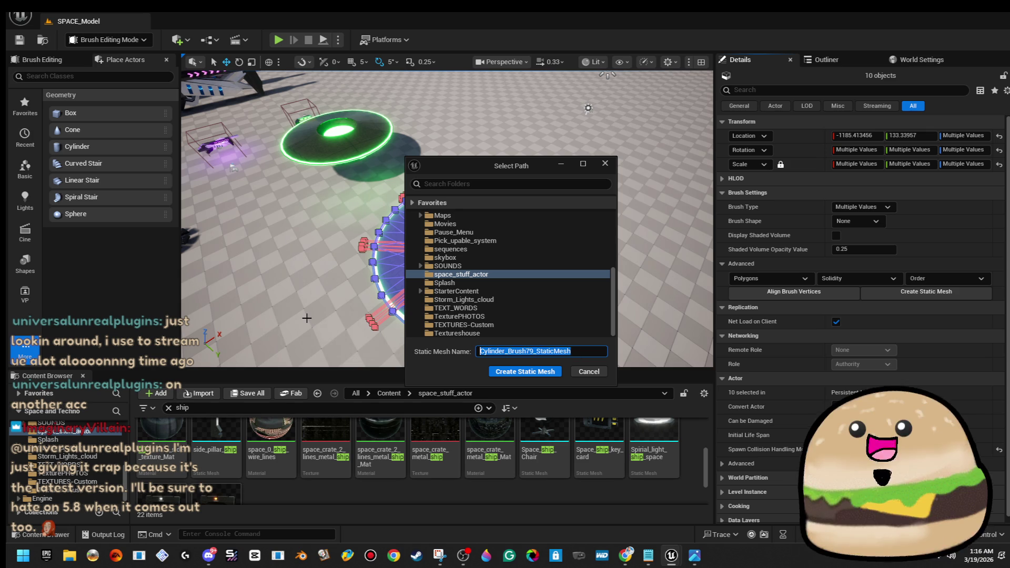
type("s")
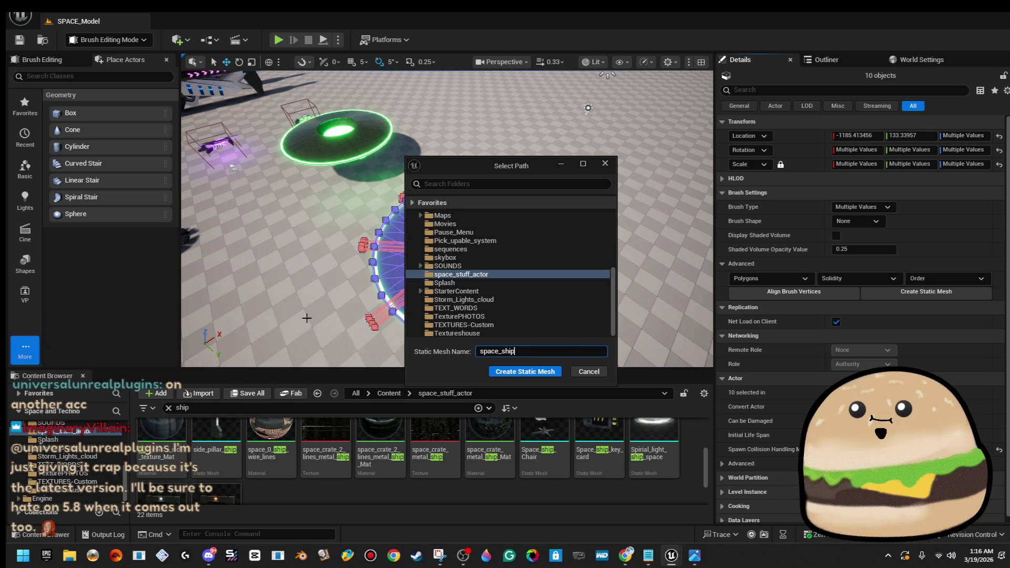
type("paceship_body_MESH")
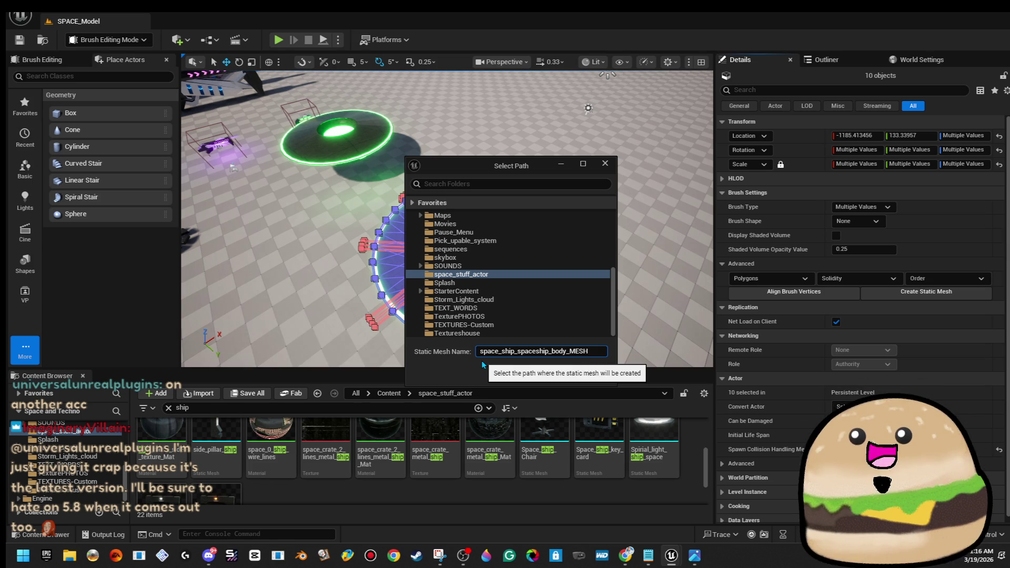
left_click(552, 374)
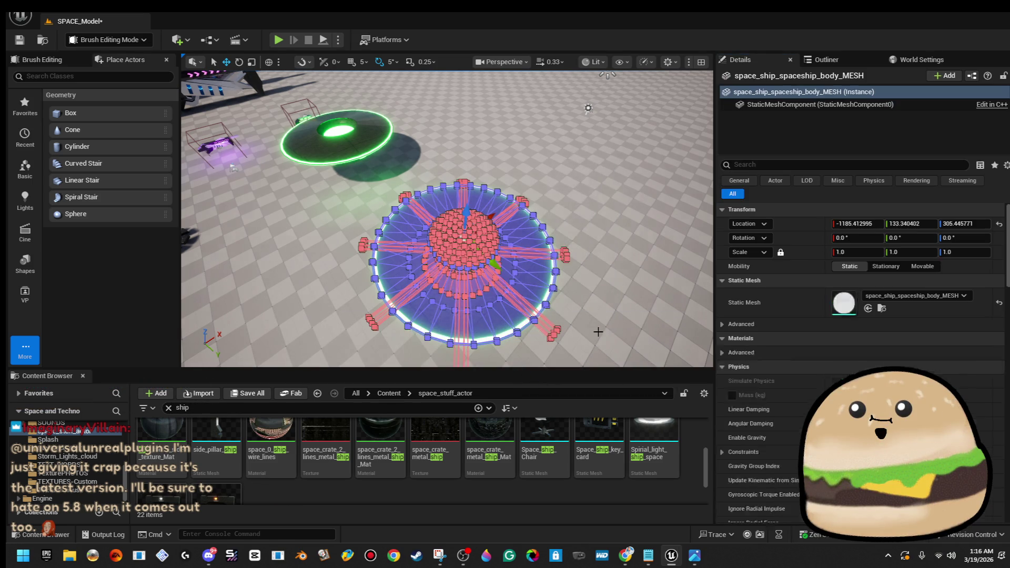
- Frame the new ship mesh, move it upward, then undo the move
key("f")
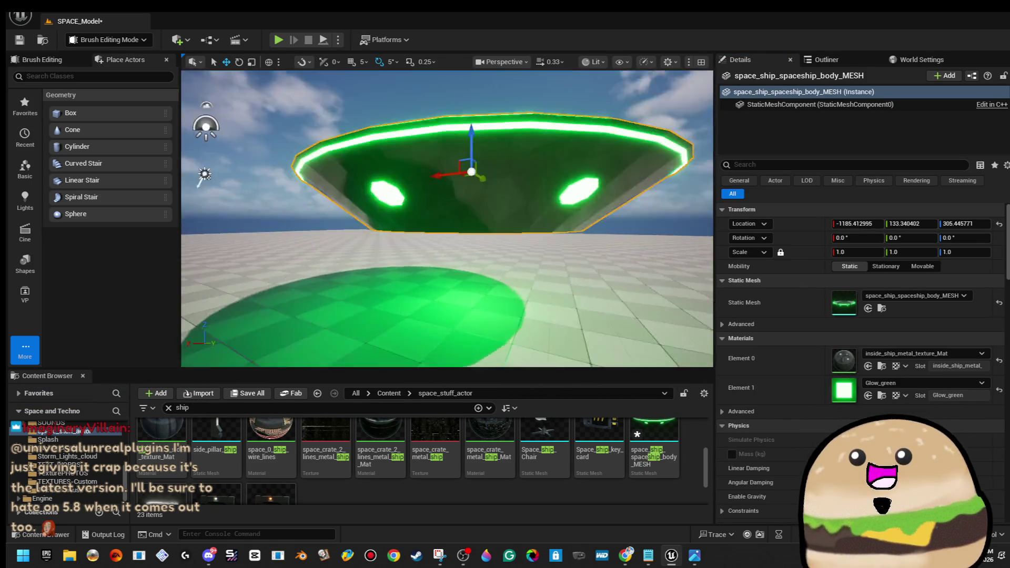
scroll(446, 218, "up", 3)
scroll(447, 219, "down", 6)
mouse_move(519, 110)
left_mouse_down()
mouse_move(474, 214)
mouse_move(474, 199)
mouse_move(262, 126)
mouse_move(609, 168)
mouse_move(379, 210)
mouse_move(409, 140)
mouse_move(450, 124)
left_mouse_up()
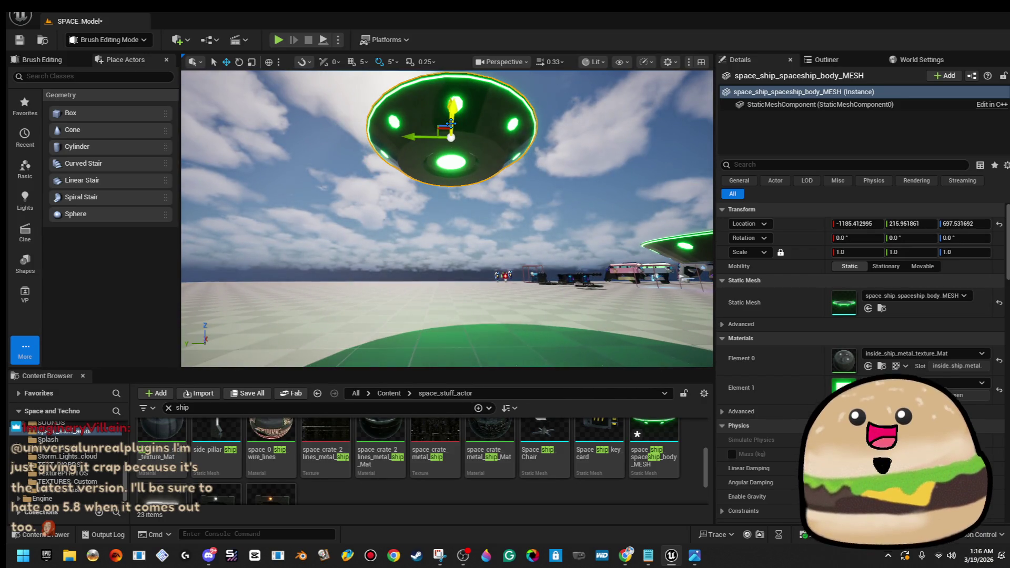
key("ctrl+z")
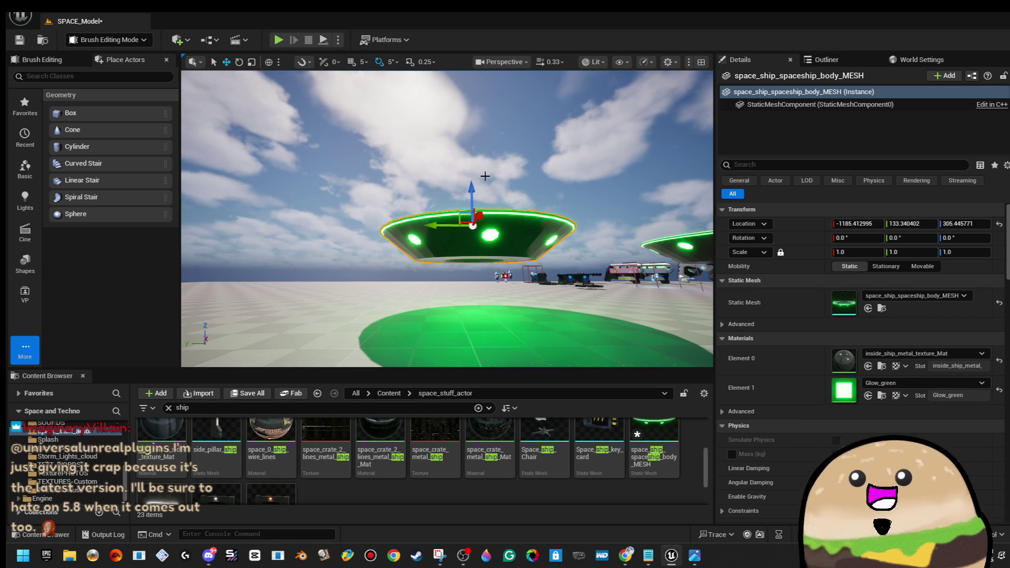
- Save the SPACE_Model level with the ship mesh in place
mouse_move(554, 171)
left_mouse_down()
mouse_move(550, 220)
mouse_move(517, 167)
left_mouse_up()
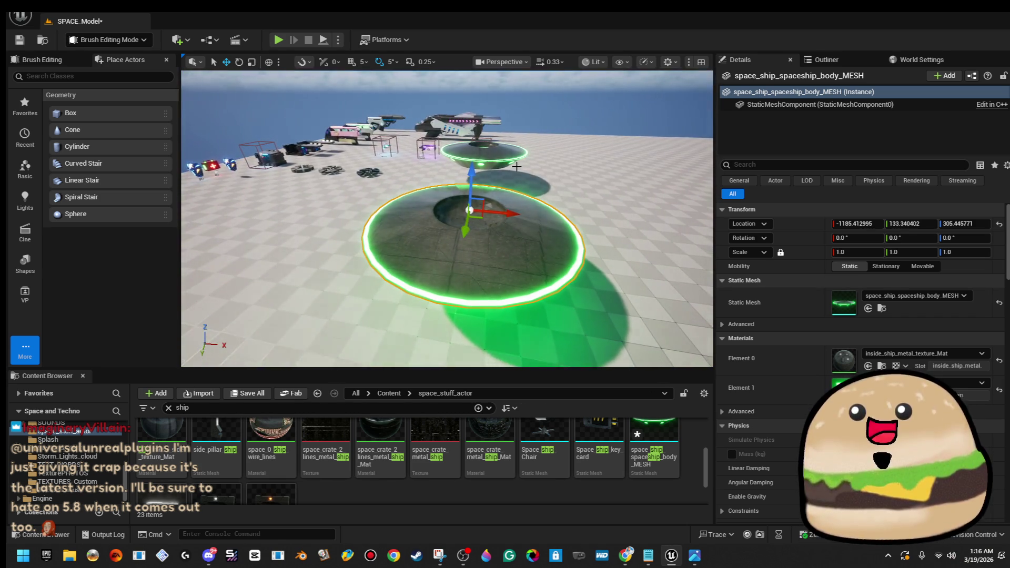
left_click(19, 41)
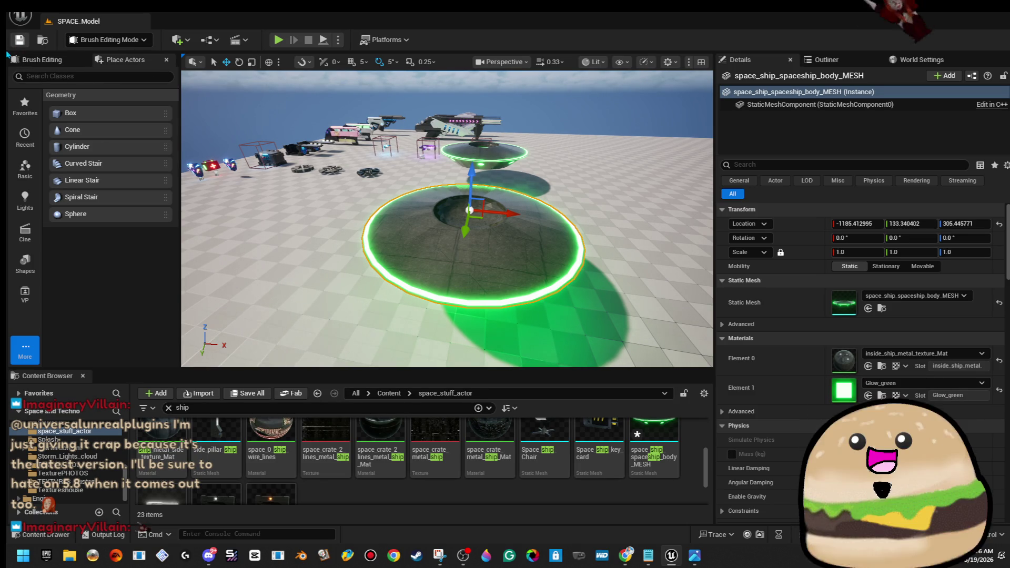
left_click_drag(239, 188, 211, 237)
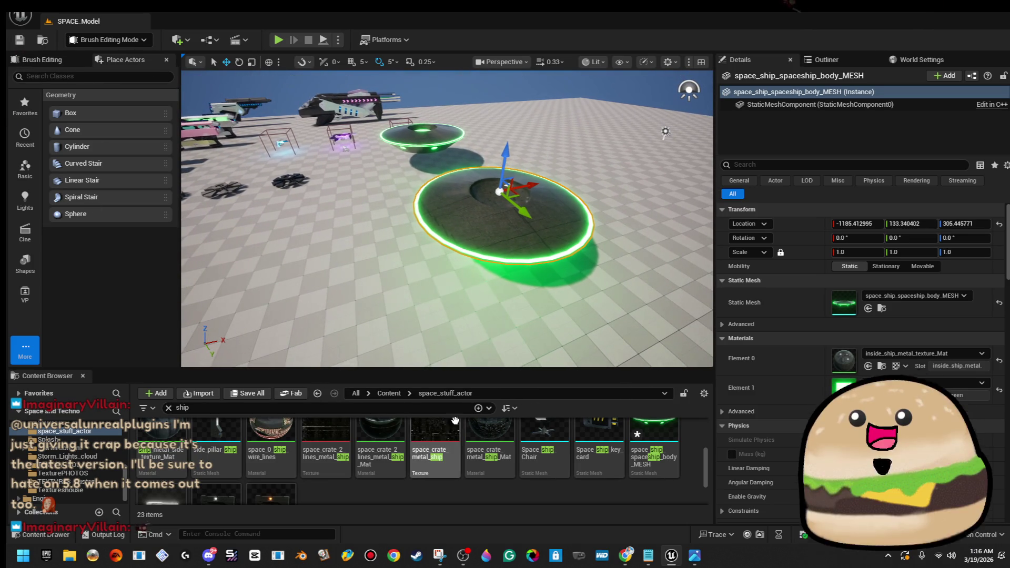
right_click(413, 486)
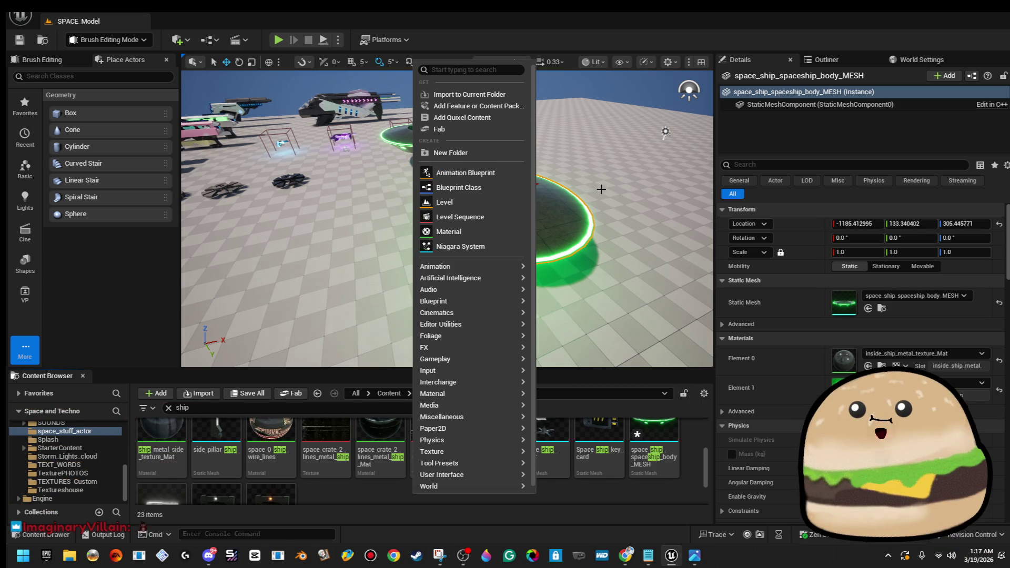
- Add an Actor-based Blueprint class, NewBlueprint, to the space_stuff_actor folder
left_click(507, 189)
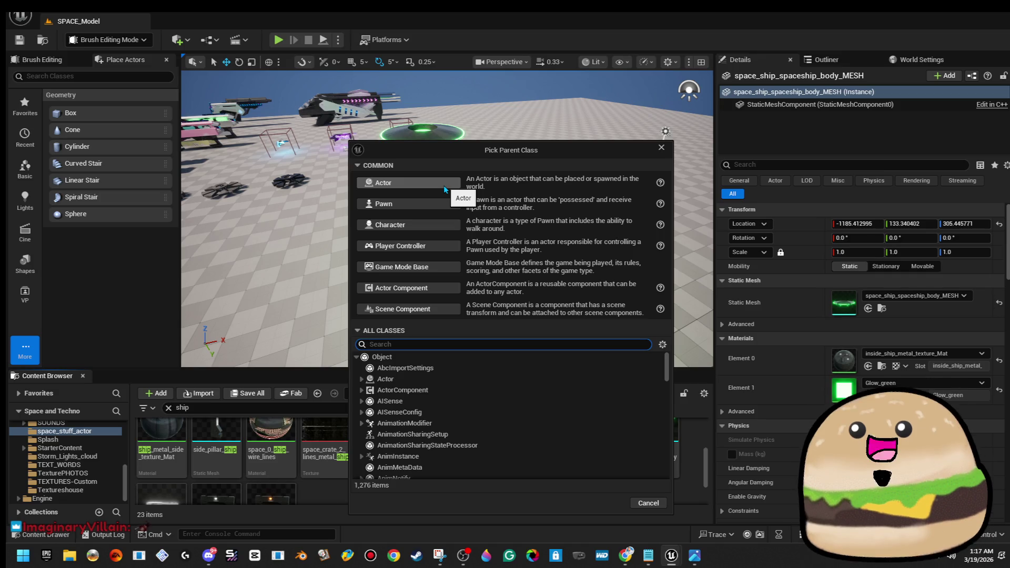
left_click(443, 185)
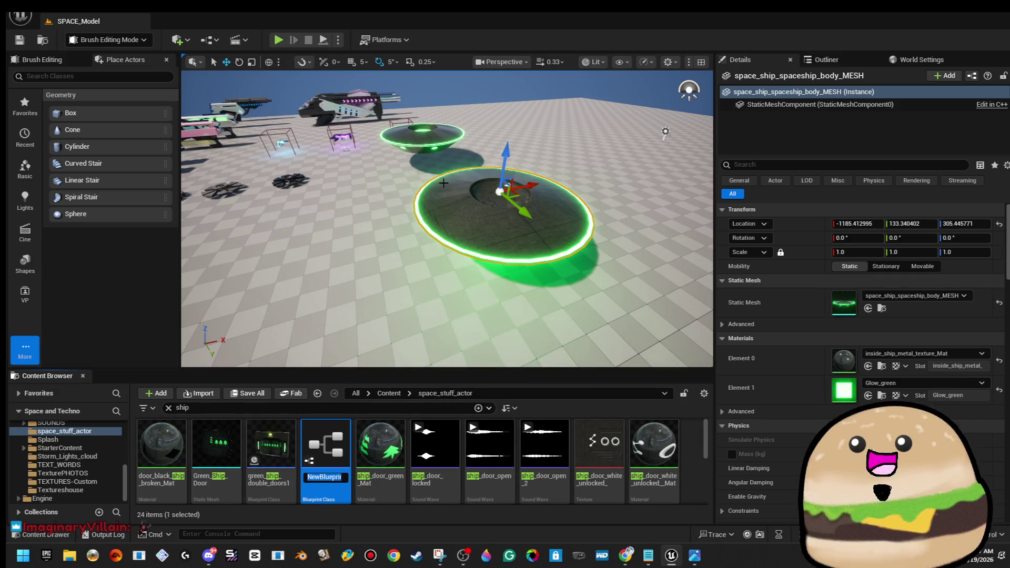
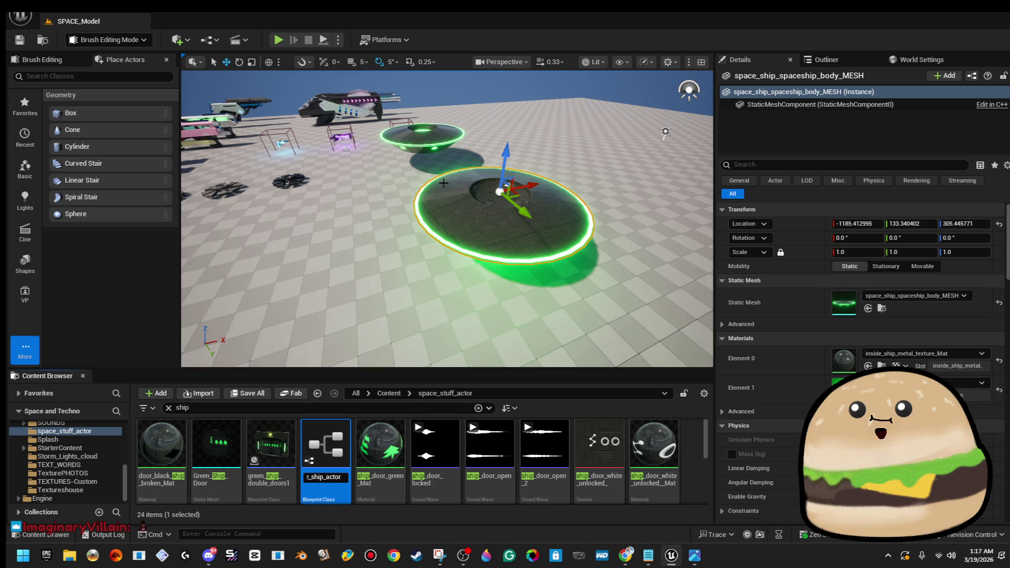
- Commit the name UFO_space_ship_actor_green, place it raised in the level, and open its Blueprint
key("Return")
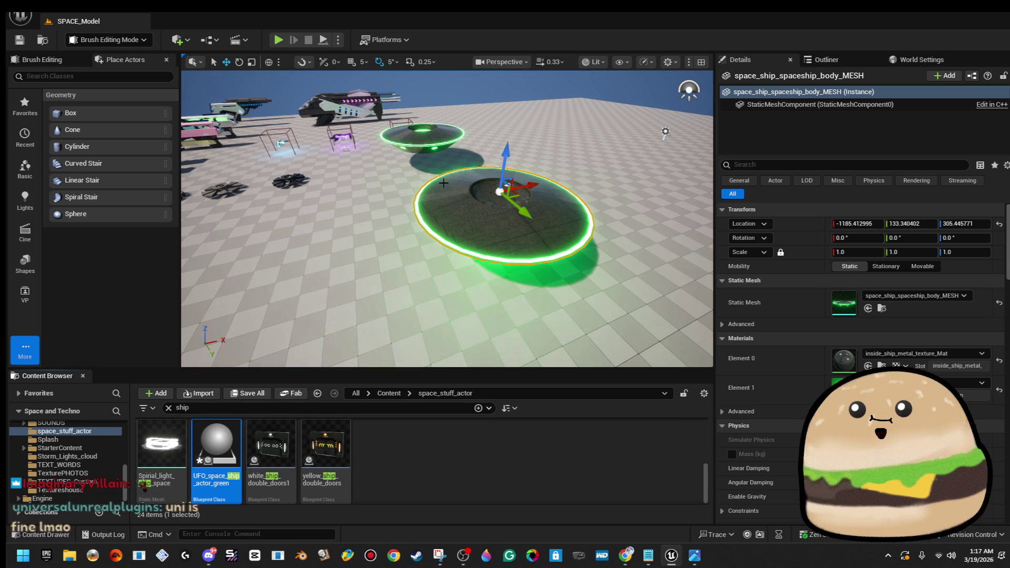
left_click_drag(343, 363, 322, 367)
mouse_move(217, 447)
left_mouse_down()
mouse_move(586, 219)
mouse_move(663, 114)
left_mouse_up()
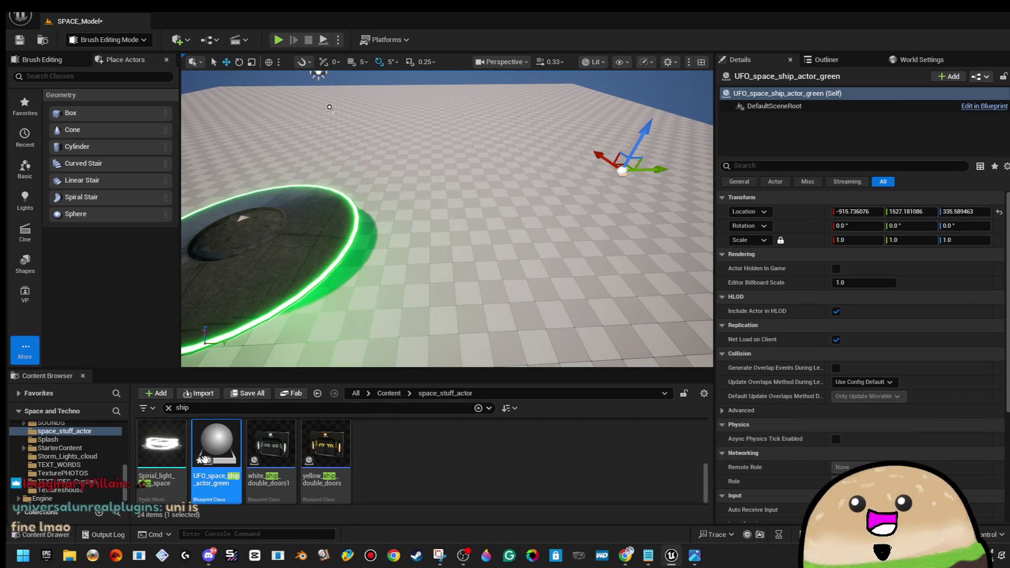
double_click(205, 461)
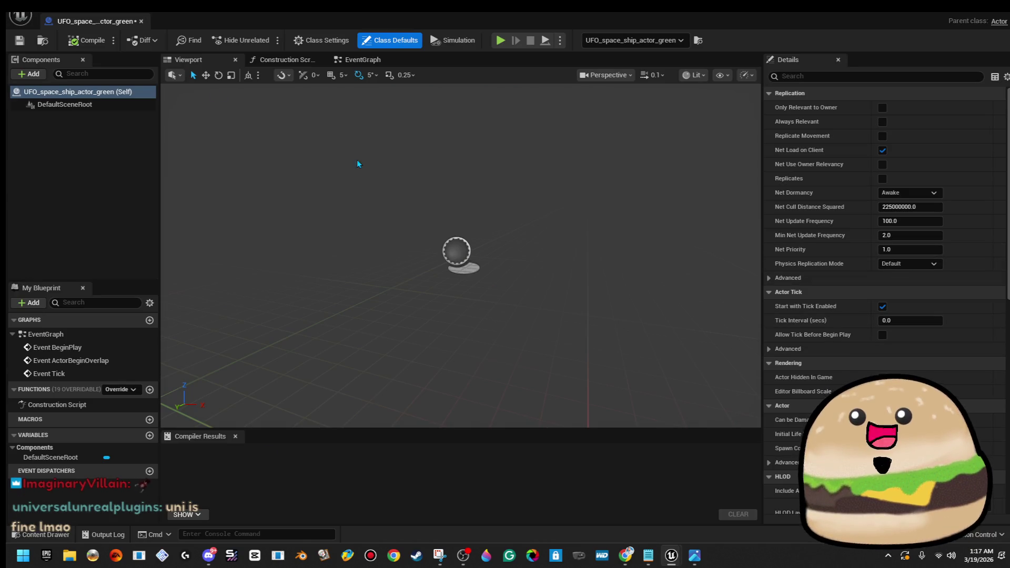
- Add a Static Mesh component to the UFO Blueprint and name it spaceship
left_click(342, 62)
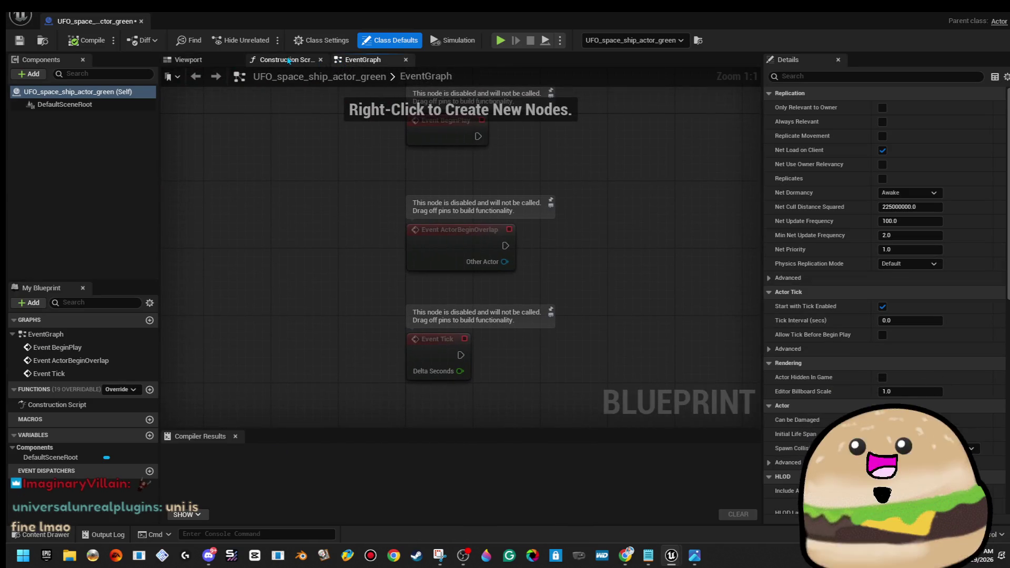
left_click(287, 59)
left_click(209, 65)
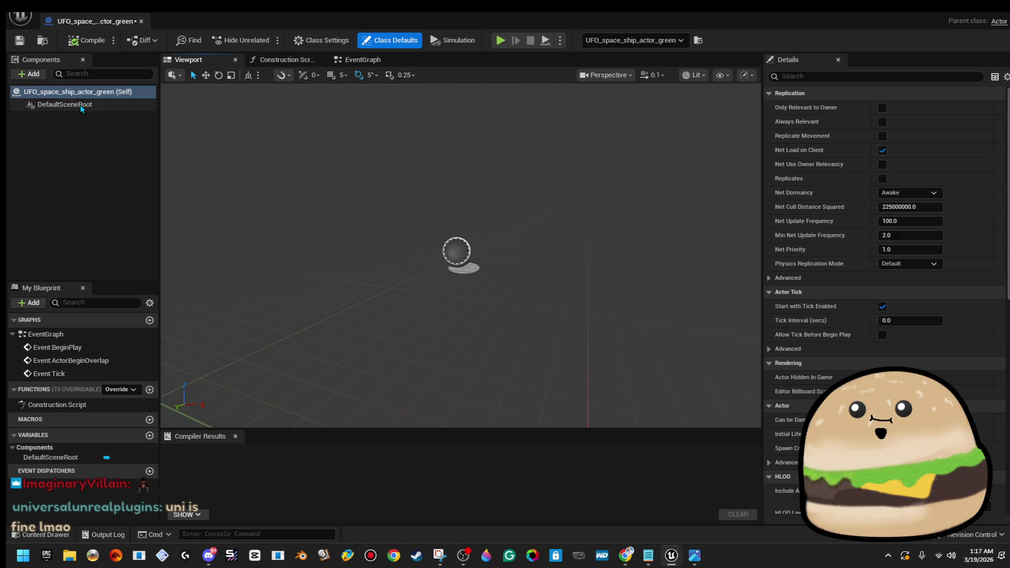
left_click(44, 78)
type("stat")
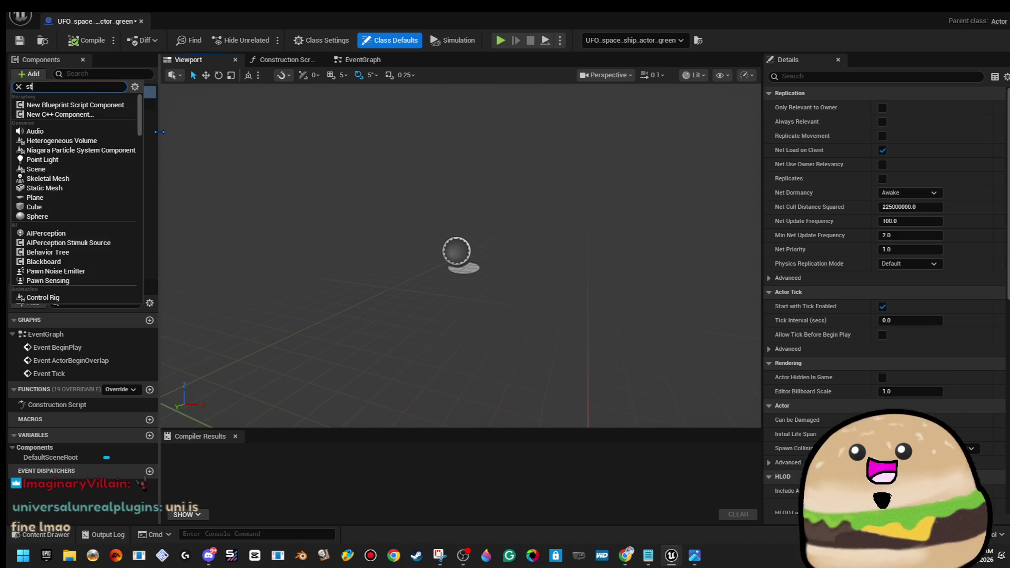
left_click(52, 196)
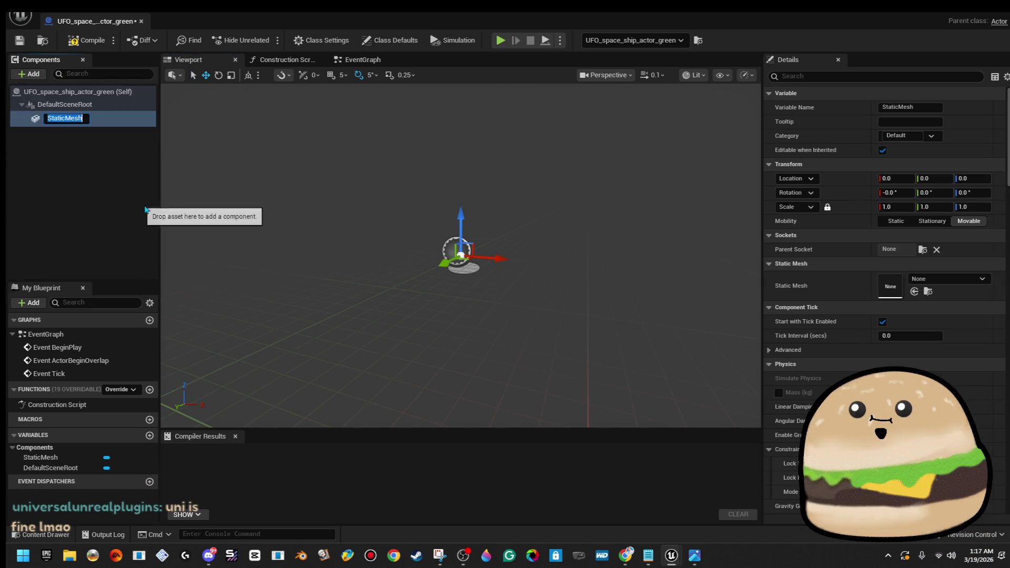
type("shi")
key("BackSpace")
key("BackSpace")
type("pach")
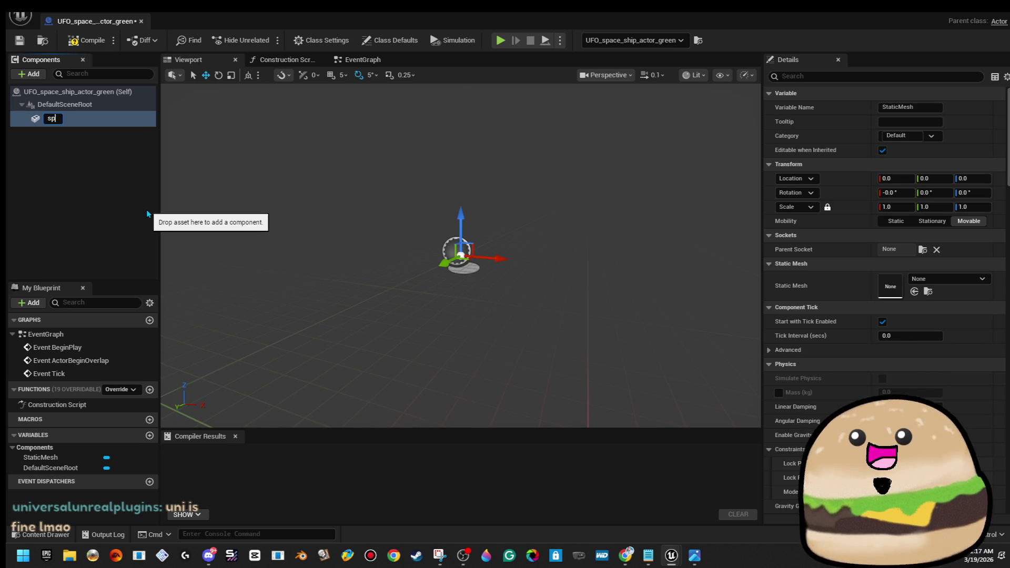
key("BackSpace")
type("eship")
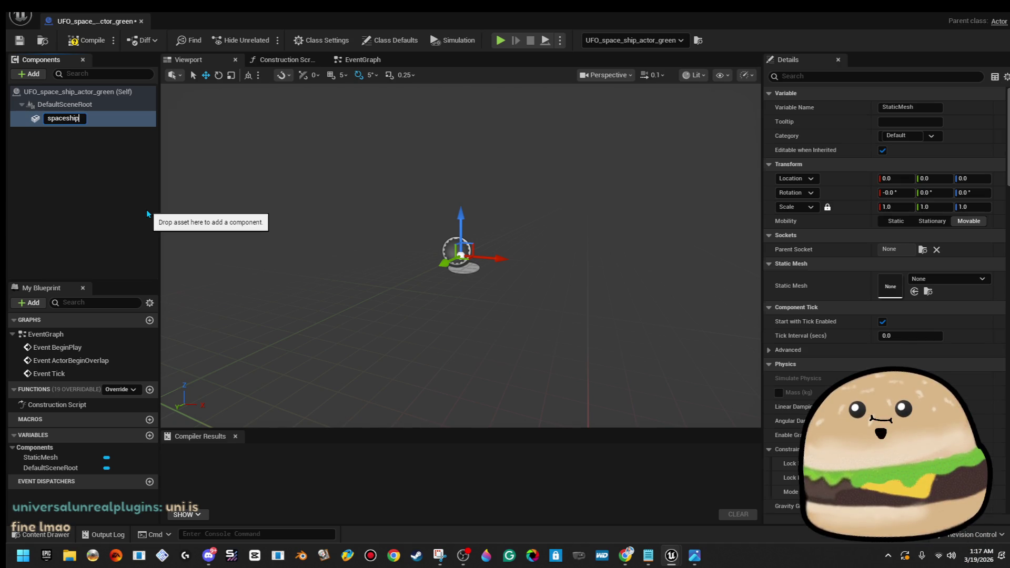
key("Return")
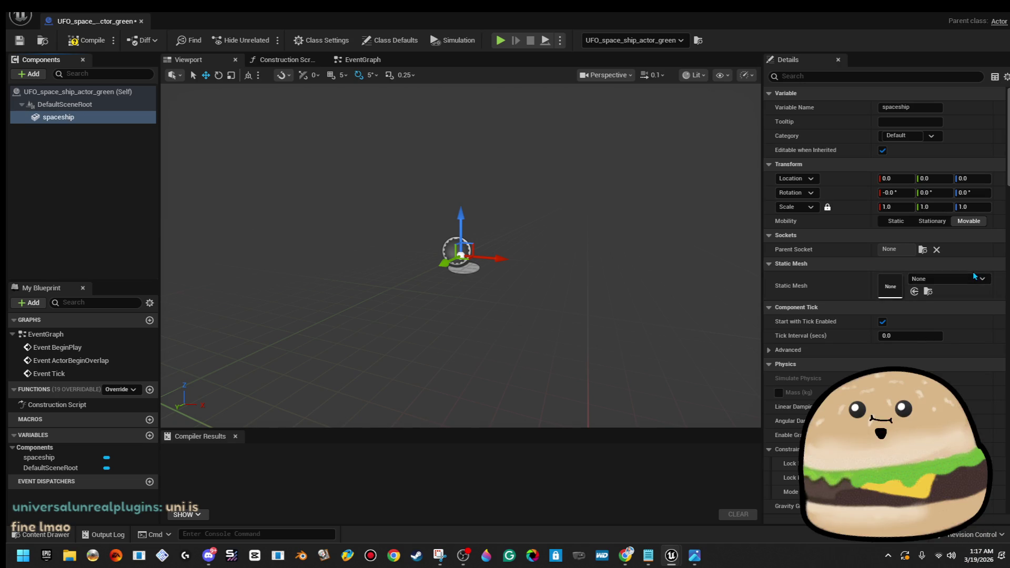
- Set the spaceship component's Static Mesh to space_ship_spaceship_body_MESH, the green-rimmed saucer
left_click(971, 280)
type("shu")
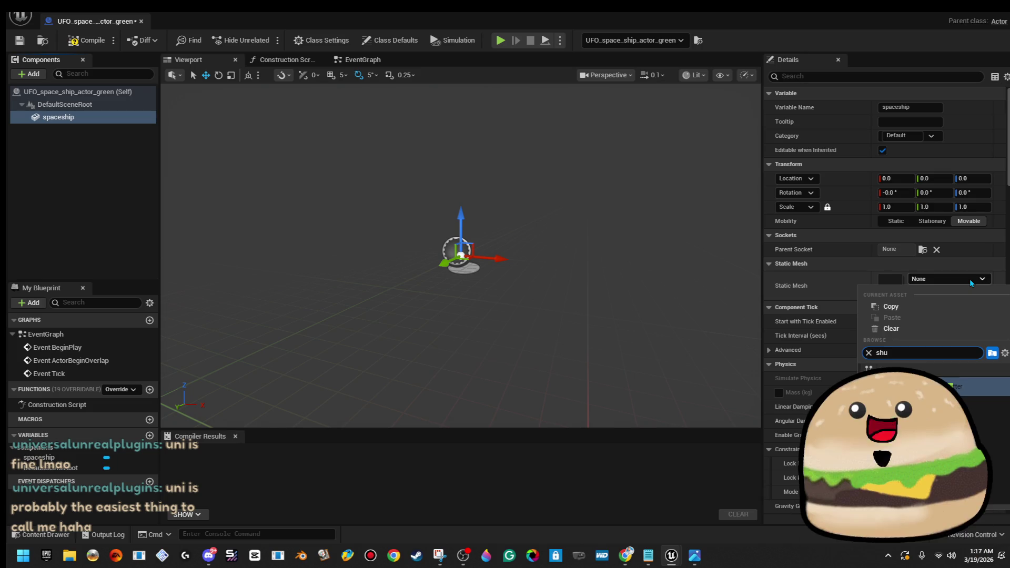
key("Return")
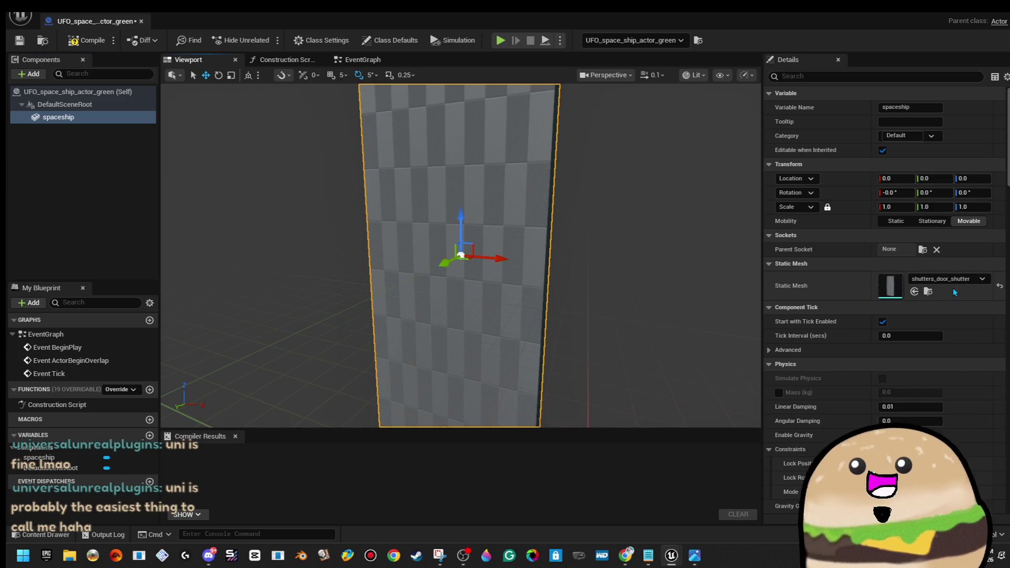
left_click(965, 279)
type("ship")
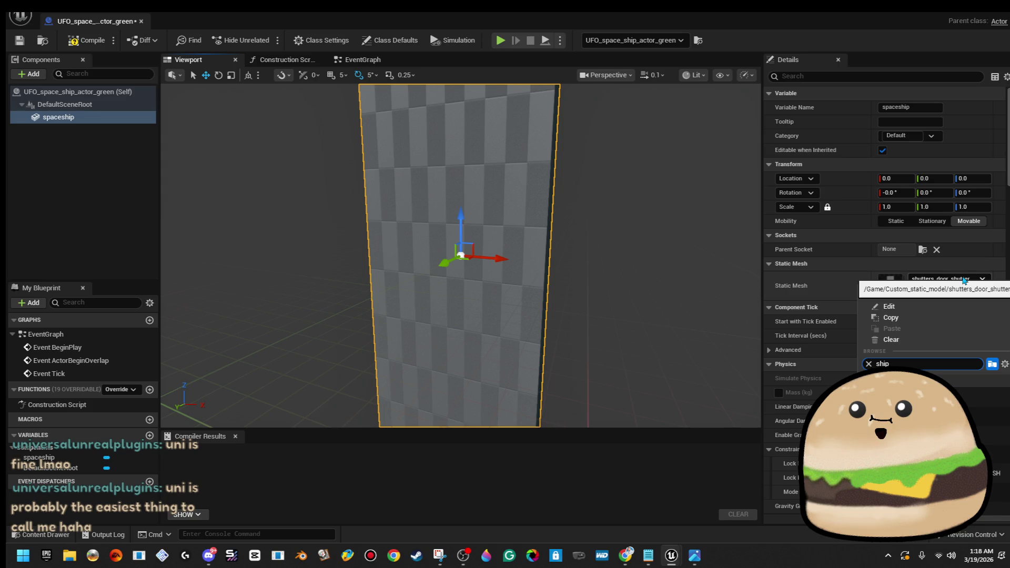
key("Return")
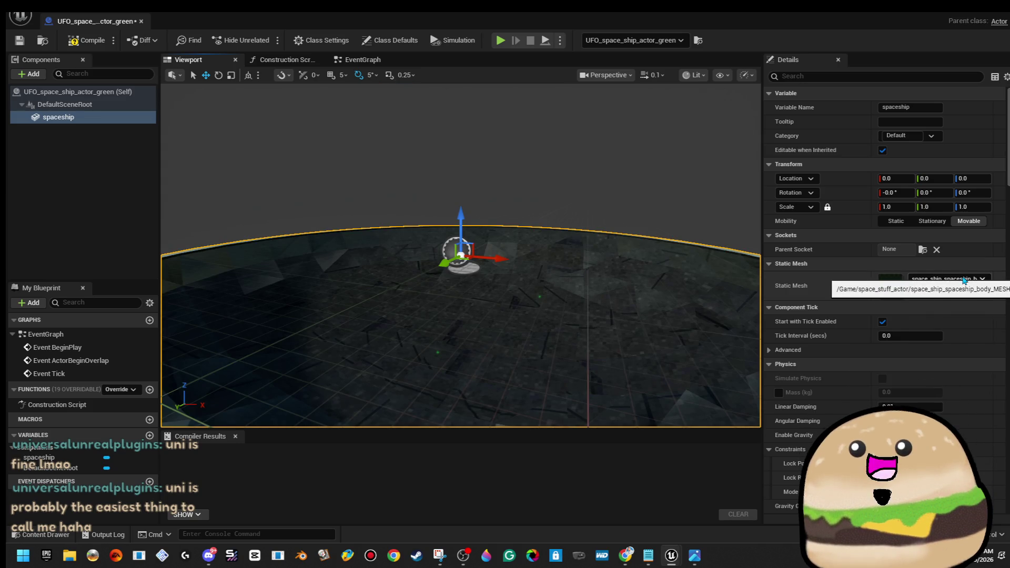
scroll(619, 214, "down", 6)
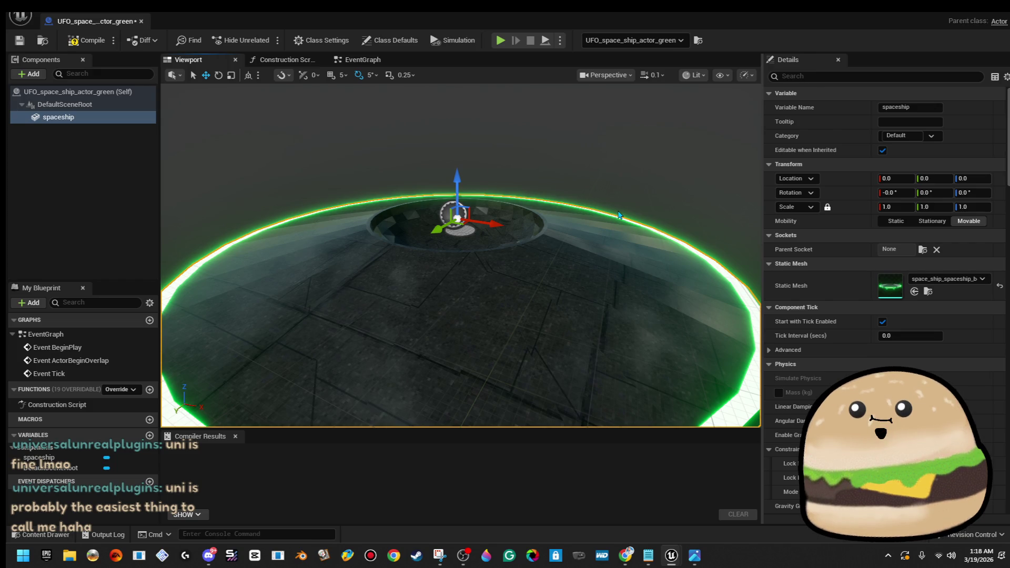
mouse_move(619, 215)
left_mouse_down()
mouse_move(621, 187)
mouse_move(610, 179)
mouse_move(610, 227)
left_mouse_up()
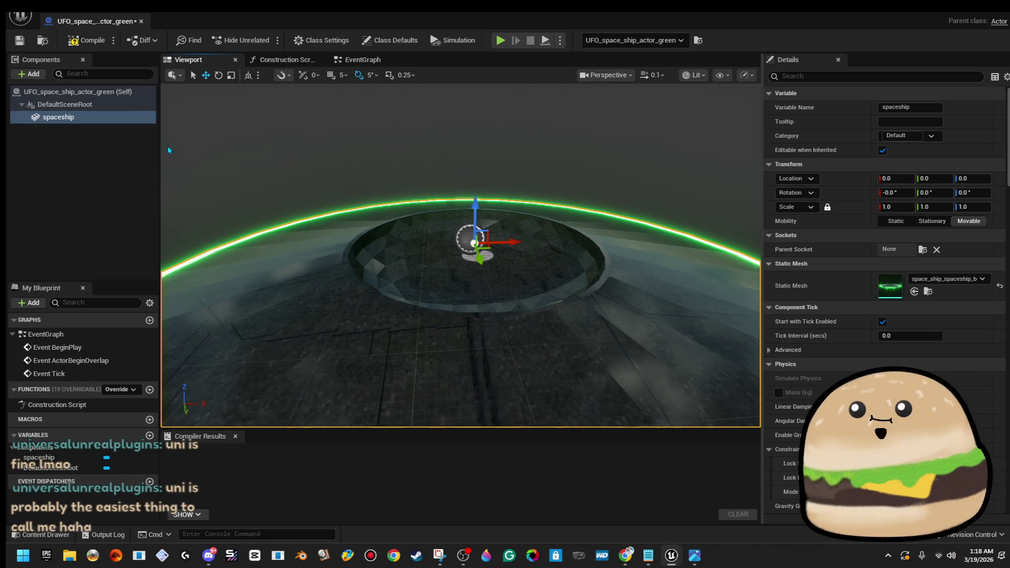
left_click(40, 77)
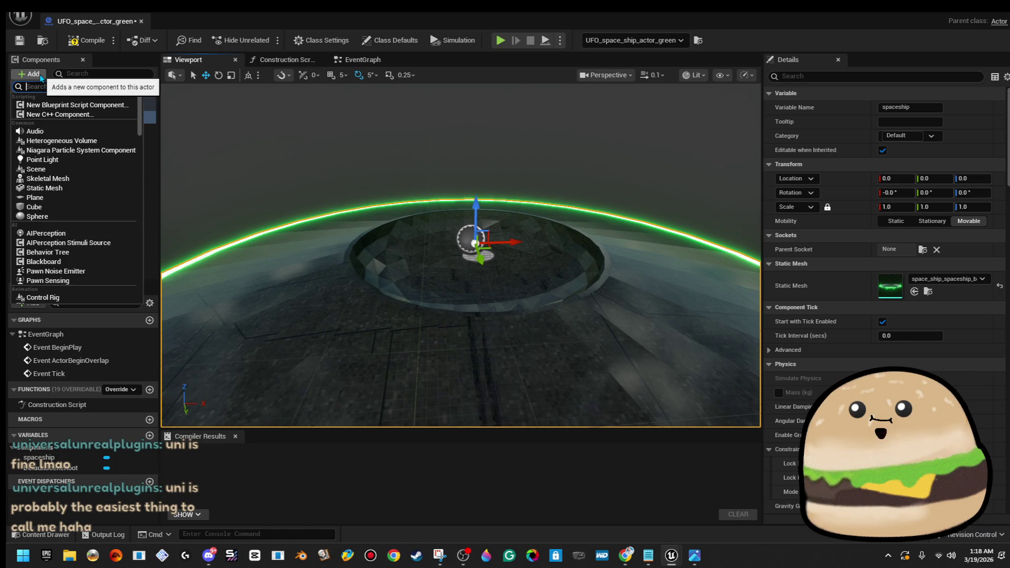
- Add a Sphere component and scale it to about 2.42 over the saucer
left_click(36, 105)
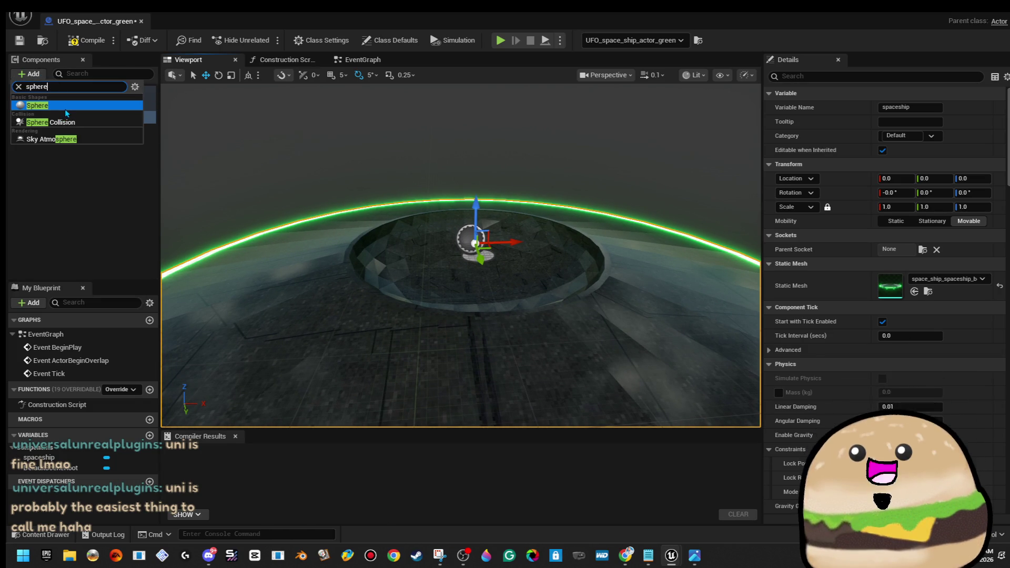
key("r")
left_click_drag(411, 296, 476, 267)
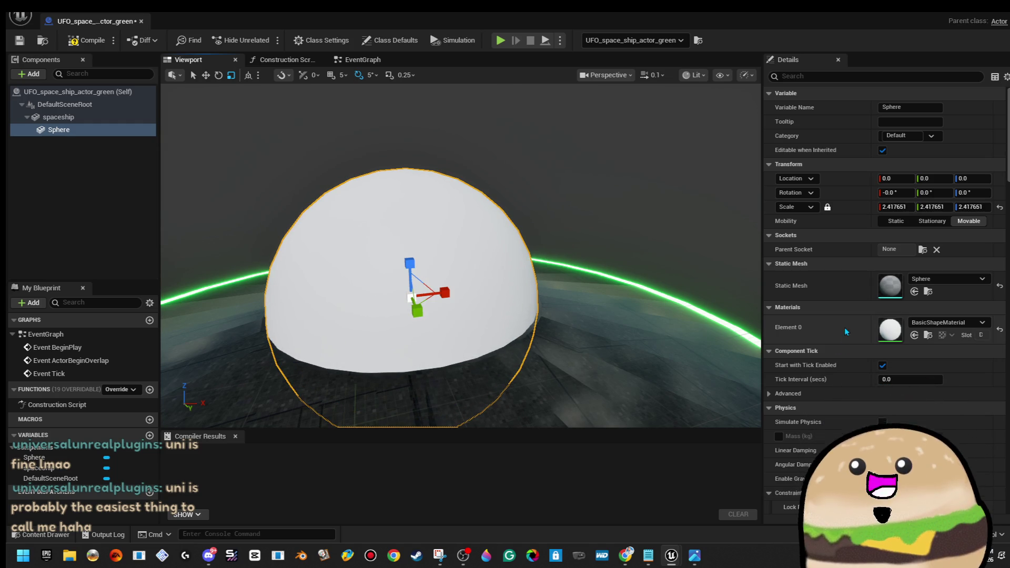
left_click(964, 323)
type("glass")
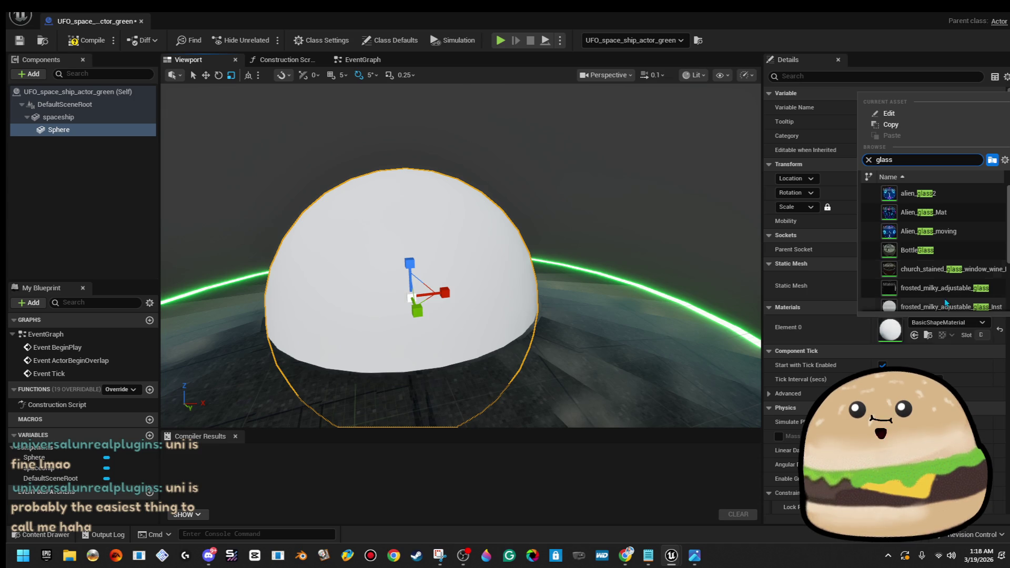
left_click(921, 232)
mouse_move(747, 237)
left_mouse_down()
mouse_move(704, 247)
mouse_move(726, 244)
mouse_move(734, 258)
mouse_move(728, 239)
mouse_move(485, 187)
mouse_move(488, 204)
left_mouse_up()
left_click_drag(569, 182, 569, 119)
- Change the sphere's Element 0 material to M_Glass so it forms a transparent dome
left_click(952, 314)
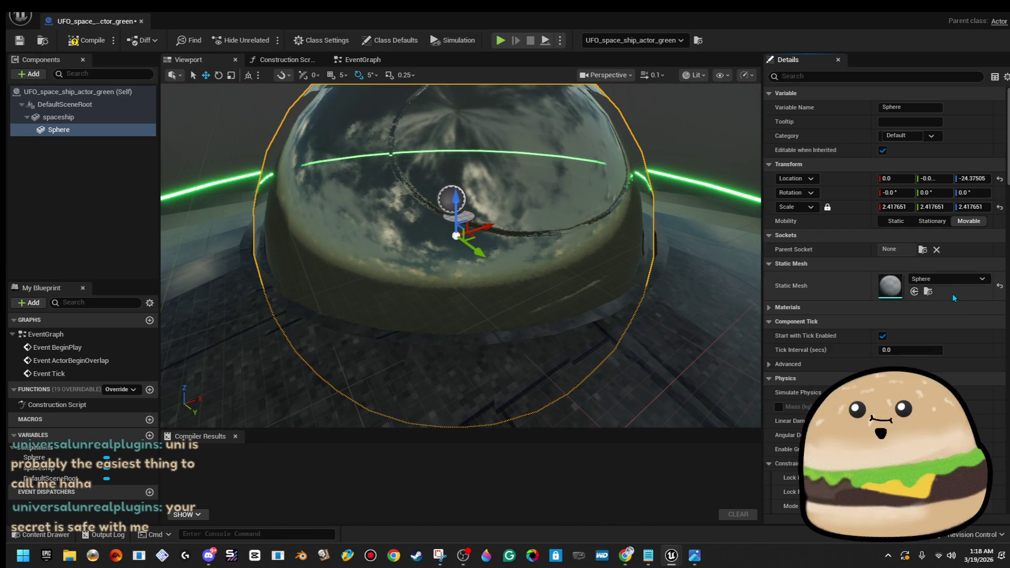
left_click(939, 310)
left_click(944, 323)
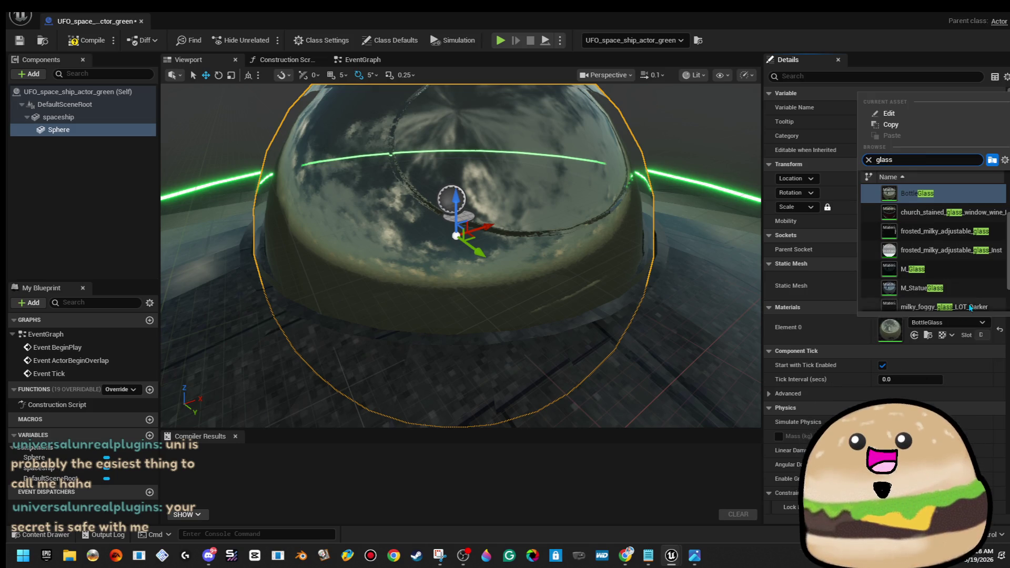
left_click(972, 286)
left_click_drag(526, 316, 489, 257)
key("f")
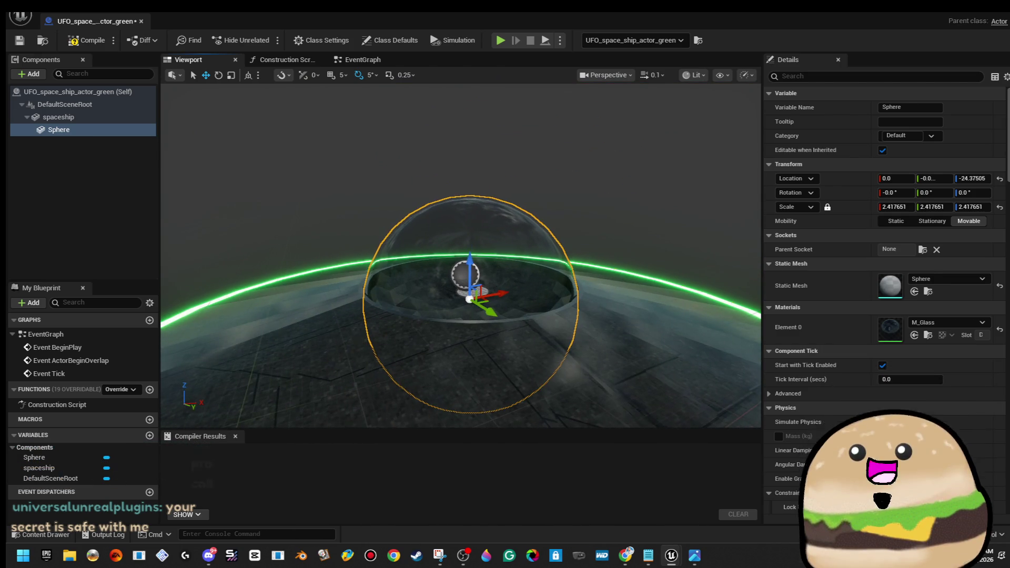
left_click(628, 267)
key("f")
scroll(616, 230, "up", 6)
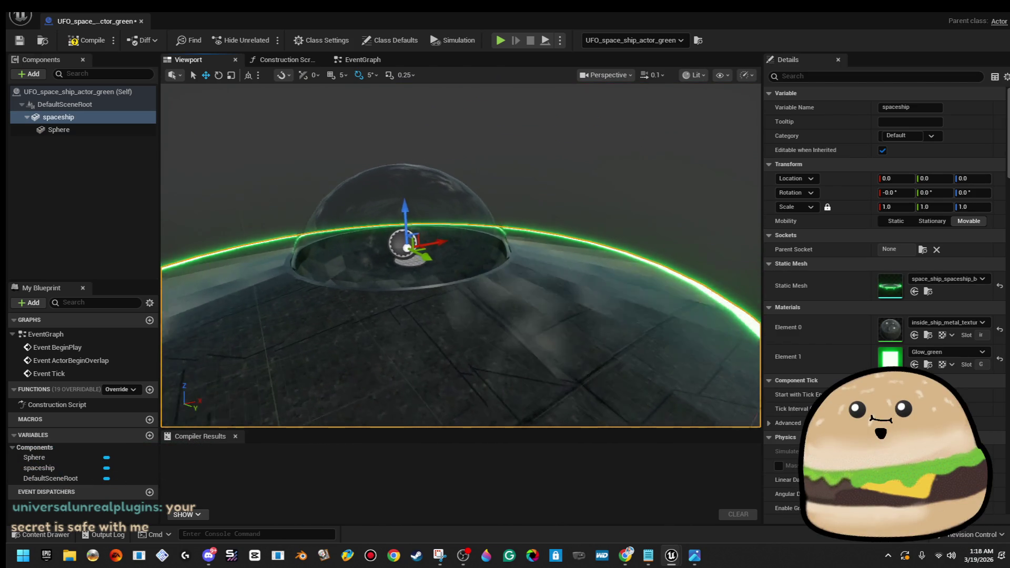
- Rename the glass Sphere component on the spaceship to DOME
key("f")
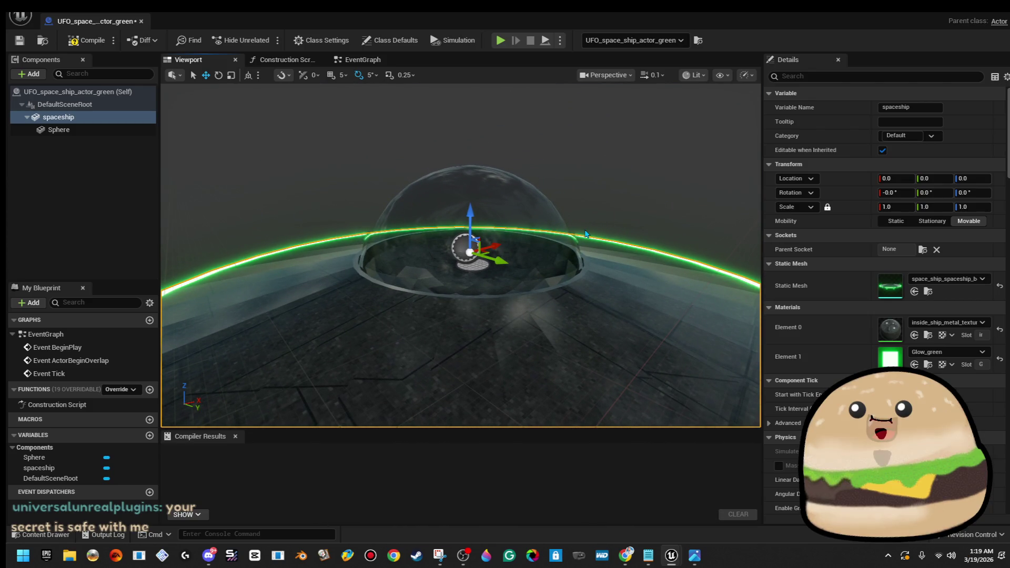
left_click_drag(585, 234, 588, 211)
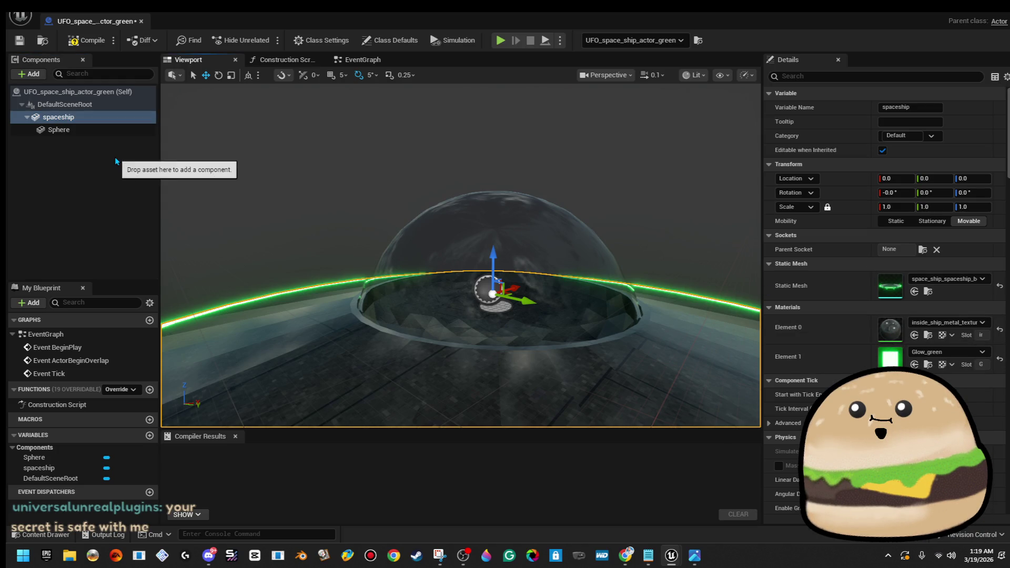
left_click(63, 131)
right_click(71, 132)
left_click(162, 257)
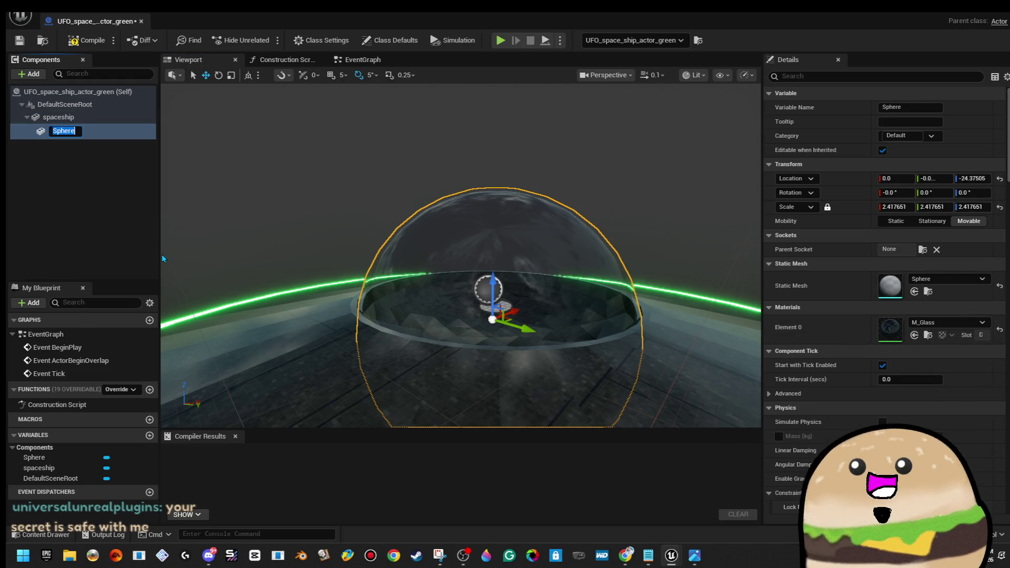
type("DOME")
key("Return")
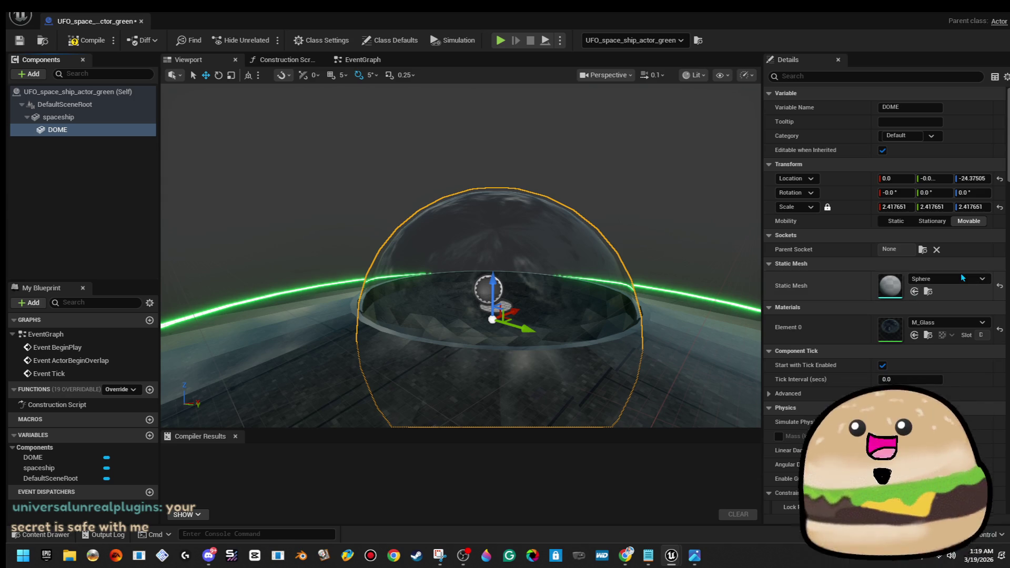
- Make M_Glass Two Sided, apply and close it, then compile the UFO Blueprint
double_click(901, 318)
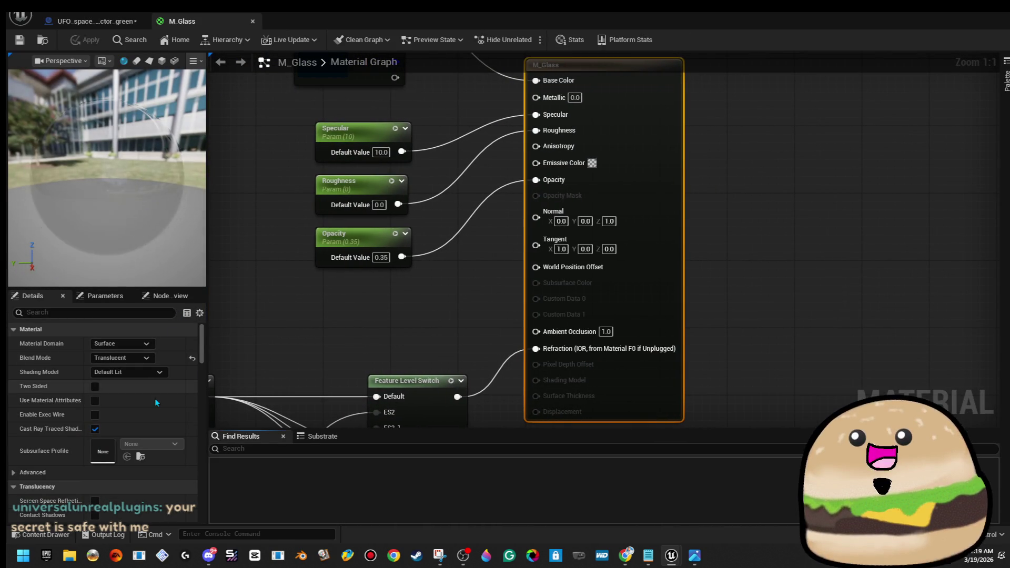
left_click(94, 388)
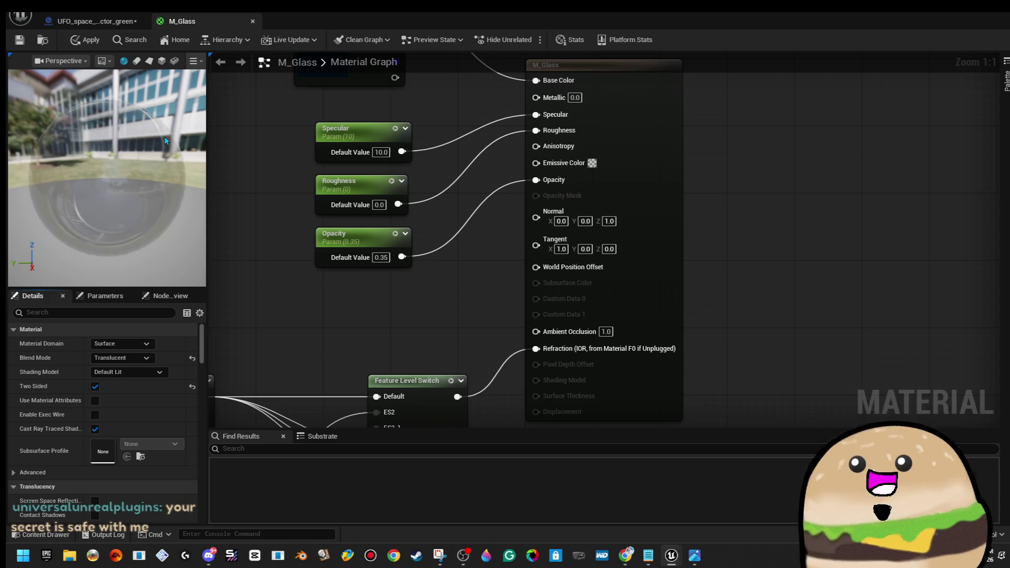
left_click(86, 40)
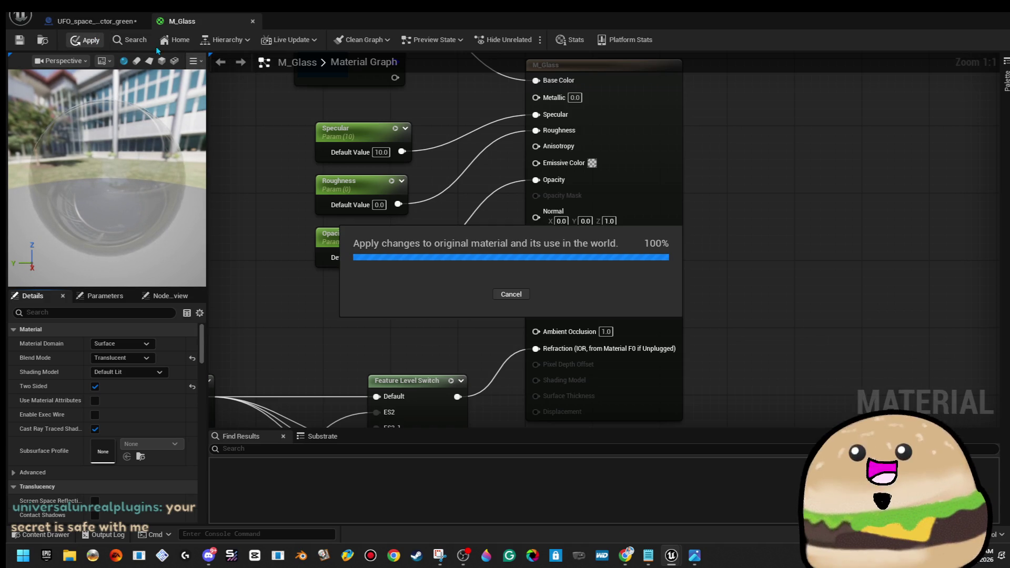
left_click(253, 22)
left_click(87, 40)
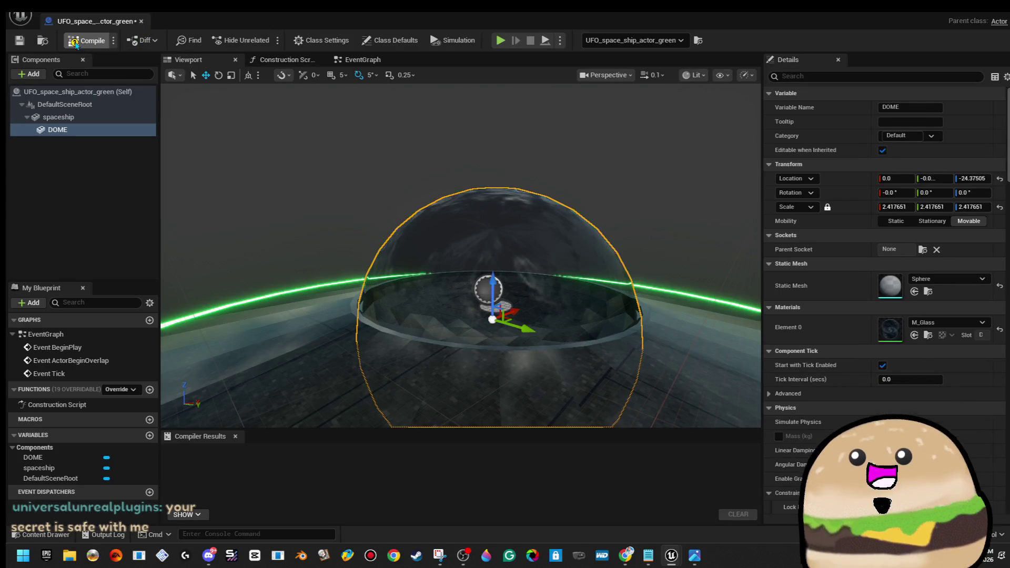
- Duplicate DOME, nest the copy under DOME, and rename it Glow
mouse_move(524, 147)
left_mouse_down()
mouse_move(524, 163)
mouse_move(515, 150)
left_mouse_up()
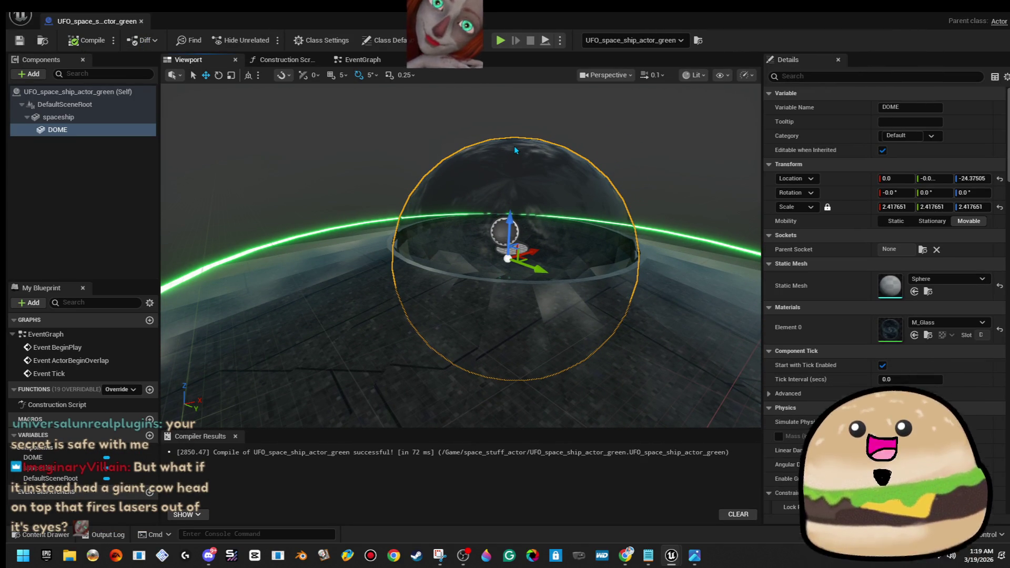
mouse_move(469, 187)
left_mouse_down()
mouse_move(469, 142)
mouse_move(469, 187)
mouse_move(496, 164)
mouse_move(496, 132)
mouse_move(496, 184)
mouse_move(407, 201)
left_mouse_up()
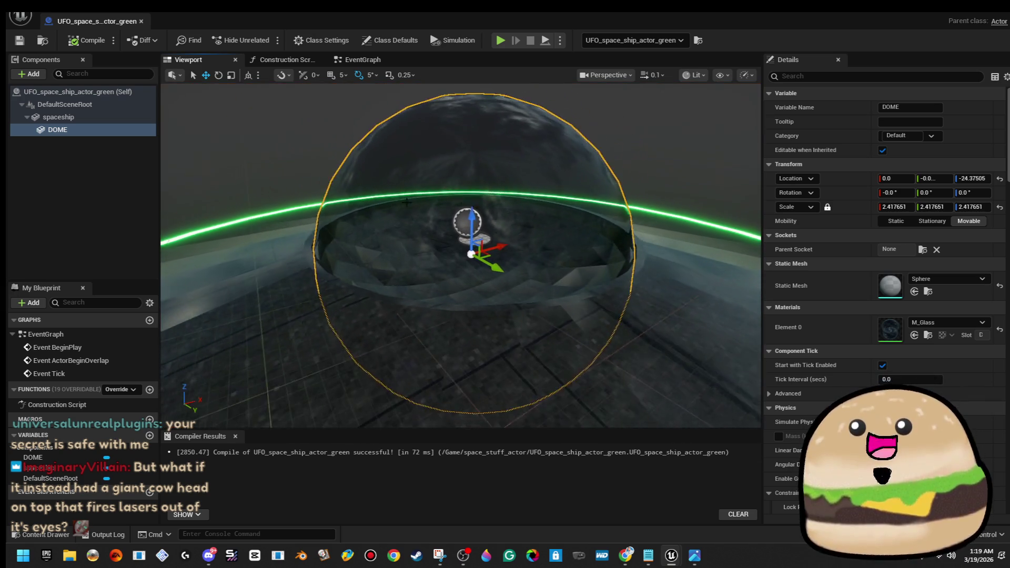
right_click(106, 135)
left_click(172, 237)
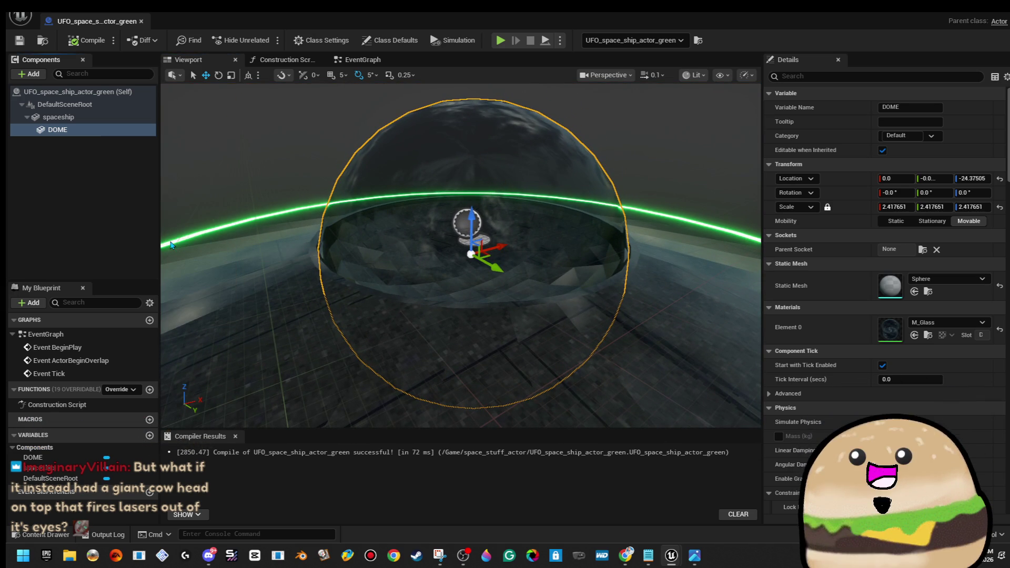
left_click_drag(503, 284, 502, 265)
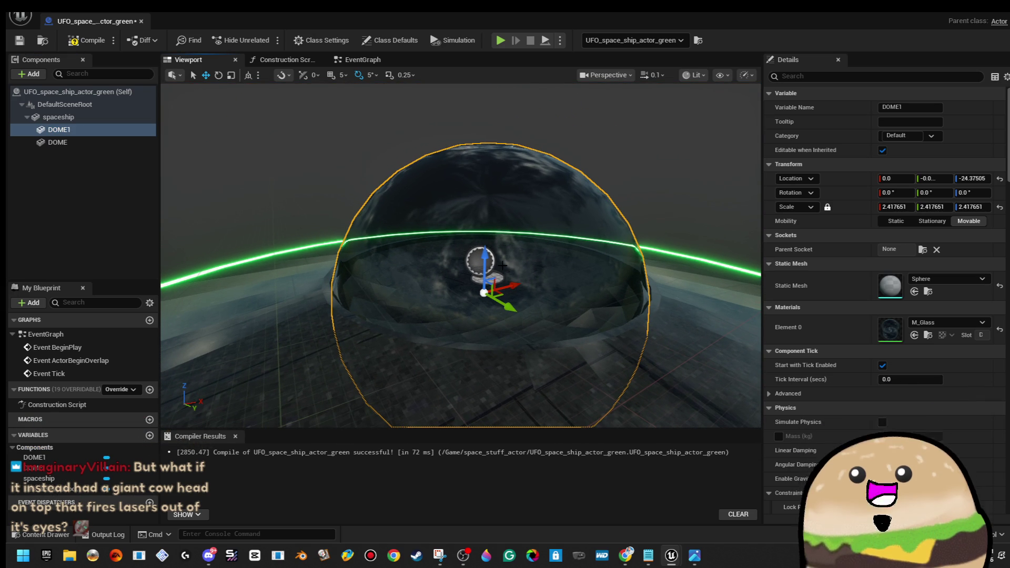
left_click(71, 160)
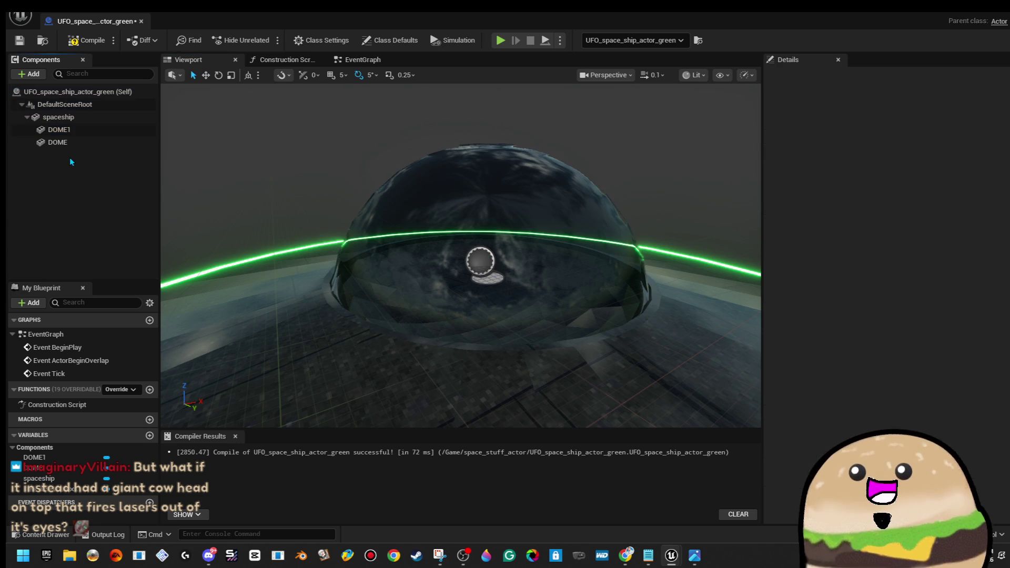
left_click_drag(61, 129, 85, 143)
right_click(86, 143)
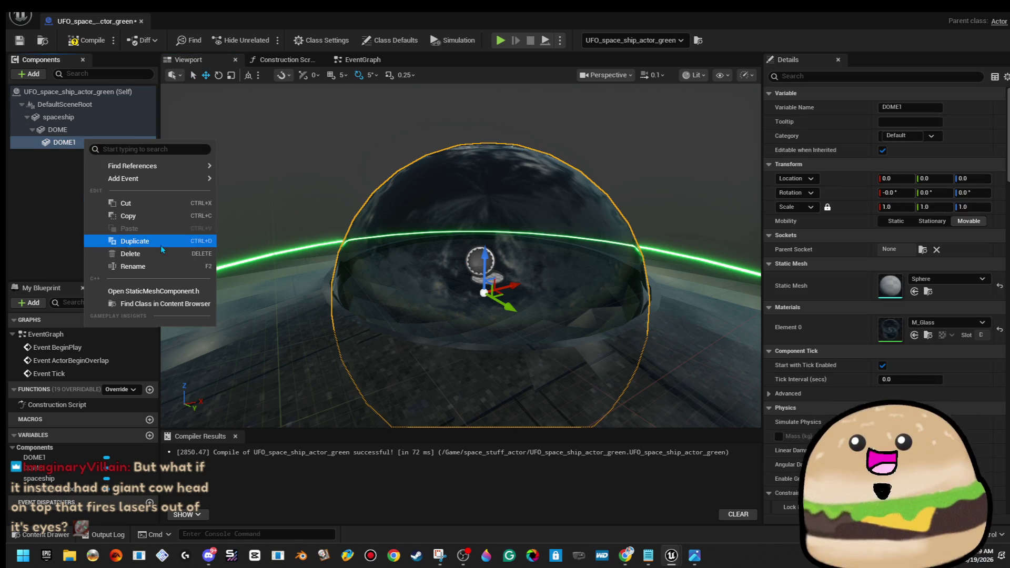
left_click(158, 268)
type("Glow")
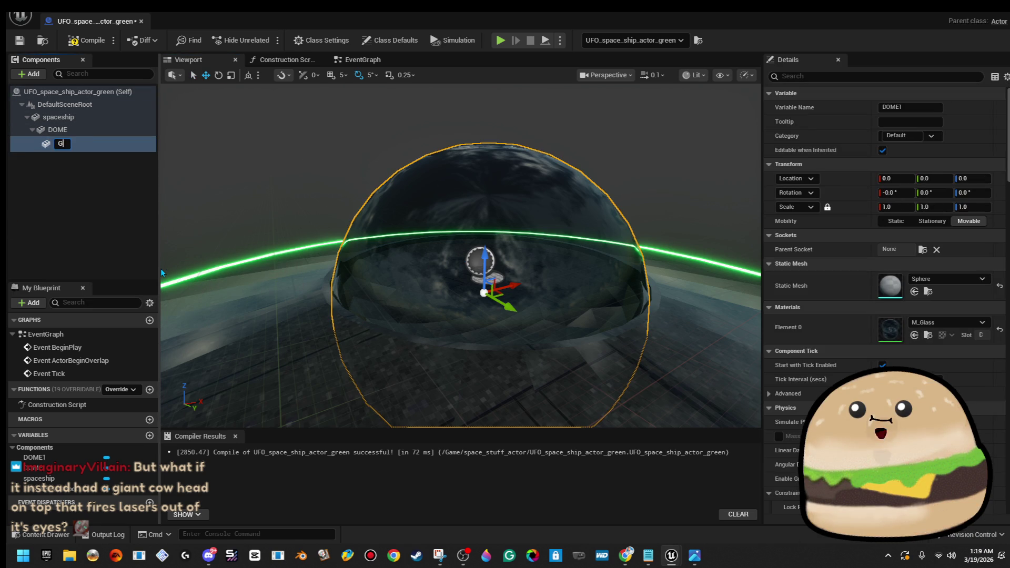
key("Return")
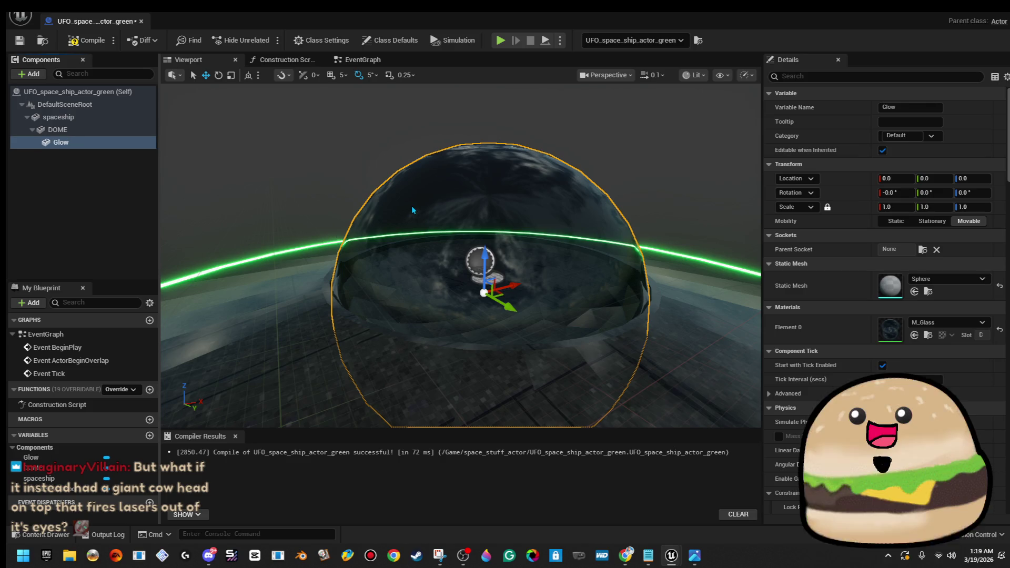
- Give Glow the Glow_green material and shrink it to 0.704304 inside the dome
scroll(322, 246, "up", 5)
scroll(425, 244, "up", 5)
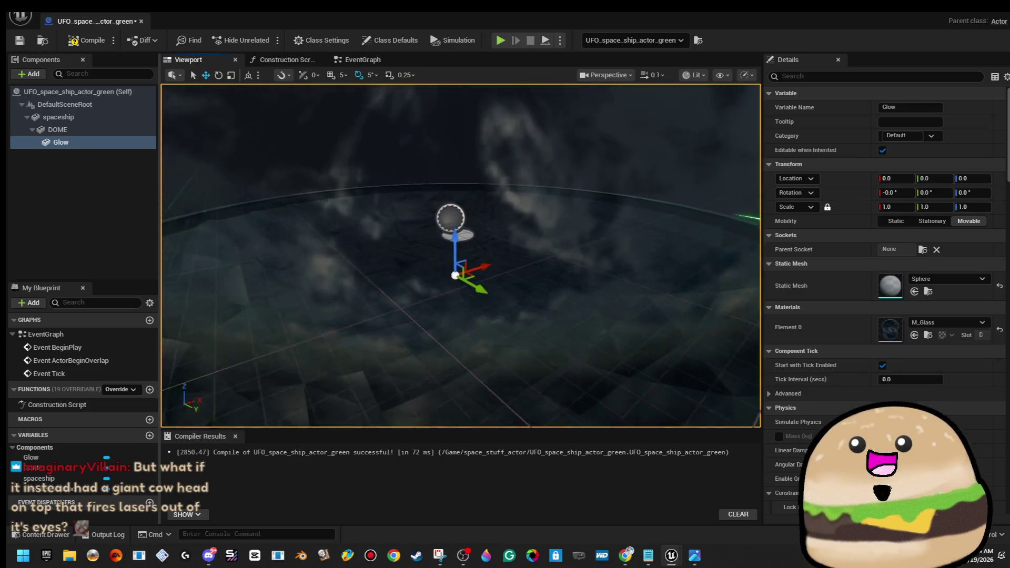
key("r")
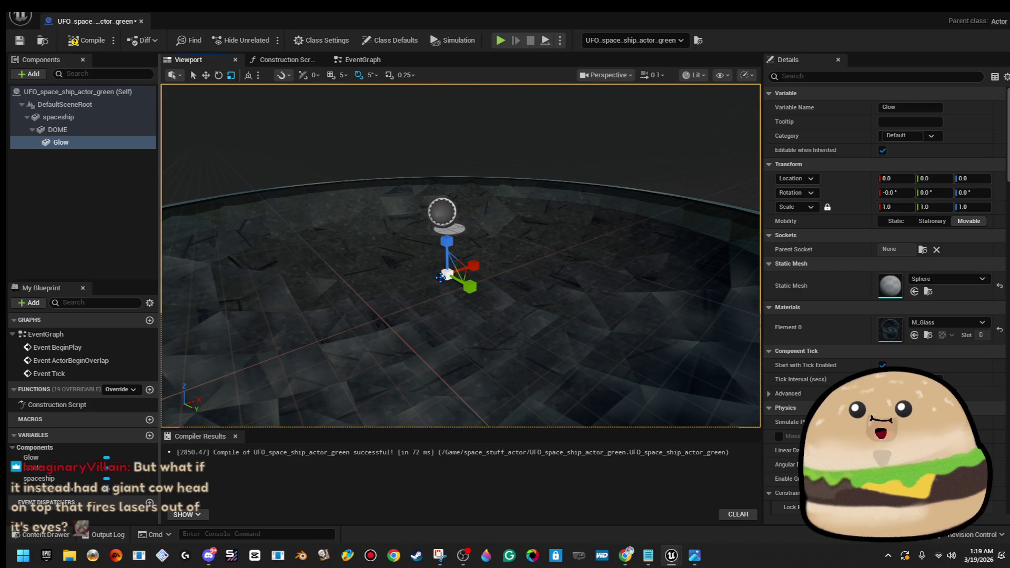
left_click_drag(441, 278, 828, 333)
left_click(949, 324)
type("g")
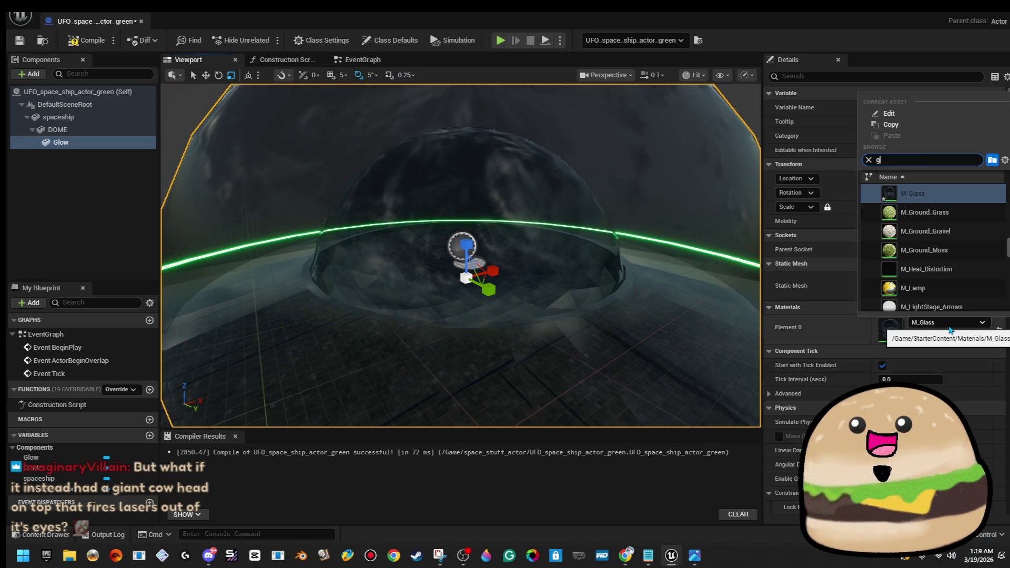
type("low gre")
left_click(952, 198)
mouse_move(472, 240)
left_mouse_down()
mouse_move(461, 289)
mouse_move(468, 269)
left_mouse_up()
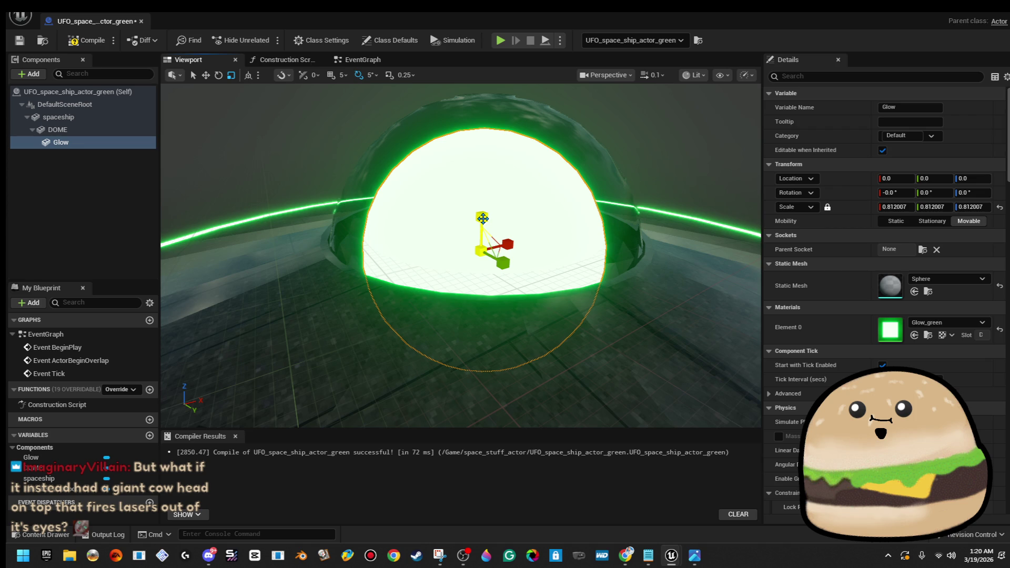
left_click_drag(479, 250, 477, 256)
left_click_drag(647, 164, 648, 165)
left_click_drag(426, 142, 425, 142)
left_click(33, 76)
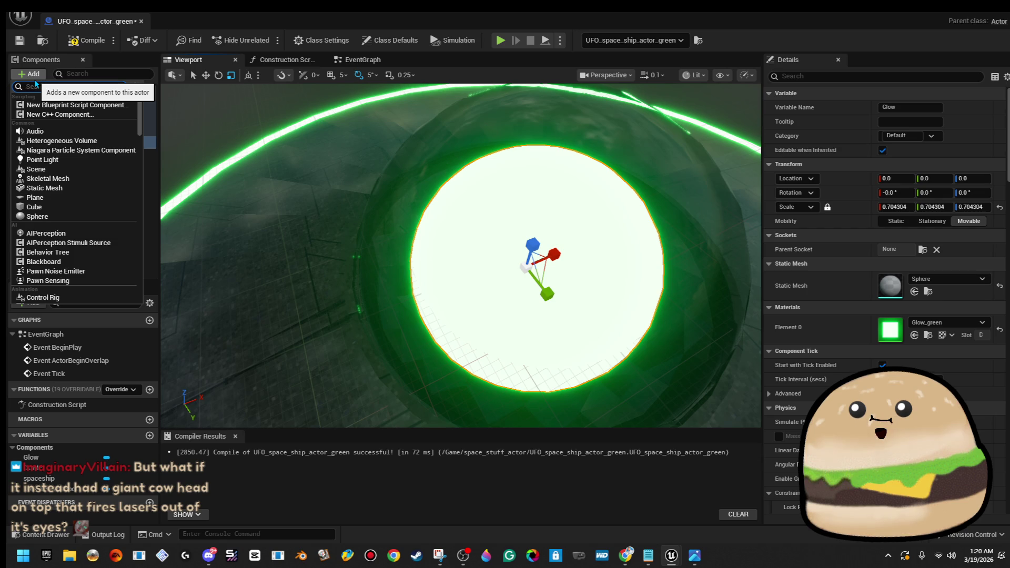
- Add a Point Light component, discarding an accidentally added SpotLight
type("spot")
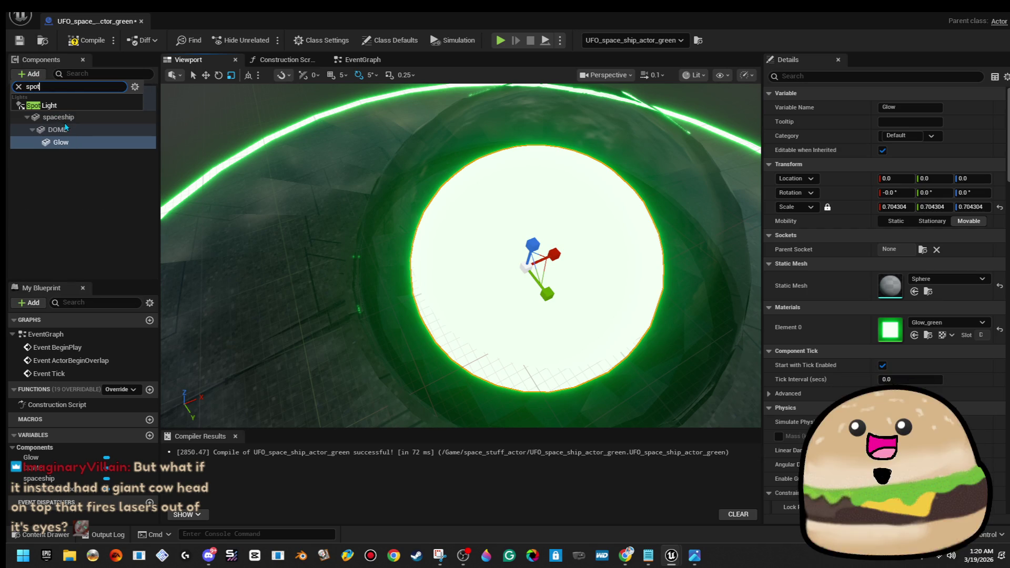
key("Return")
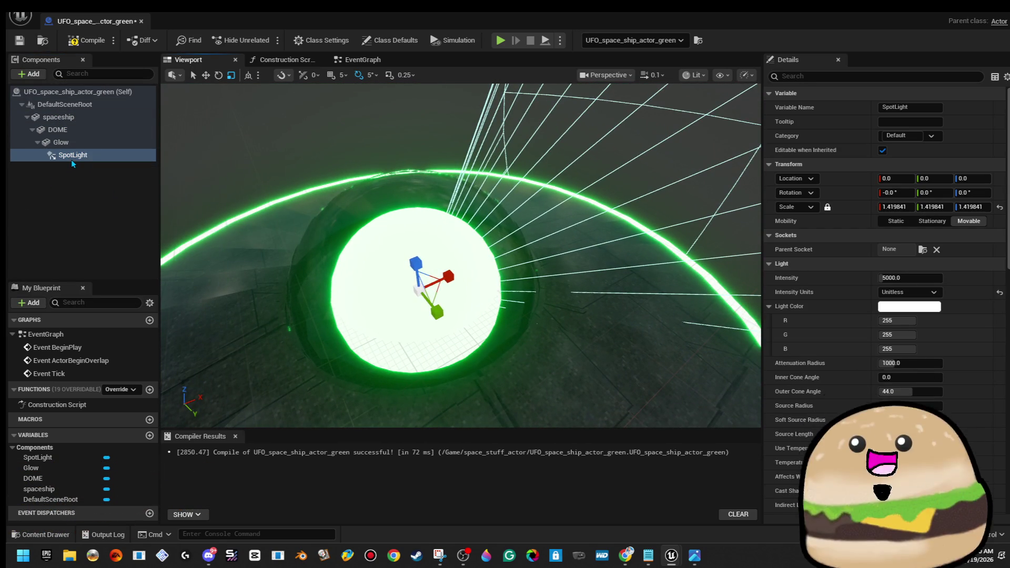
key("Delete")
left_click(32, 74)
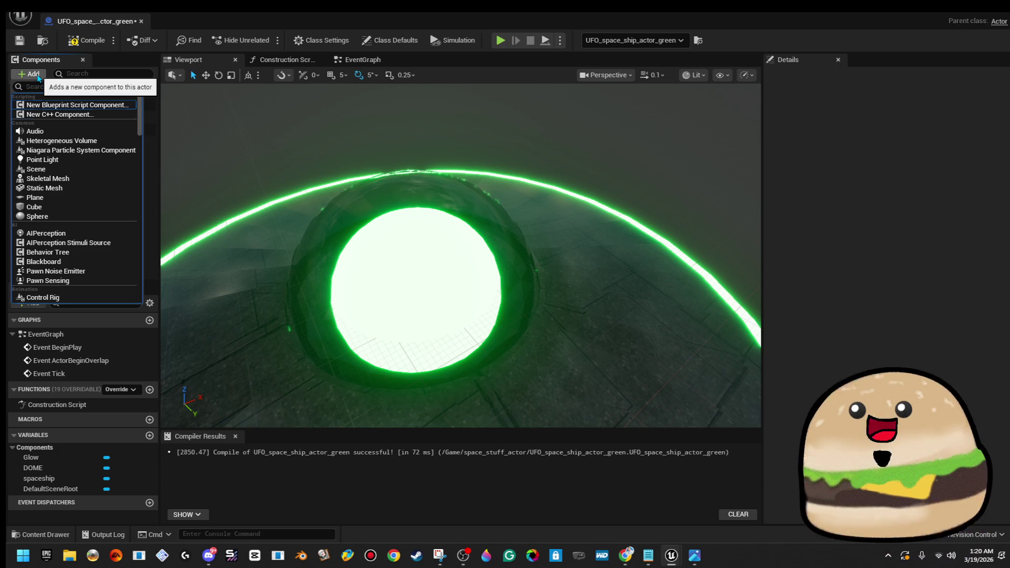
key("Return")
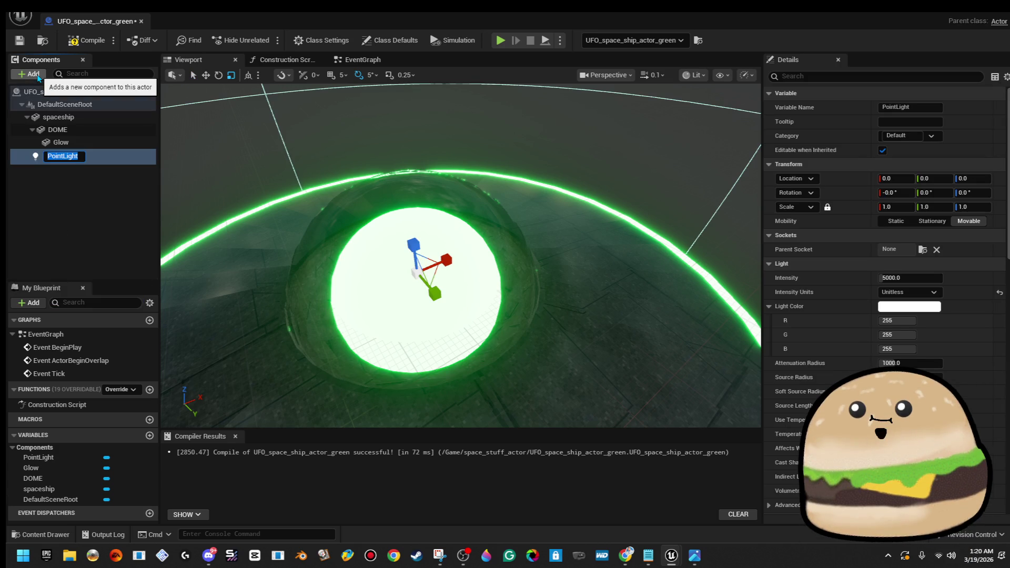
- Set the PointLight's Light Color to green (R 0, G 255, B 93)
left_click(937, 307)
left_click_drag(753, 337, 734, 352)
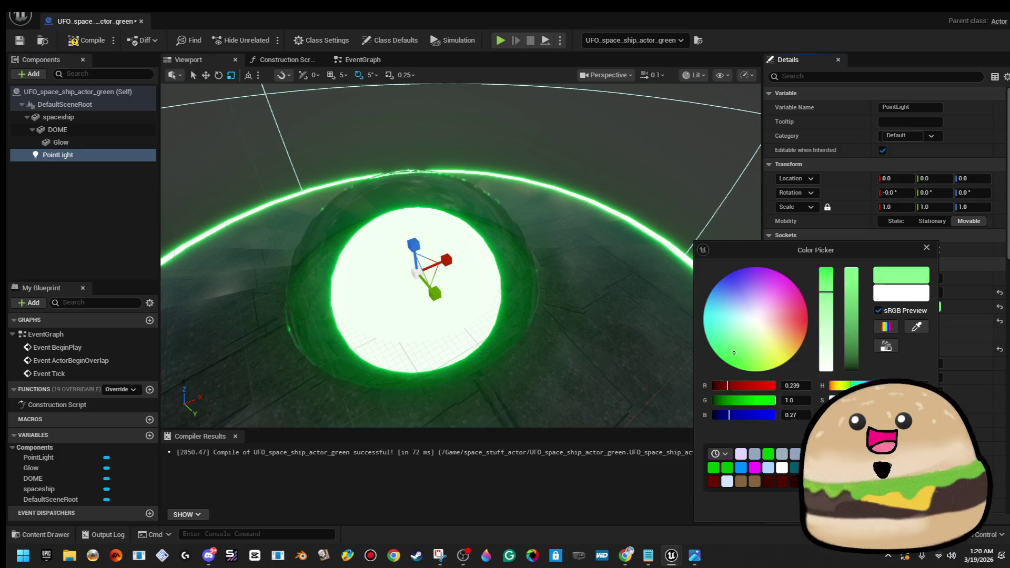
left_click(455, 233)
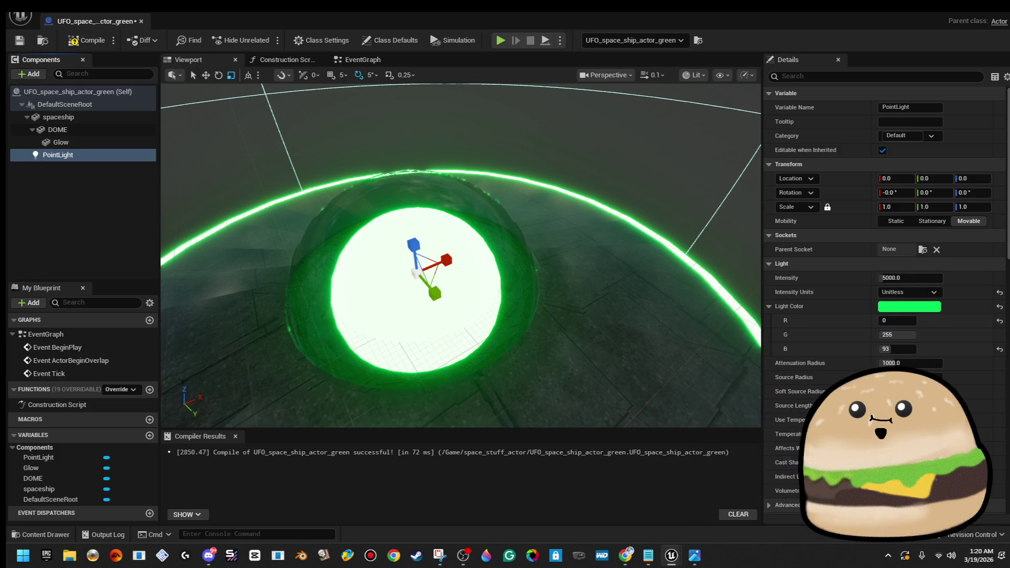
left_click_drag(456, 233, 456, 233)
left_click(124, 142)
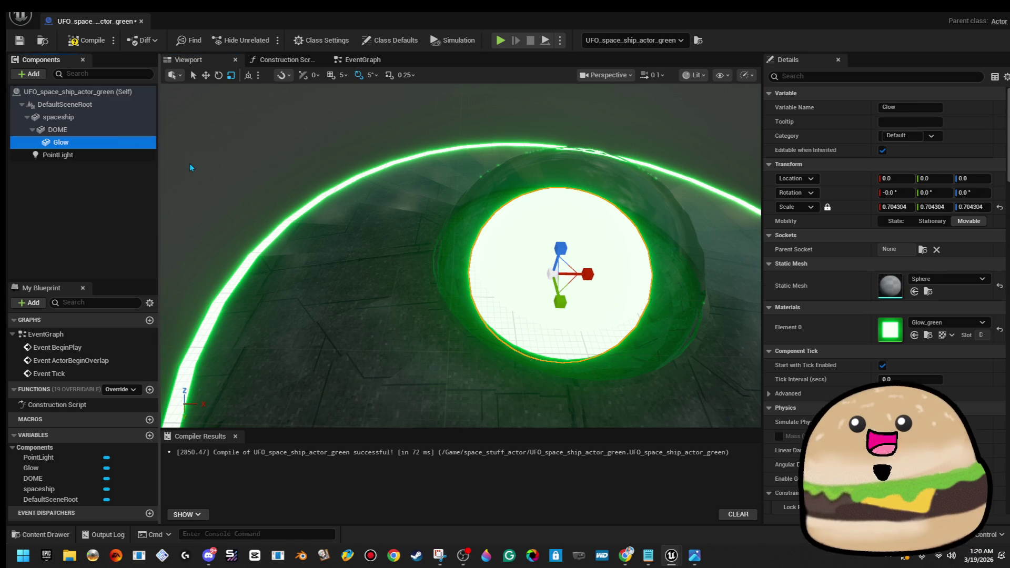
- Switch Glow to Glow_green_dim and flatten it to 0.854879 × 0.854879 × 0.623689
left_click(934, 323)
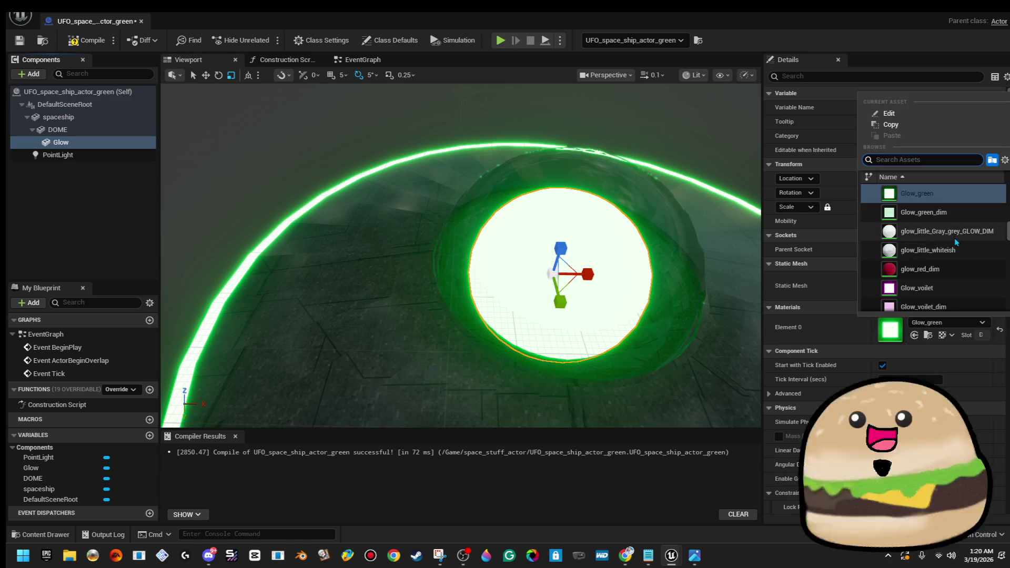
left_click(924, 212)
mouse_move(652, 138)
left_mouse_down()
mouse_move(671, 136)
mouse_move(676, 84)
left_mouse_up()
key("f")
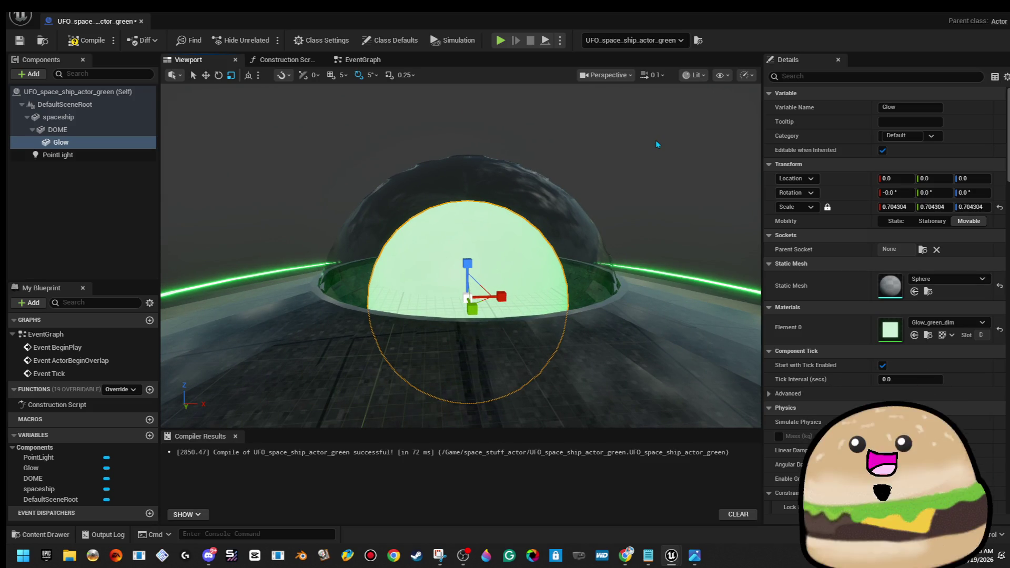
scroll(638, 226, "up", 6)
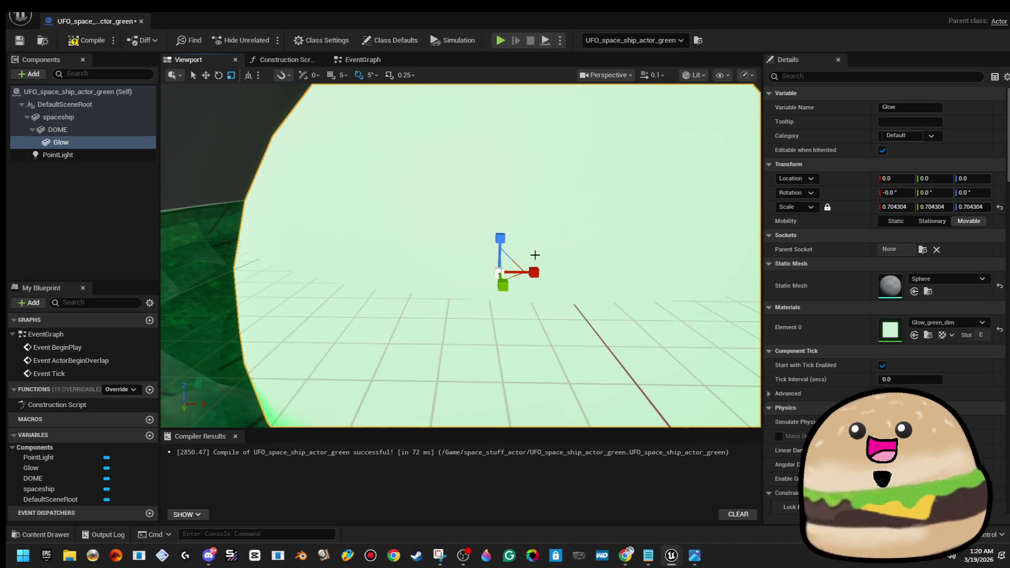
mouse_move(502, 236)
left_mouse_down()
mouse_move(503, 257)
mouse_move(456, 278)
mouse_move(456, 260)
left_mouse_up()
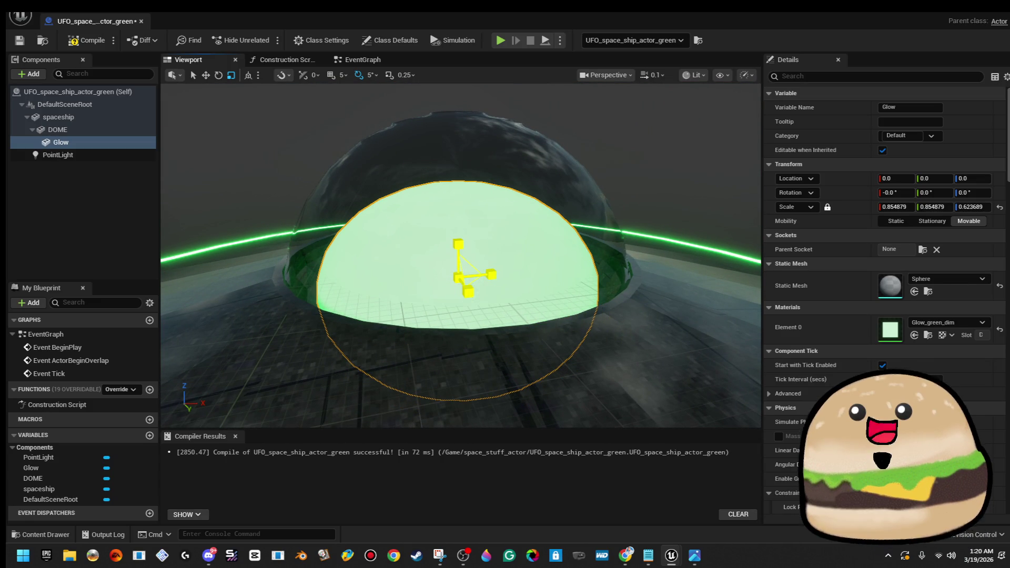
scroll(579, 174, "down", 10)
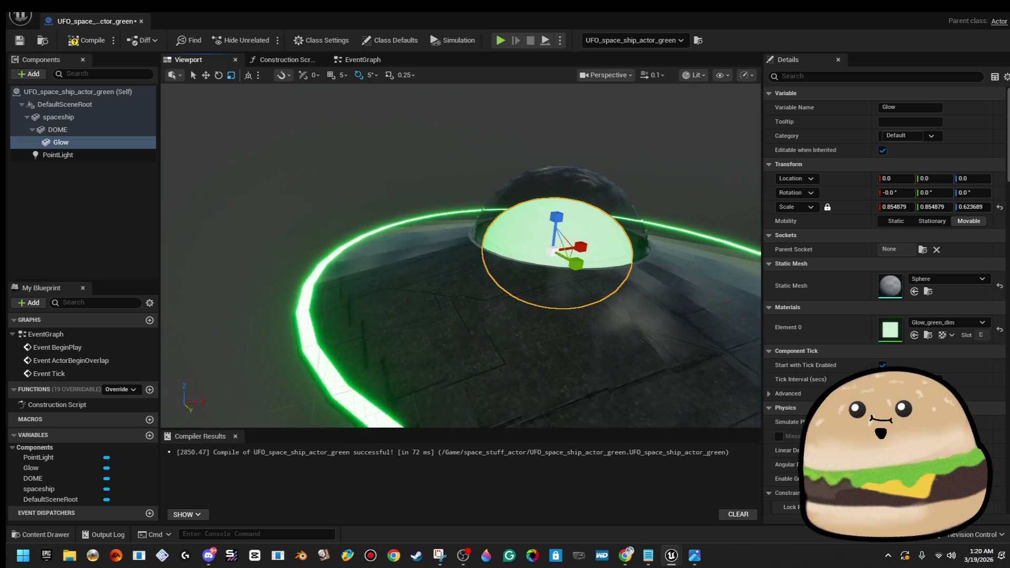
left_click_drag(529, 197, 568, 189)
scroll(286, 181, "up", 3)
- Raise the PointLight intensity to about 29679 and reduce its attenuation radius to about 210.6
left_click(58, 155)
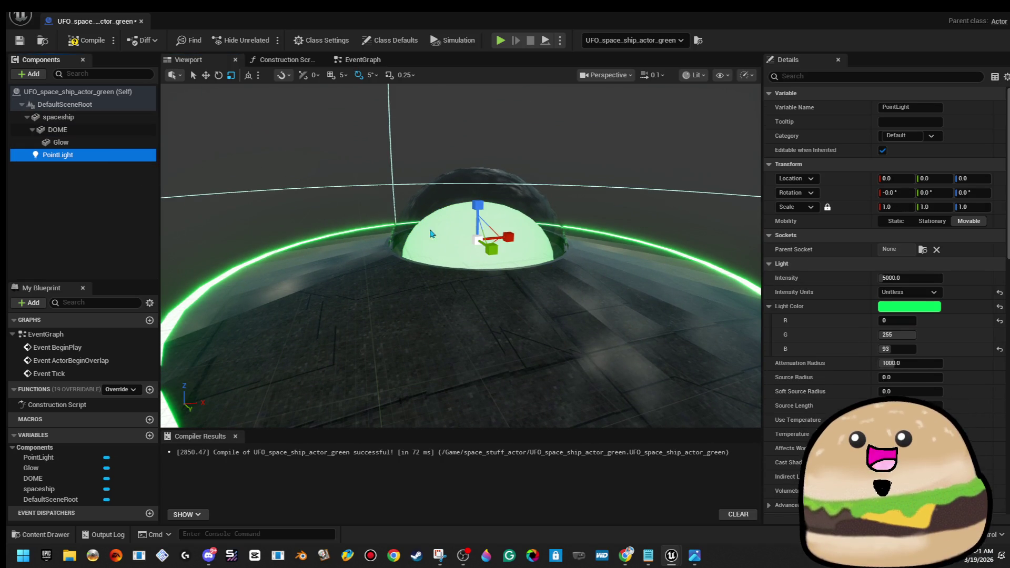
left_click_drag(899, 278, 897, 277)
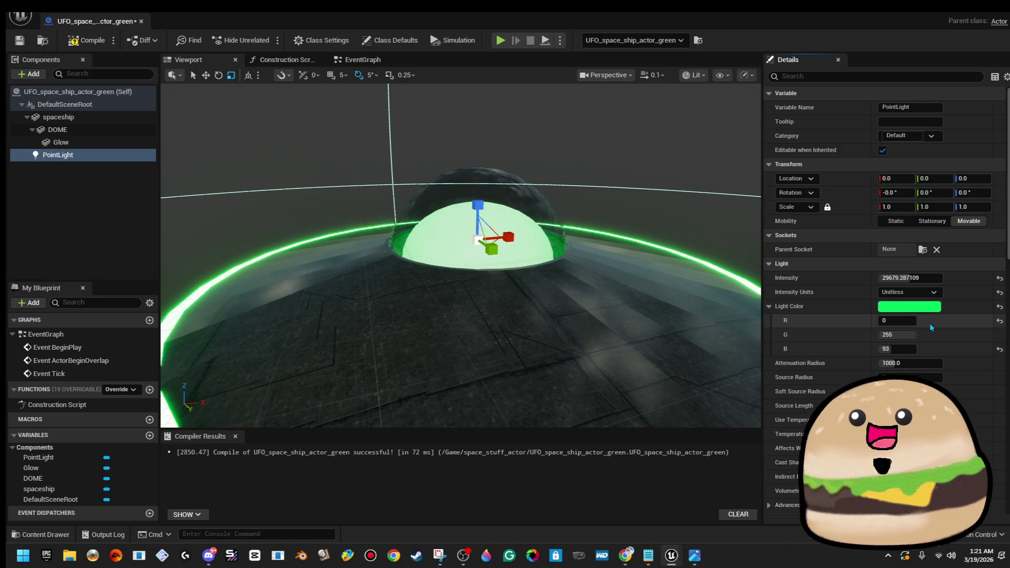
left_click_drag(910, 363, 906, 363)
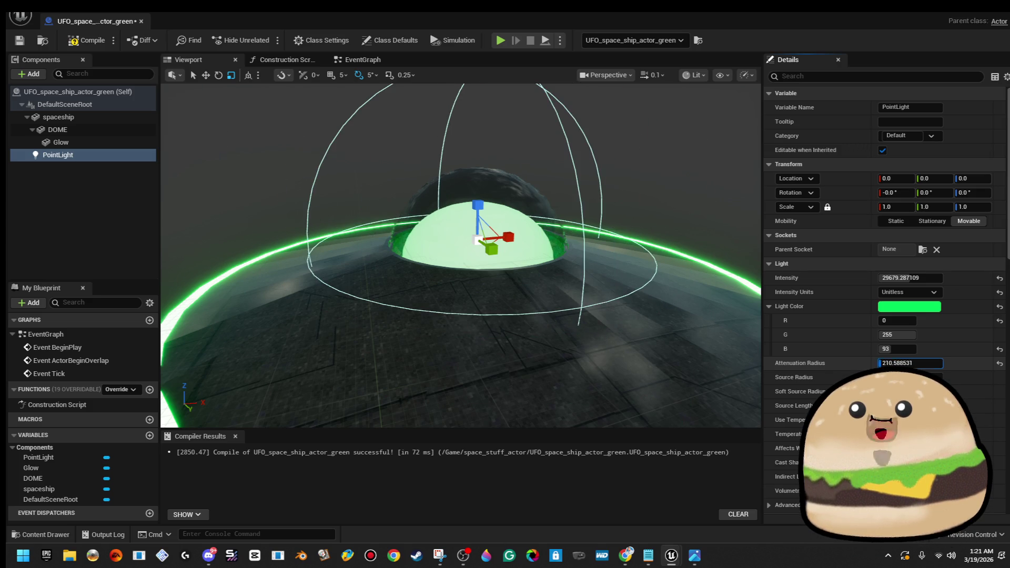
- Lift the PointLight to Z about 47.38 inside the dome, keeping source radius 0
mouse_move(536, 179)
left_mouse_down()
mouse_move(513, 178)
mouse_move(527, 157)
left_mouse_up()
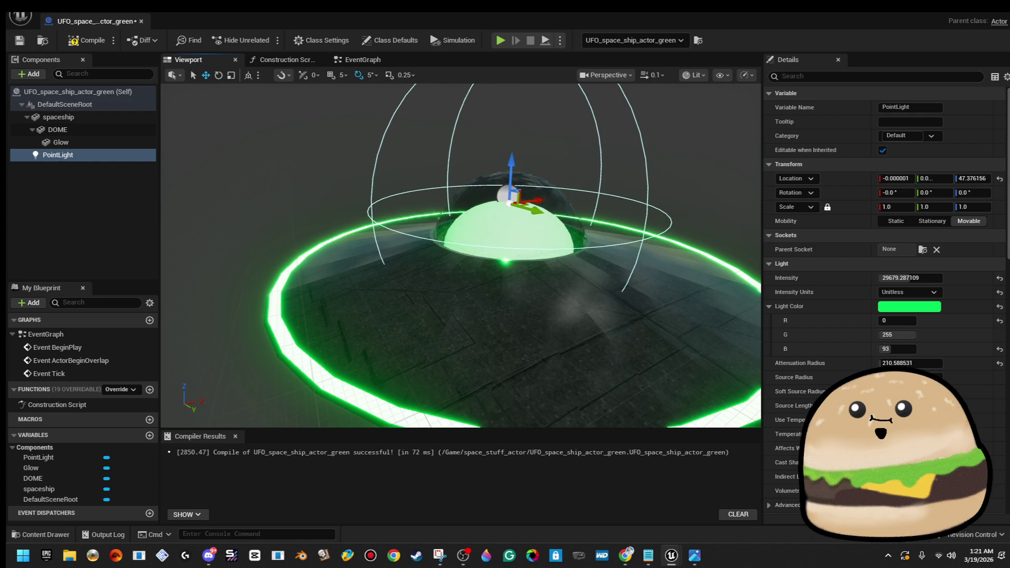
scroll(511, 194, "up", 5)
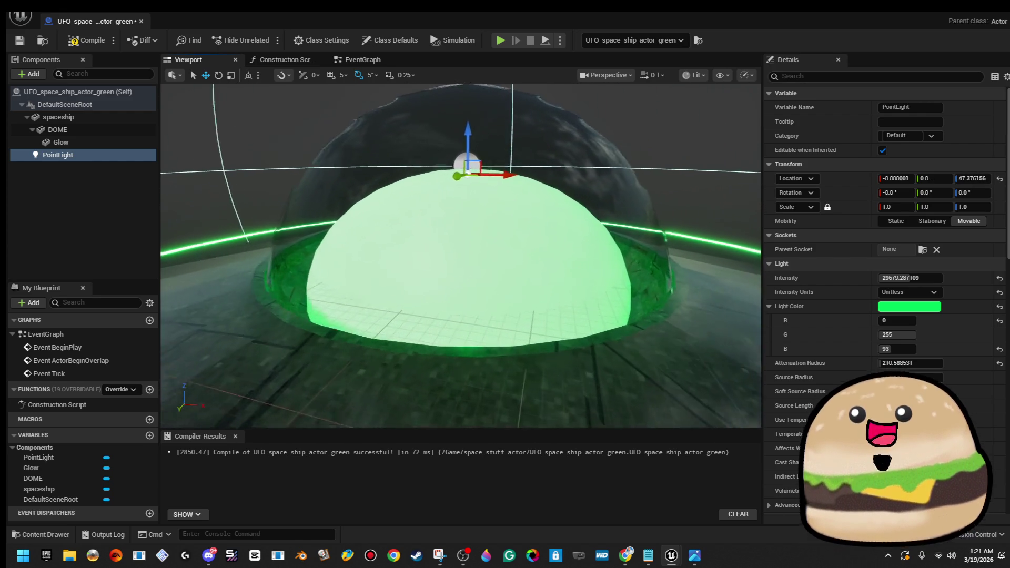
left_click_drag(511, 195, 703, 262)
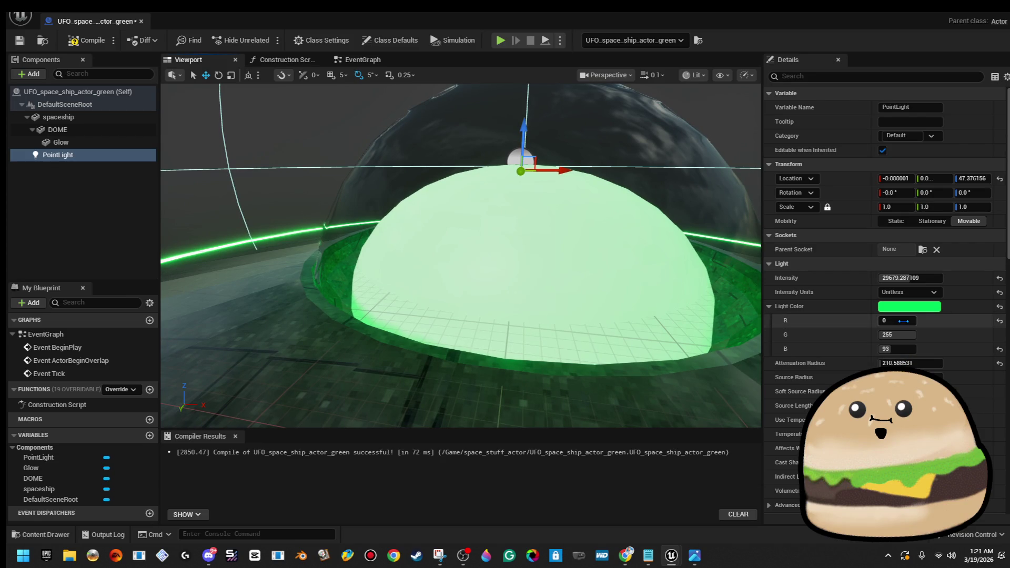
mouse_move(894, 378)
left_mouse_down()
mouse_move(937, 377)
mouse_move(894, 377)
mouse_move(926, 391)
left_mouse_up()
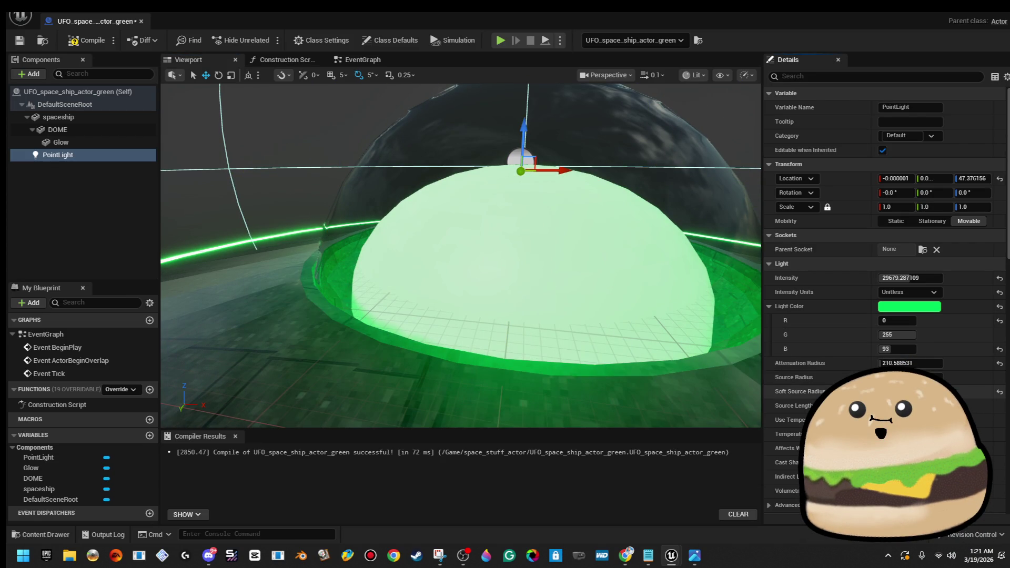
scroll(461, 255, "down", 5)
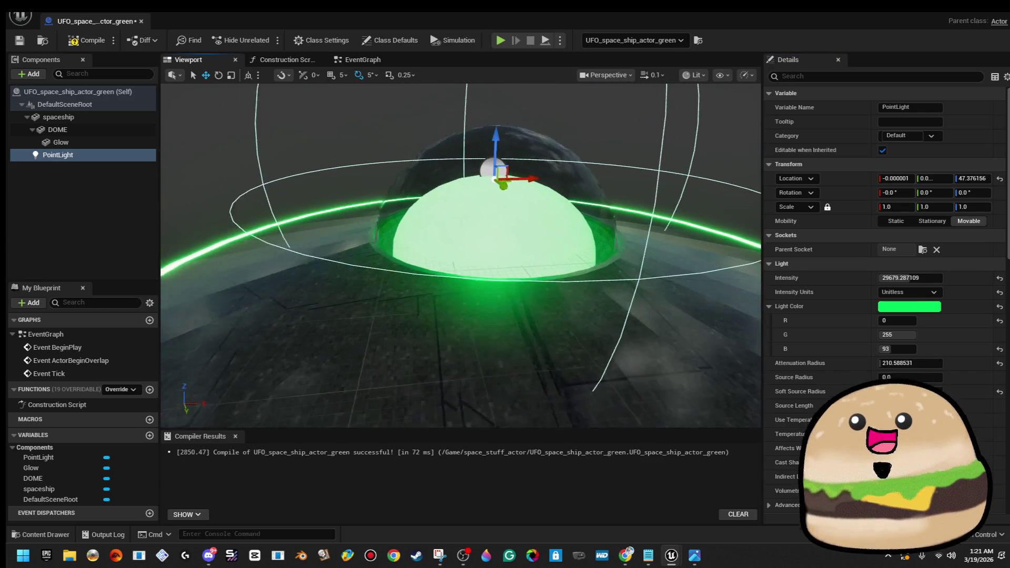
scroll(461, 256, "down", 5)
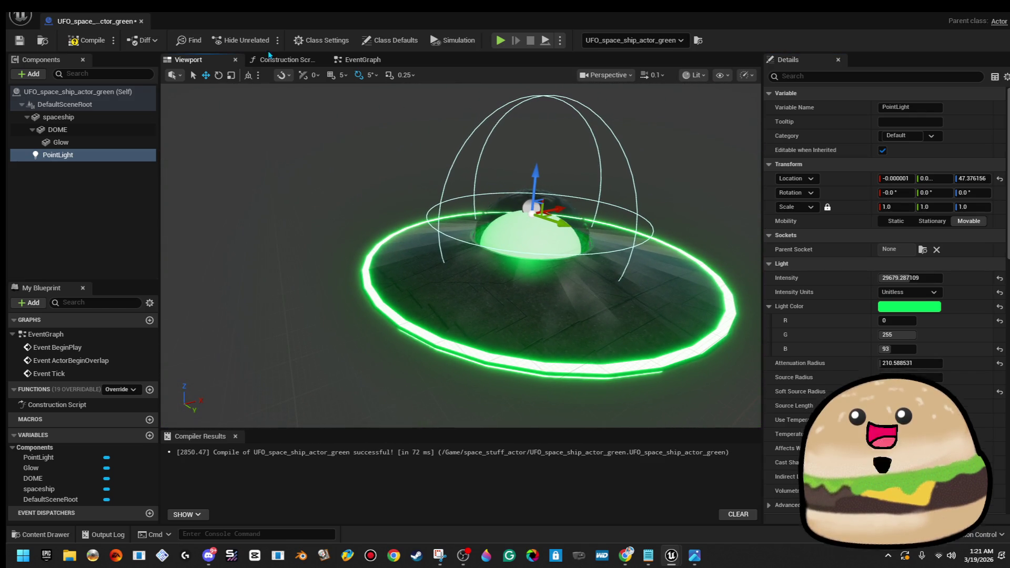
mouse_move(424, 203)
left_mouse_down()
mouse_move(427, 268)
mouse_move(426, 210)
left_mouse_up()
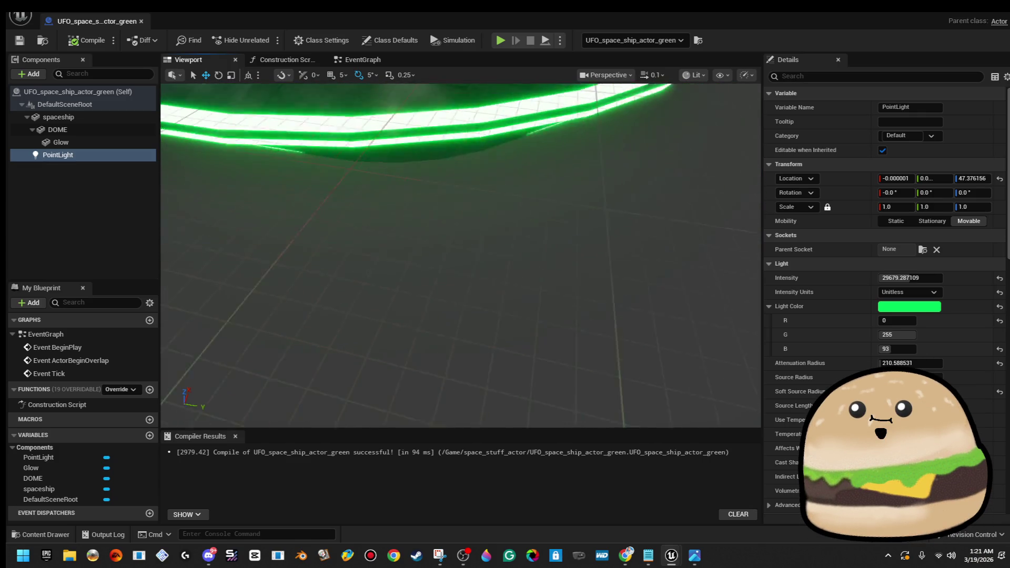
- Close the UFO Blueprint editor and slide the UFO in the level to Y 1269.21
key("f")
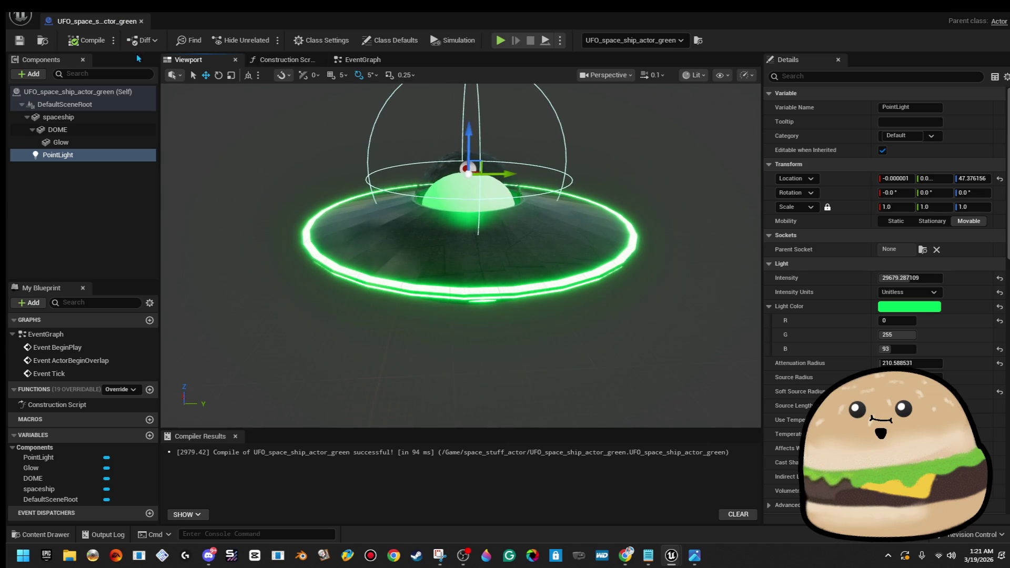
left_click(141, 22)
mouse_move(558, 205)
left_mouse_down()
mouse_move(568, 209)
mouse_move(521, 213)
mouse_move(559, 216)
left_mouse_up()
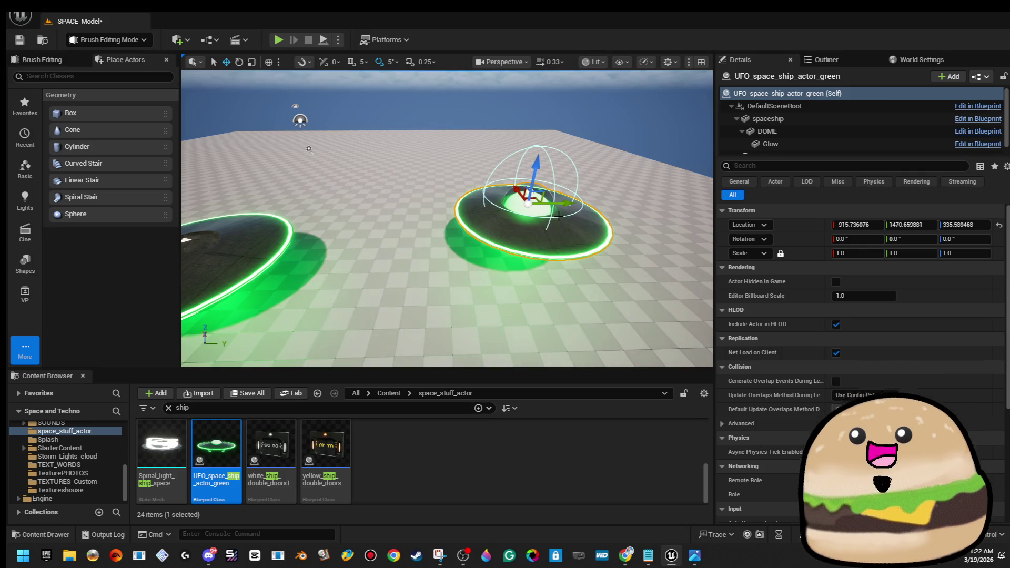
key("ctrl+z")
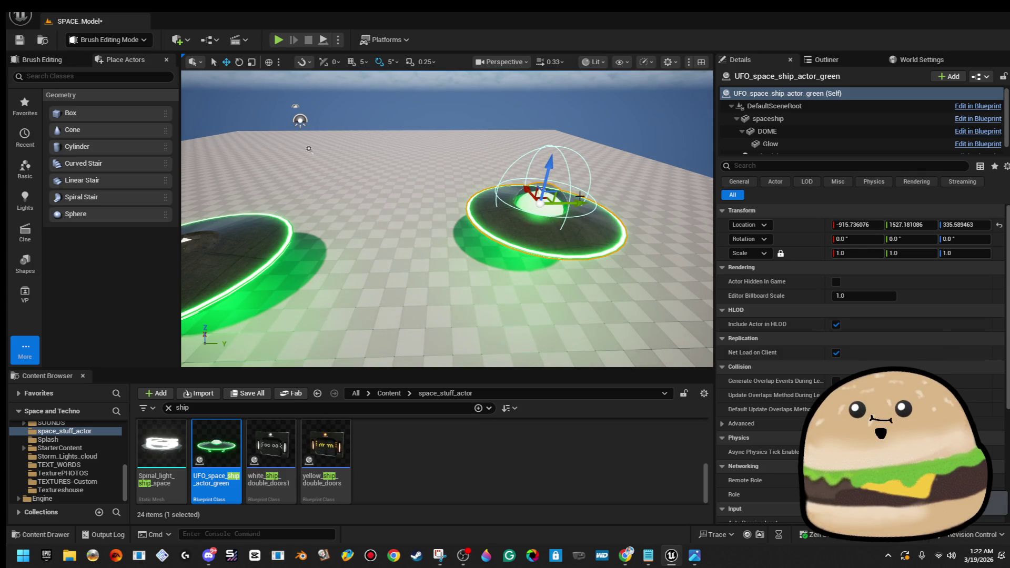
left_click_drag(573, 208, 504, 216)
- Undo a test 45-degree tilt of the UFO and open the Open Level browser on Maps
key("e")
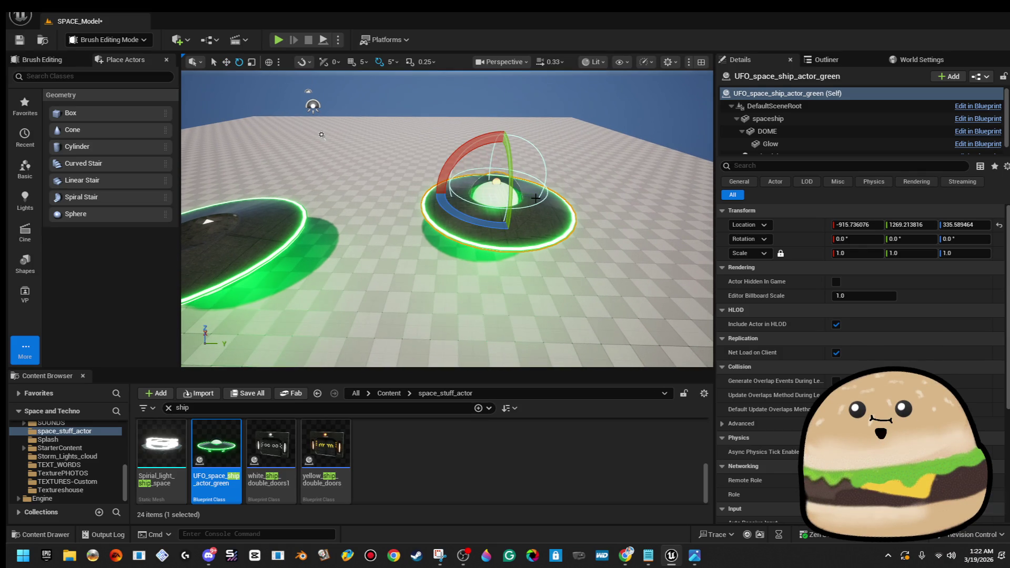
left_click_drag(513, 176, 512, 183)
key("ctrl+z")
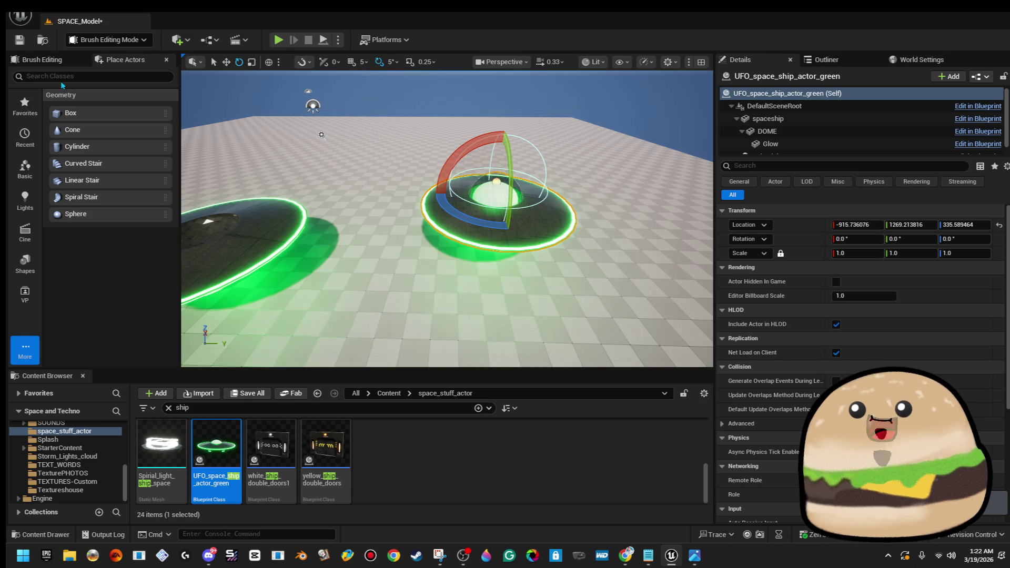
left_click(20, 15)
left_click(79, 57)
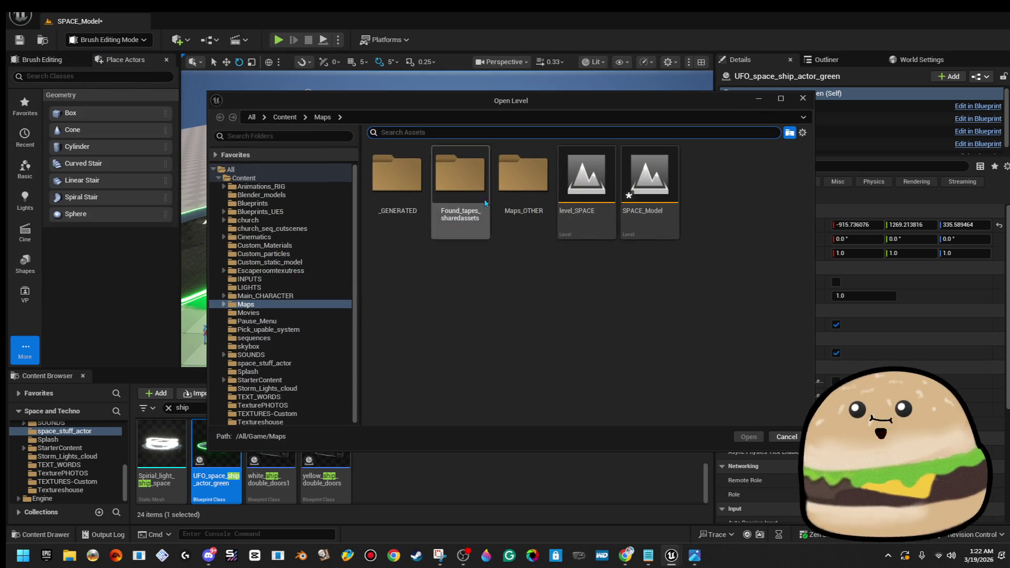
- Open level_SPACE after saving modified assets, and place UFO_space_ship_actor_green beside the blue planet
double_click(586, 176)
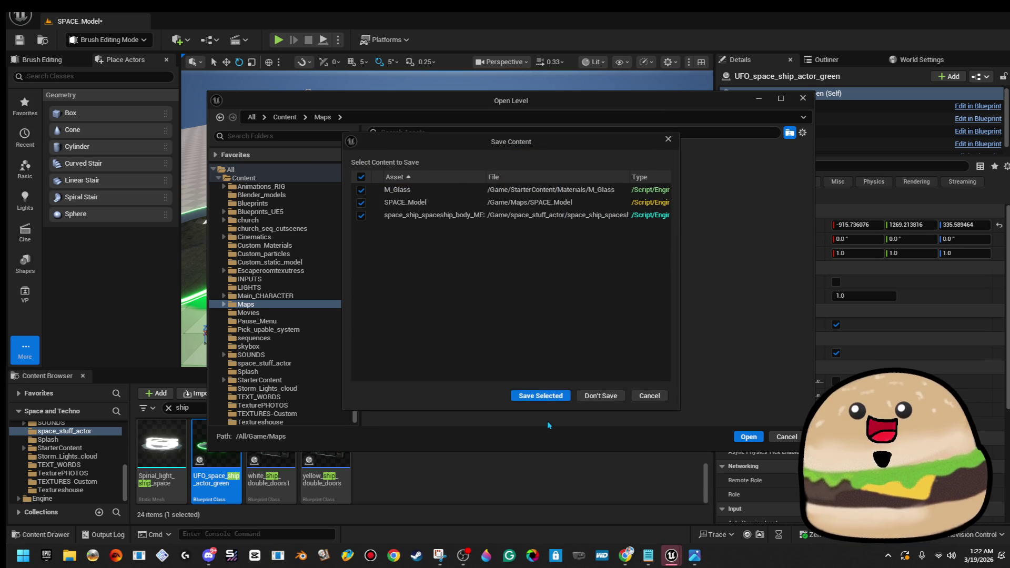
left_click(539, 396)
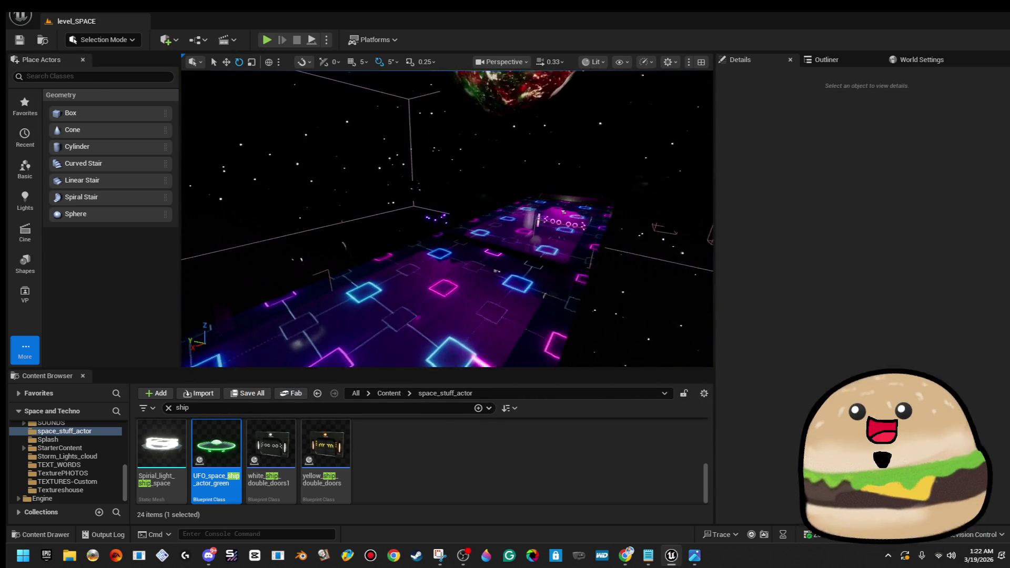
mouse_move(216, 445)
left_mouse_down()
mouse_move(389, 284)
mouse_move(417, 282)
left_mouse_up()
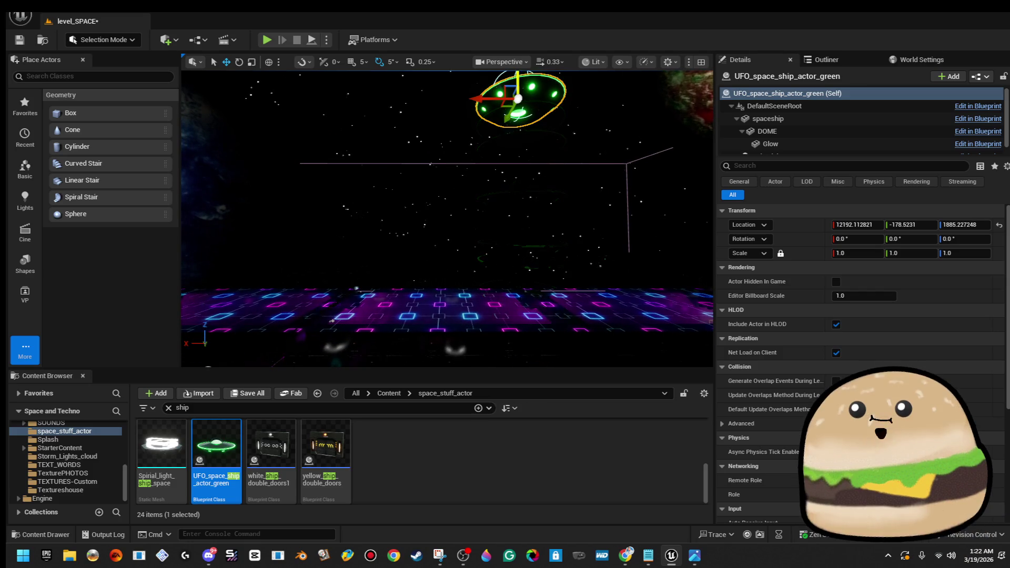
key("f")
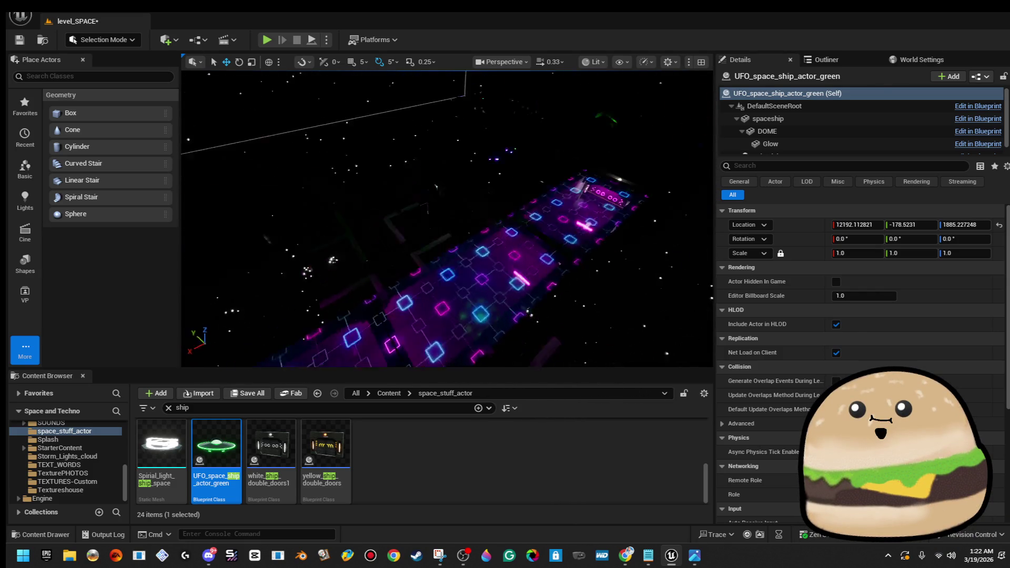
key("f")
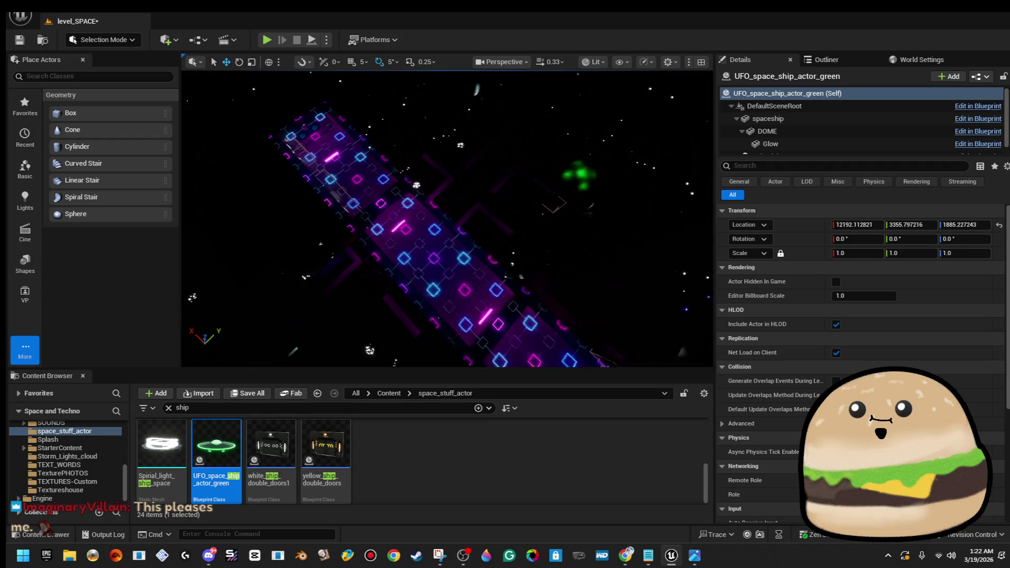
- Play-test level_SPACE twice with Play From Here, stopping each run with Esc
right_click(466, 194)
left_click(499, 532)
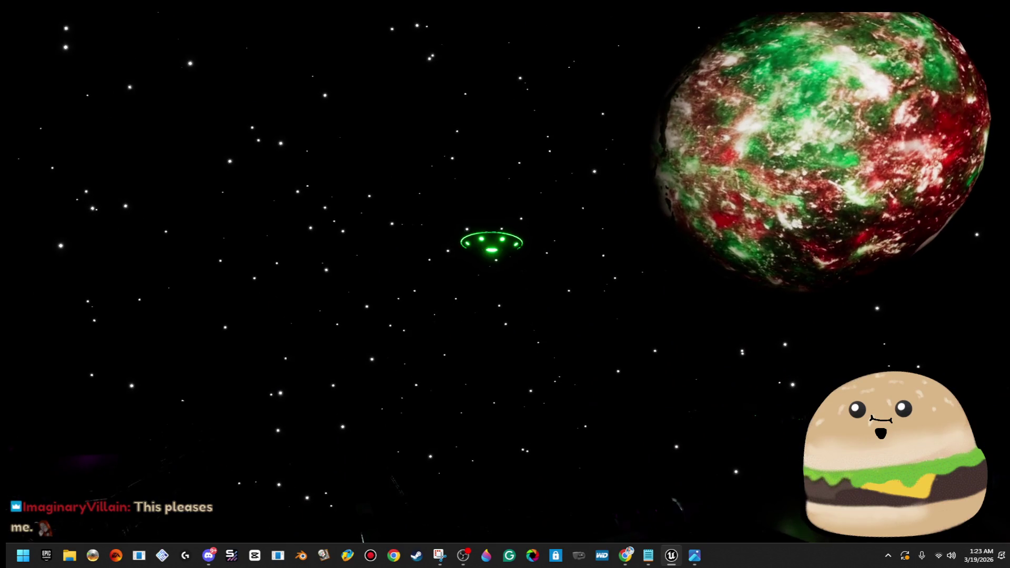
key("Escape")
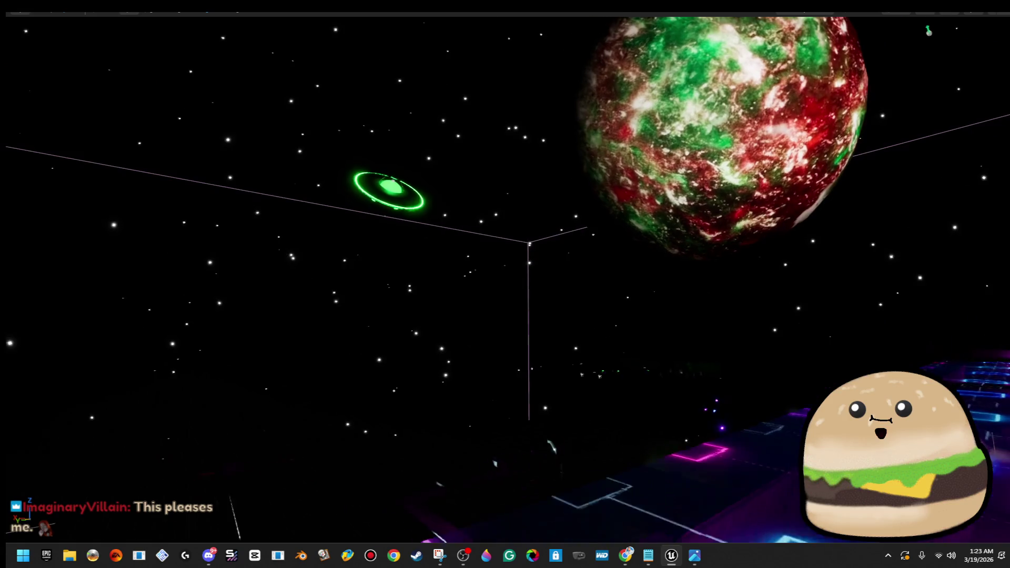
right_click(702, 458)
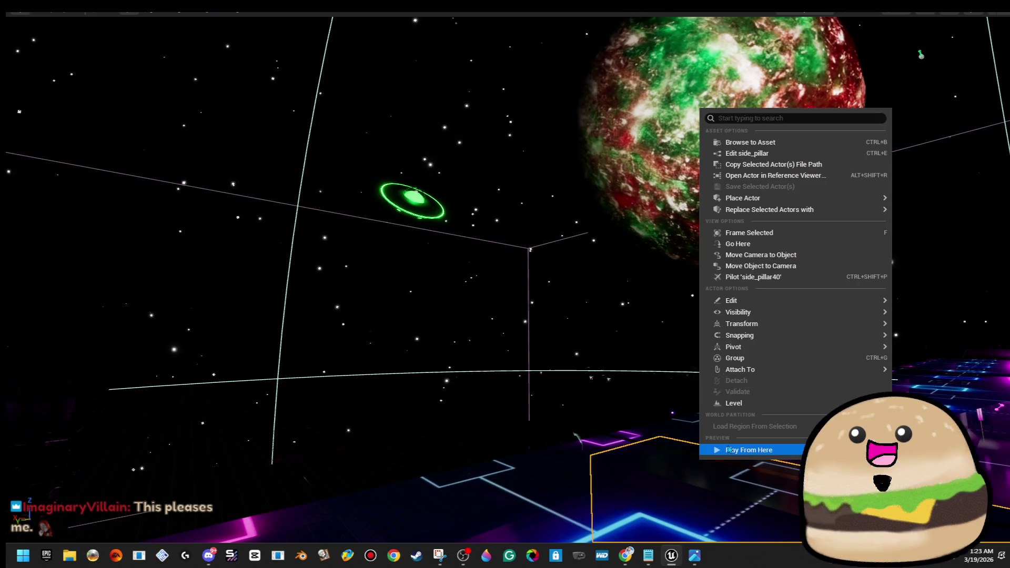
left_click(730, 450)
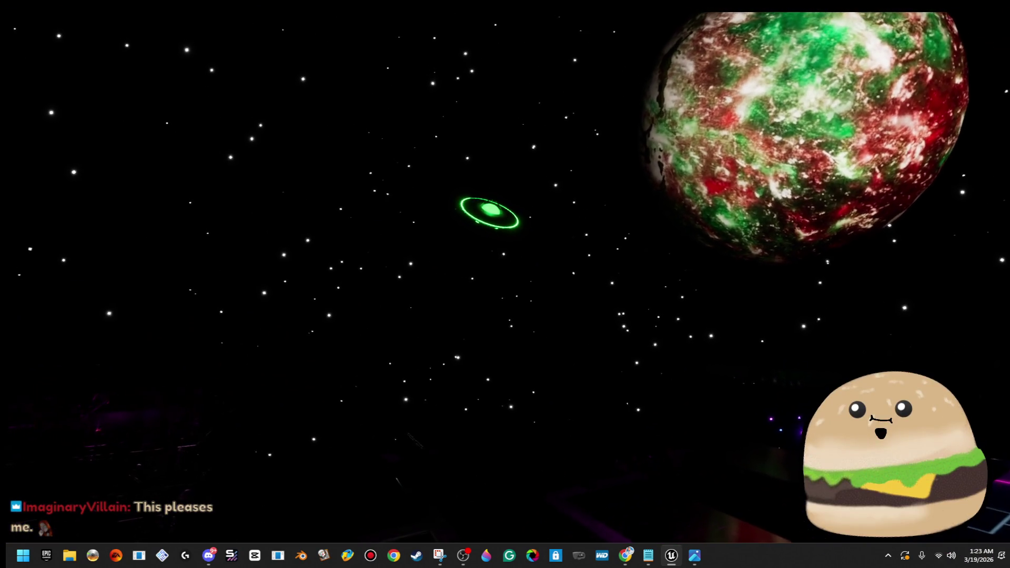
key("Escape")
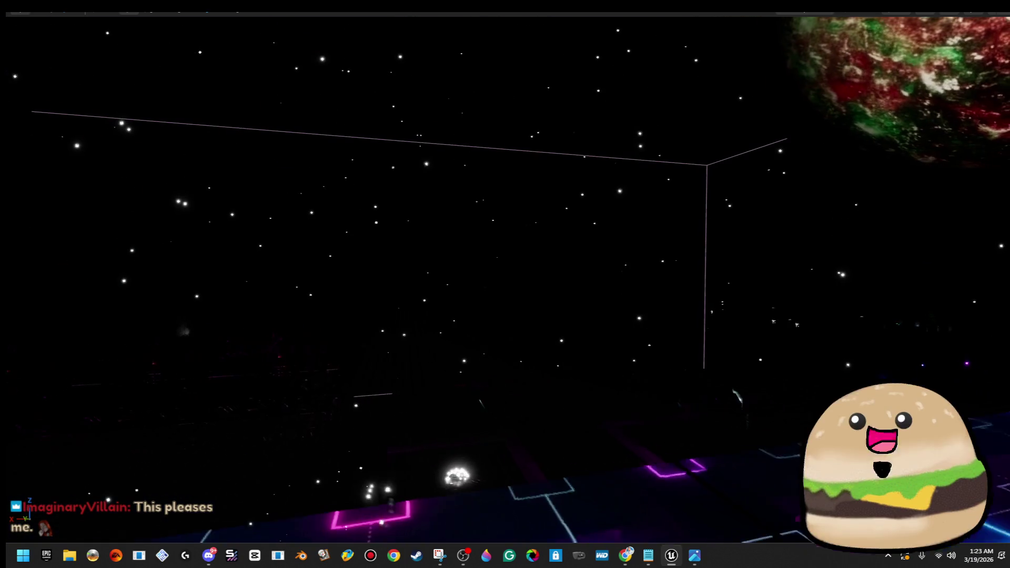
key("F11")
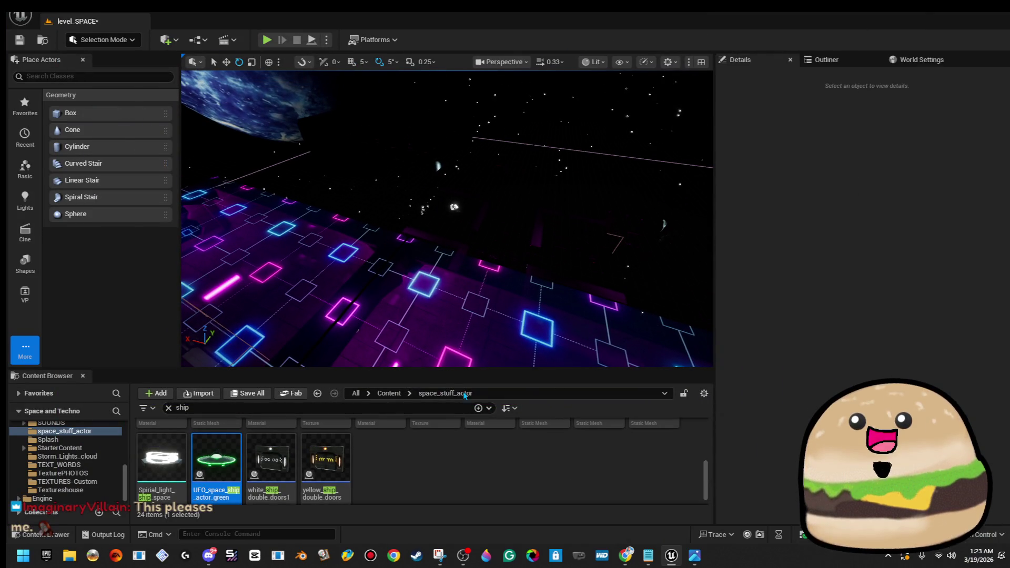
- Widen the Content Browser search to the whole Content folder and all asset sources
type("mouse")
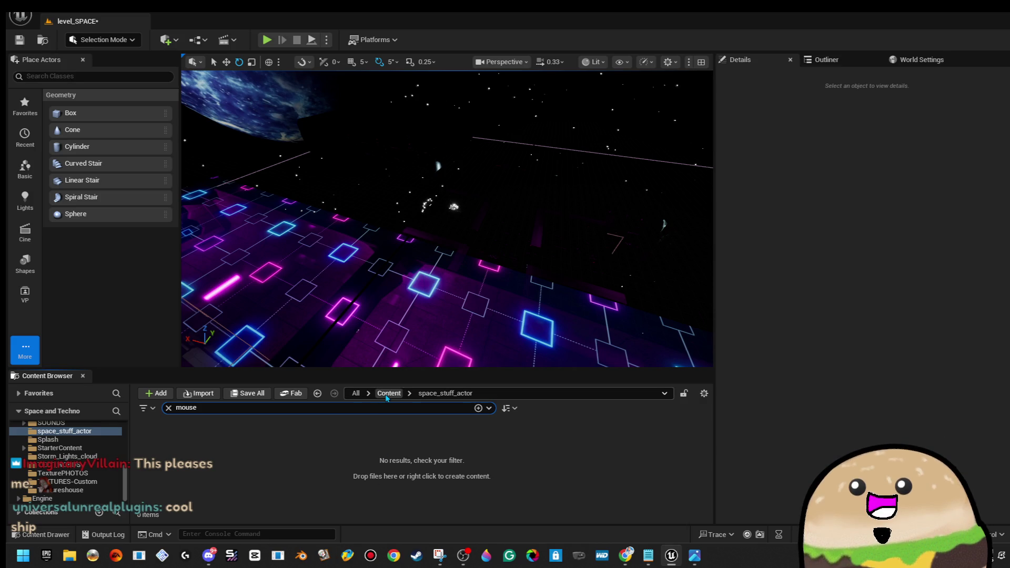
left_click(388, 393)
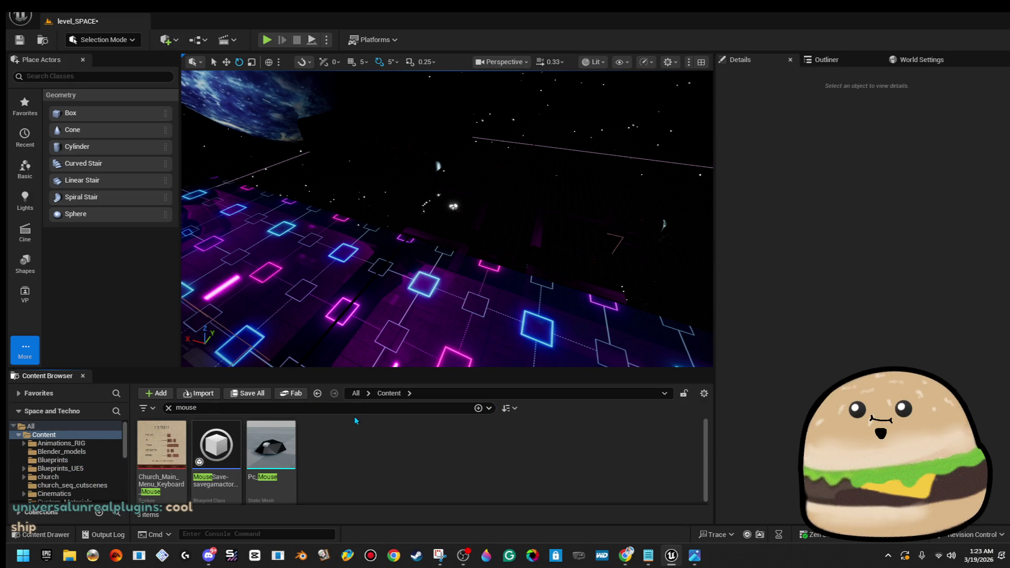
left_click(356, 394)
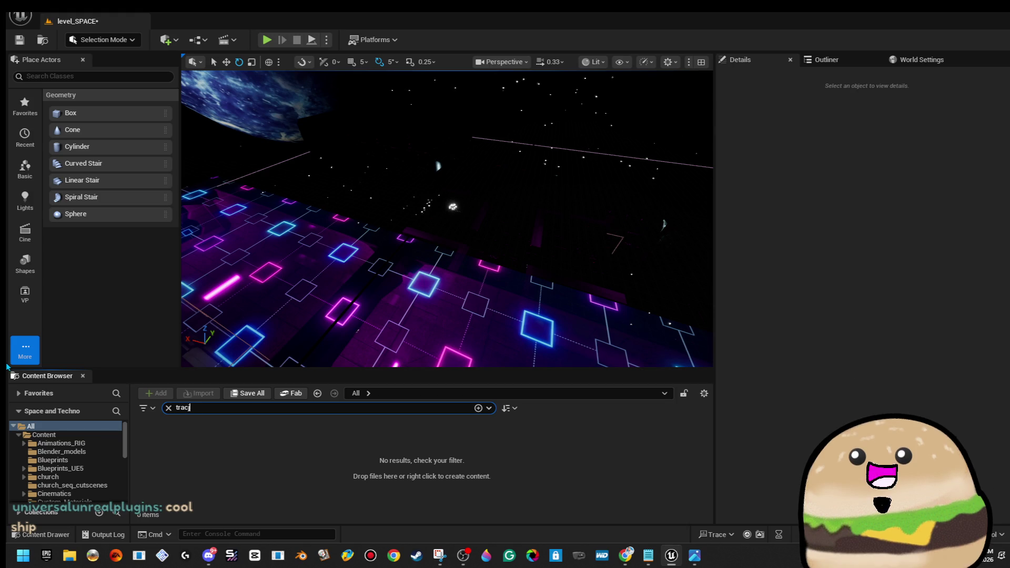
- Correct the search to 'track', browse the results, then search for 'spline' instead
key("BackSpace")
key("BackSpace")
type("k")
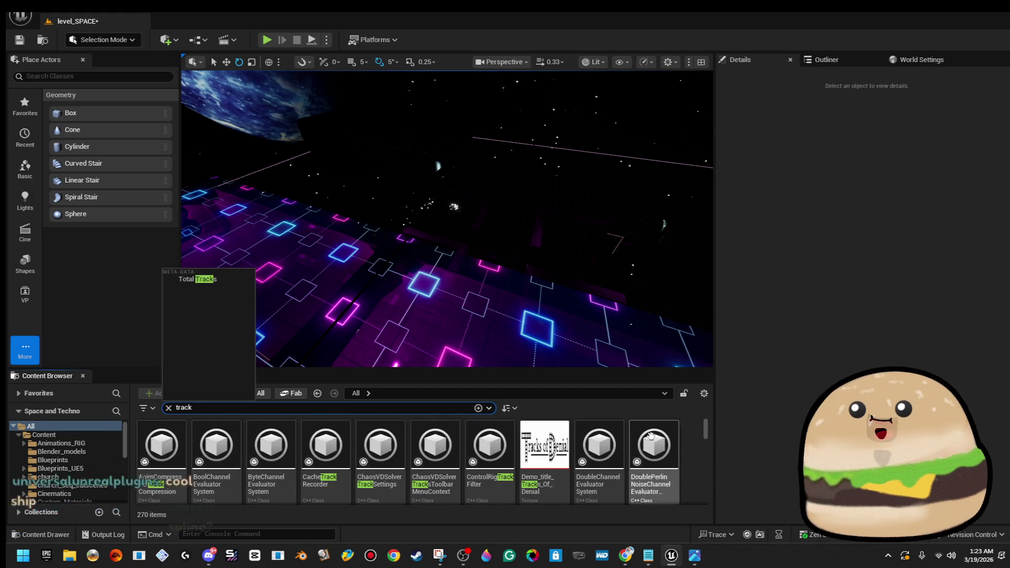
scroll(656, 433, "down", 10)
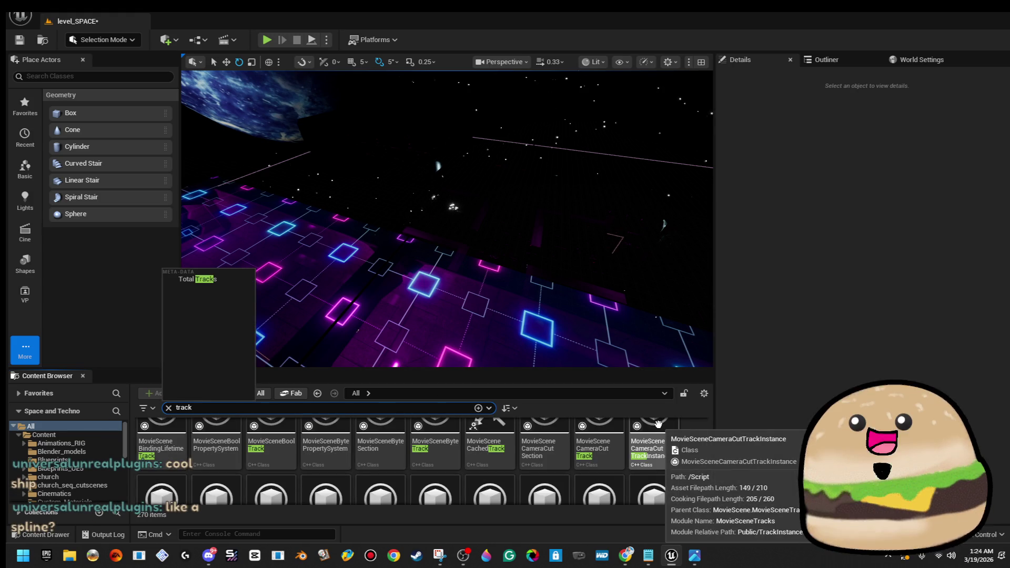
scroll(658, 424, "up", 3)
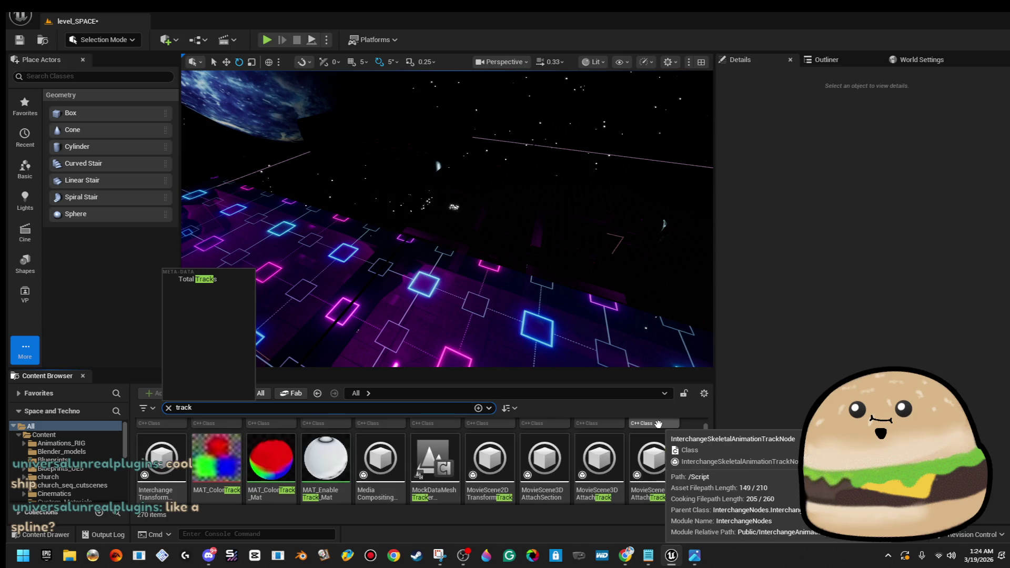
scroll(659, 424, "up", 1)
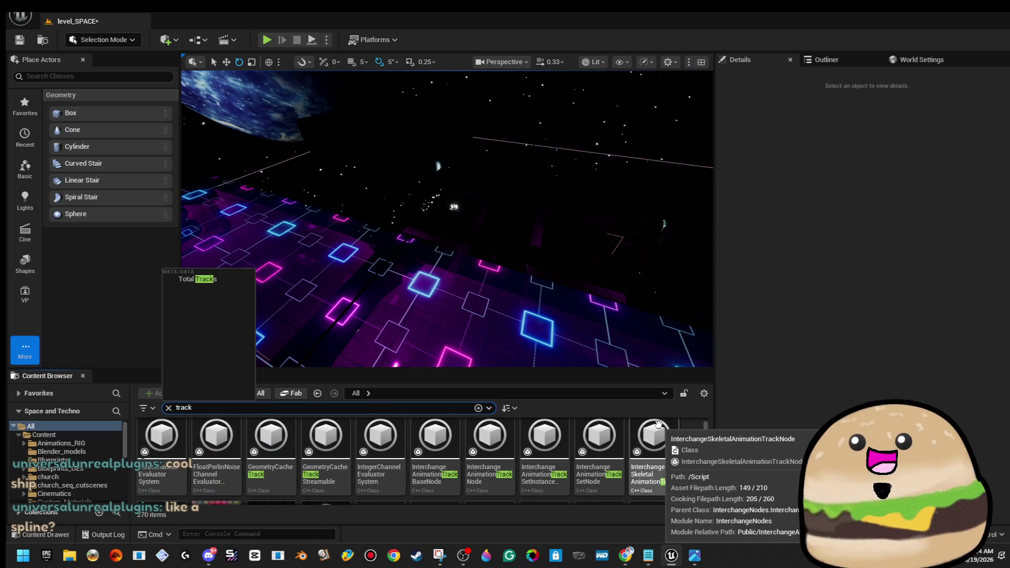
scroll(659, 424, "down", 5)
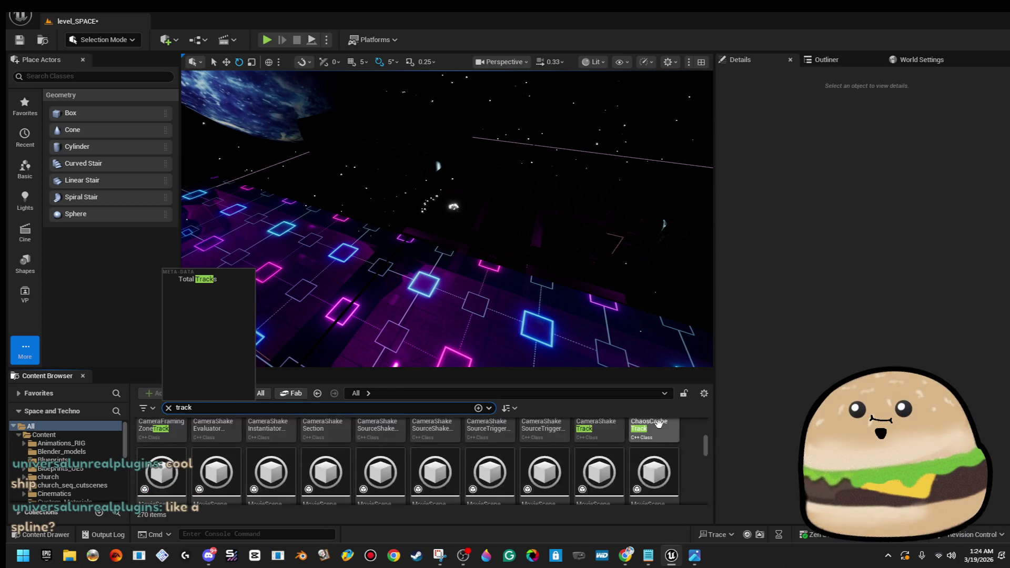
scroll(659, 425, "down", 4)
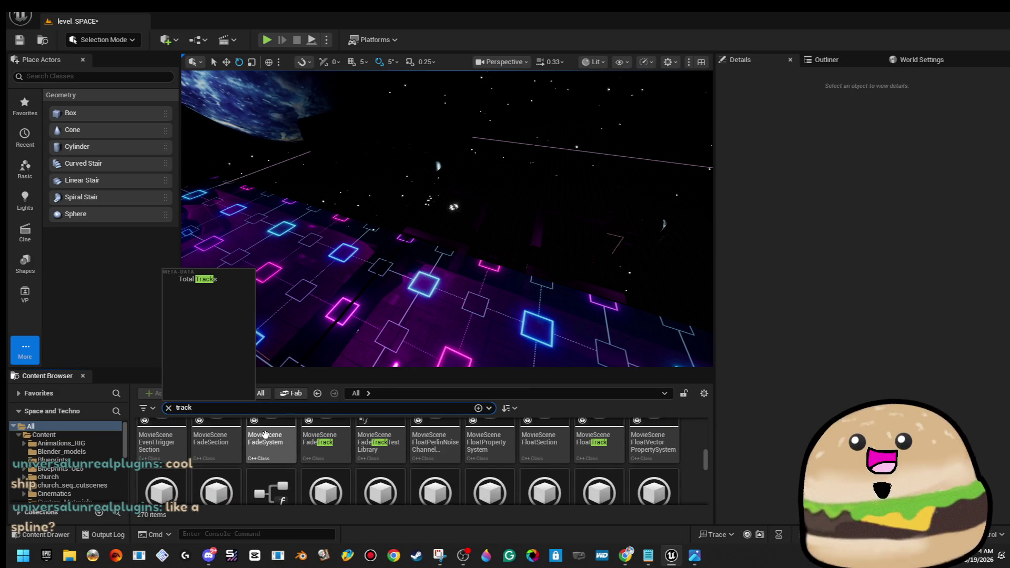
type("splin")
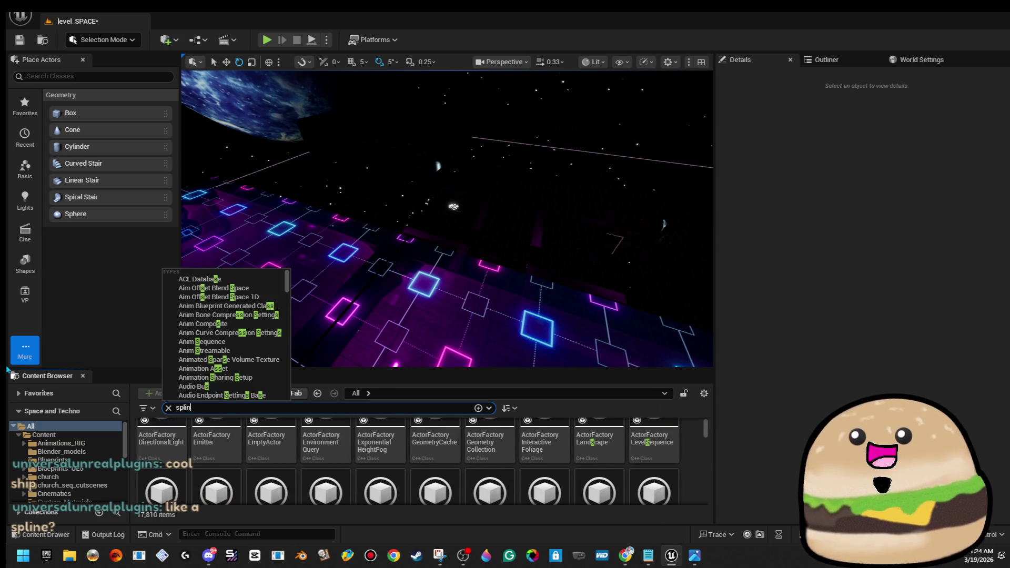
type("e")
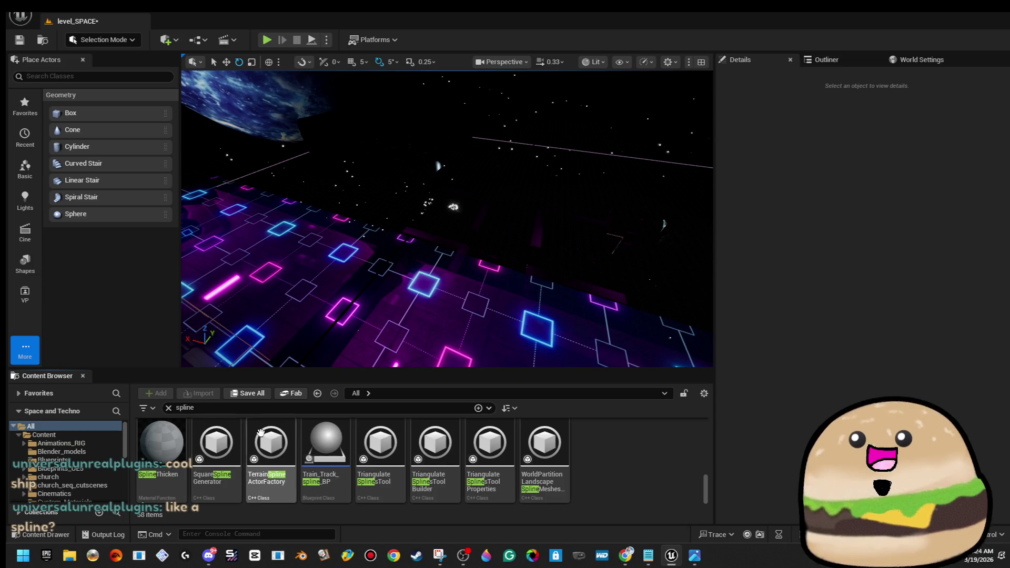
- Test-place Train_Track_spline_BP in the level, raise it, then delete it
left_click_drag(216, 442, 287, 308)
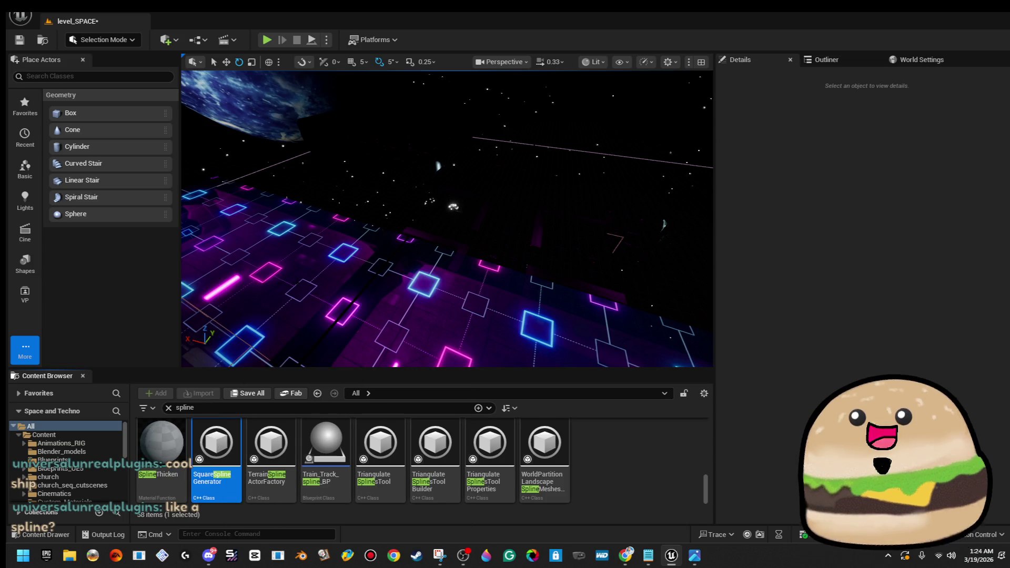
left_click_drag(368, 237, 294, 221)
left_click_drag(326, 442, 367, 357)
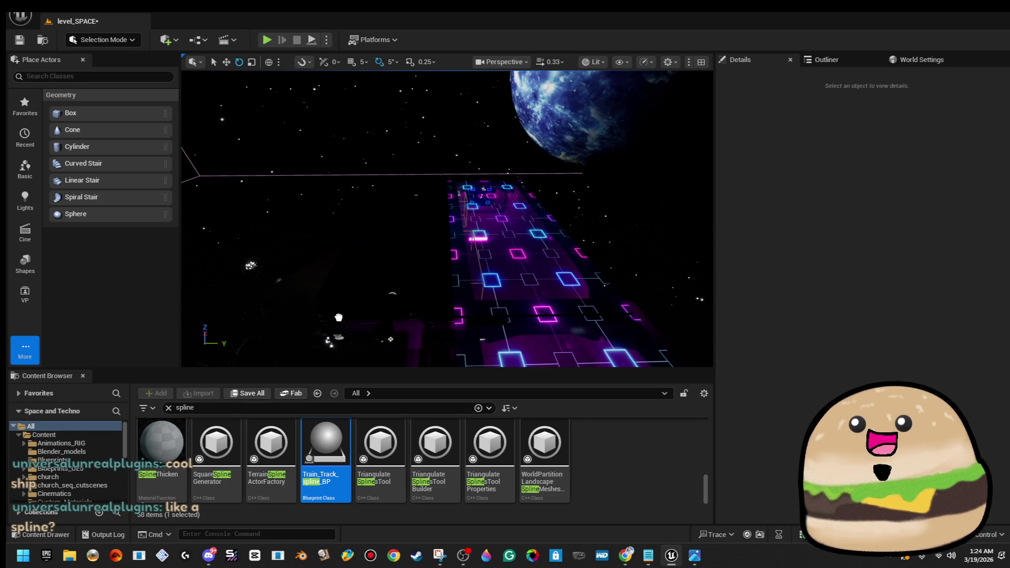
left_click_drag(339, 317, 340, 321)
key("w")
left_click_drag(379, 273, 353, 127)
key("Delete")
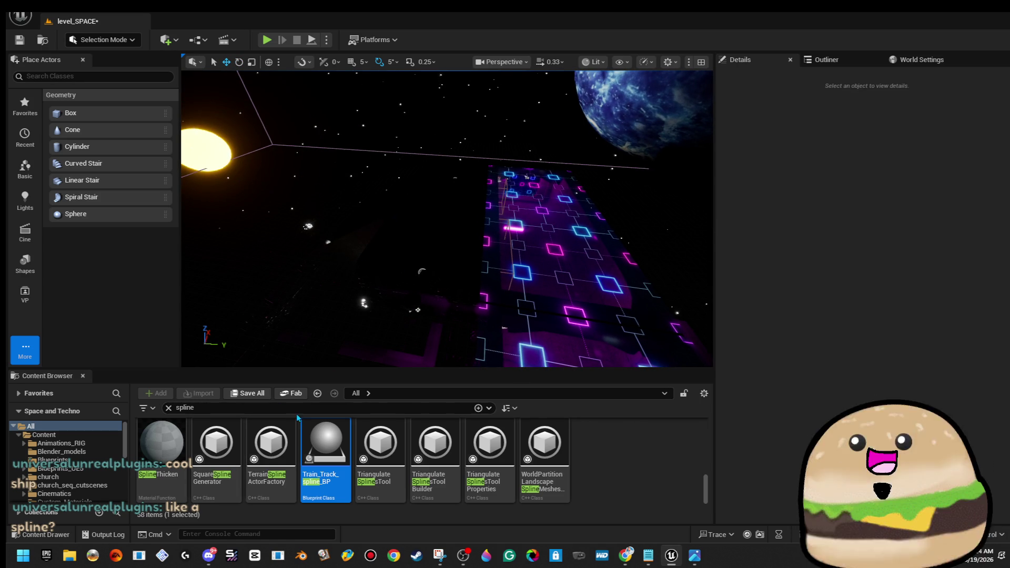
- Inspect the Triangulate SplinesTool asset and search Place Actors for 'spline'
left_click(389, 431)
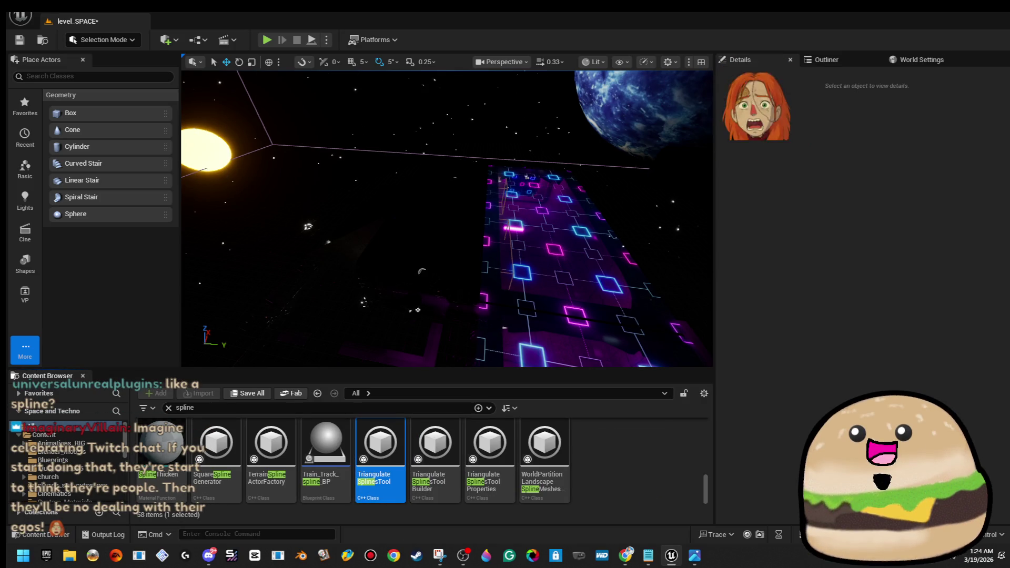
left_click(122, 77)
type("spline")
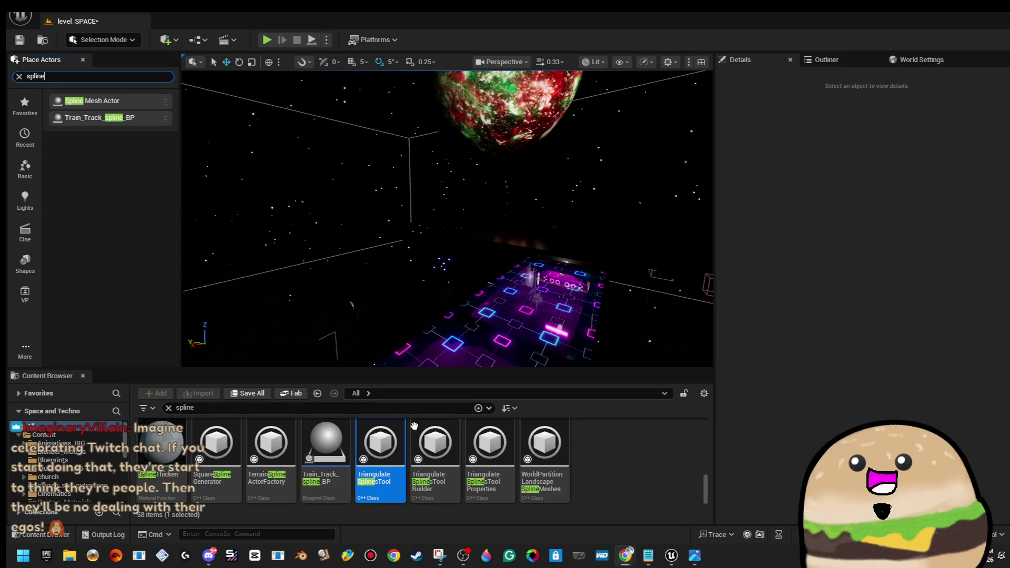
- Search the Content Browser for the spaceship and preview its body mesh, then close it
left_click(346, 403)
type("acto")
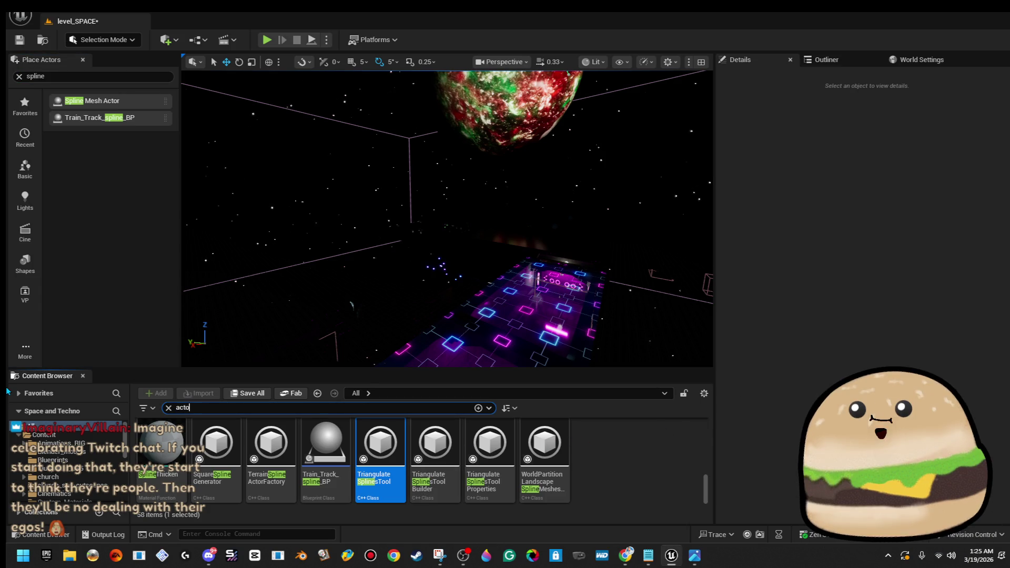
type("r")
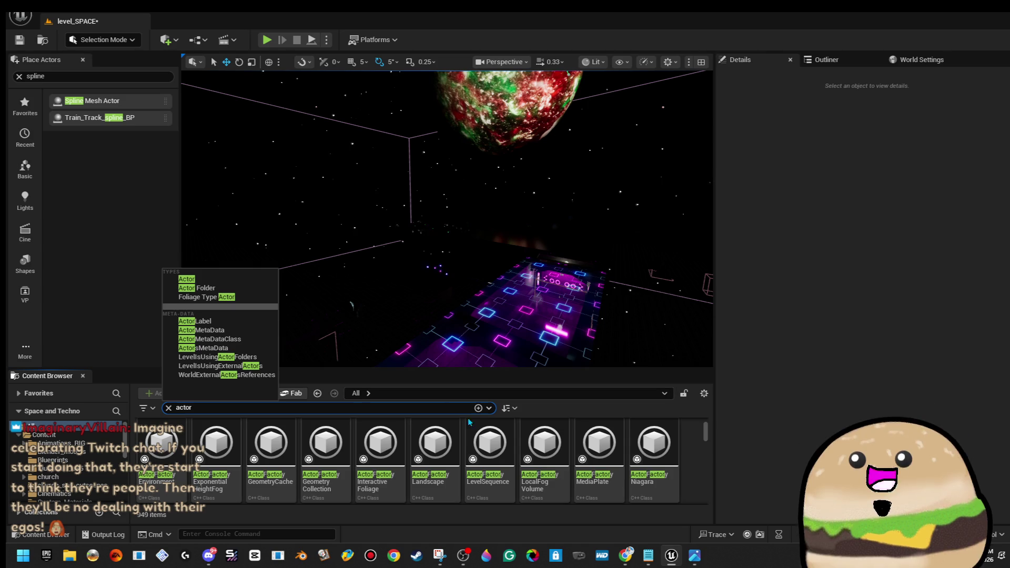
key("Escape")
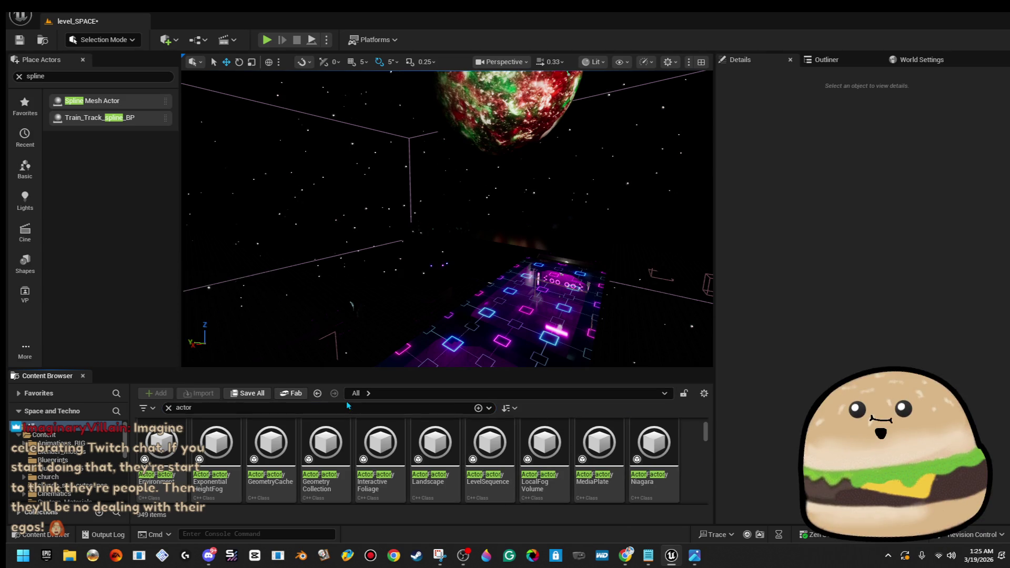
type("spaceshi")
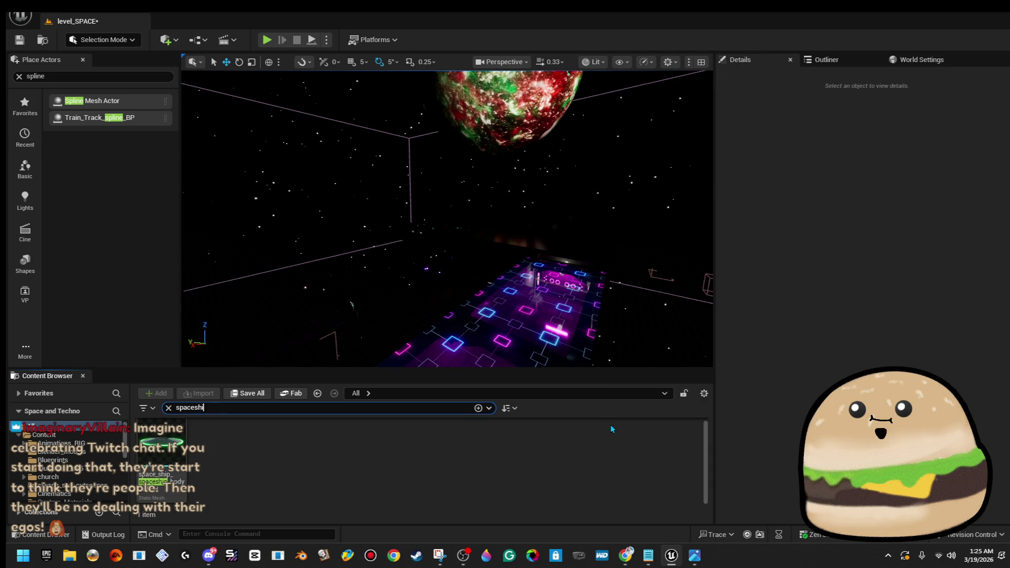
key("BackSpace")
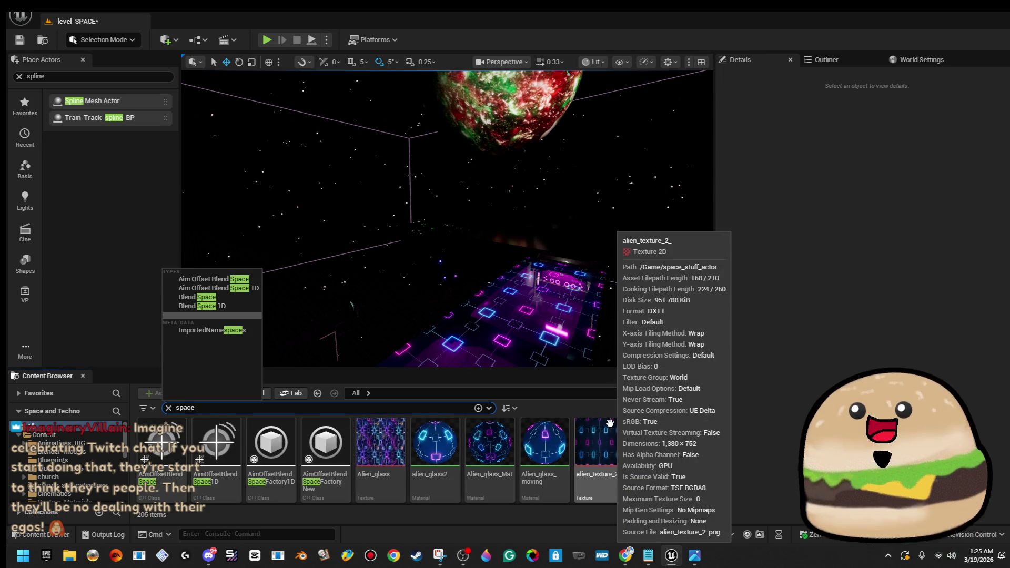
type("ship")
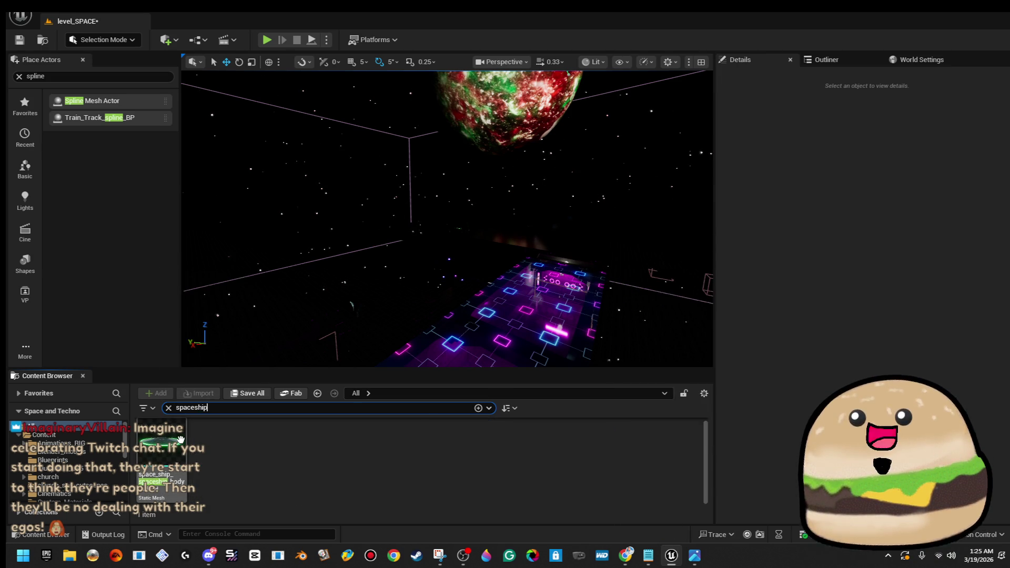
double_click(181, 439)
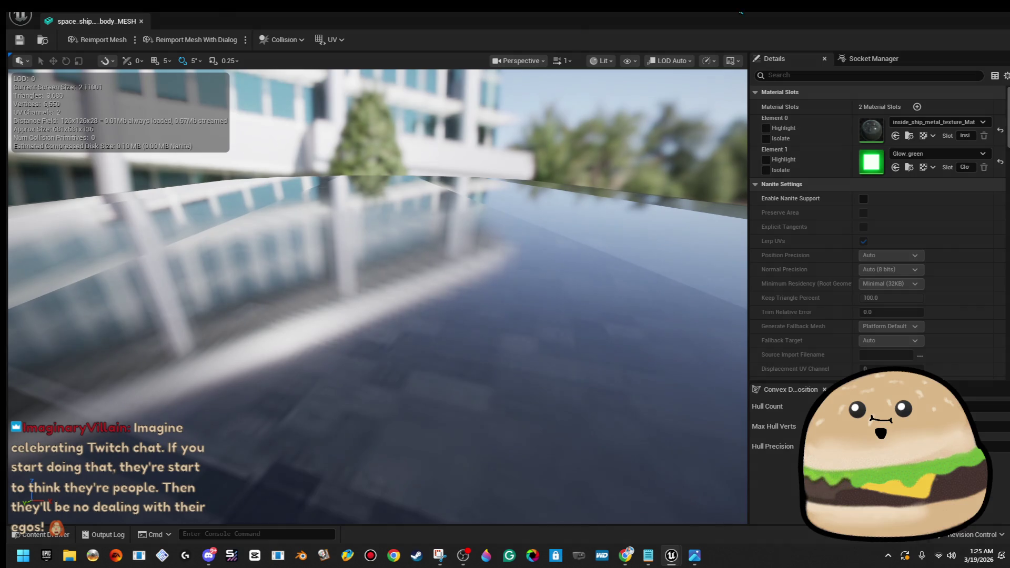
left_click(141, 21)
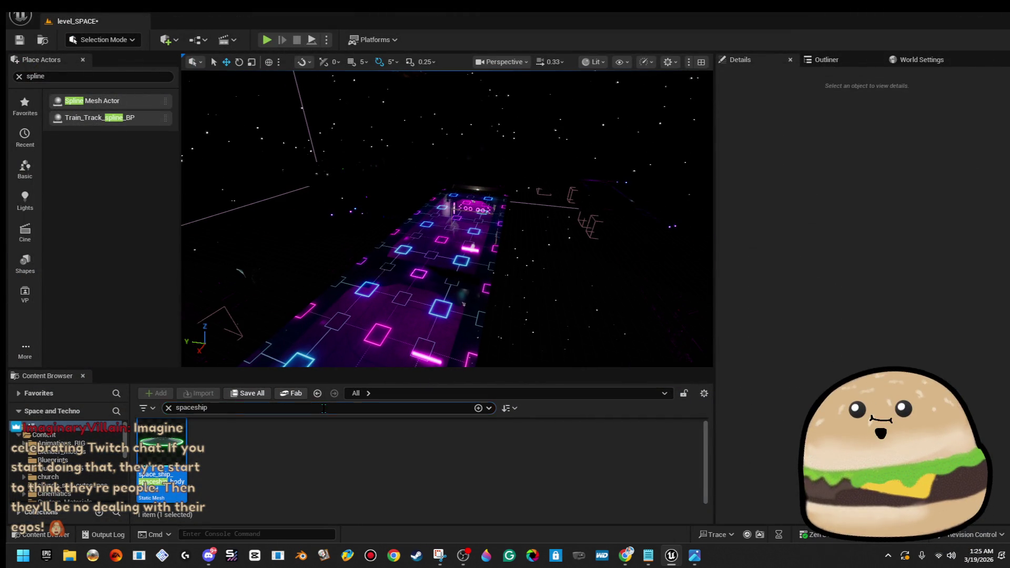
- Search 'ship' and place UFO_space_ship_actor_green above the neon grid
type("ship")
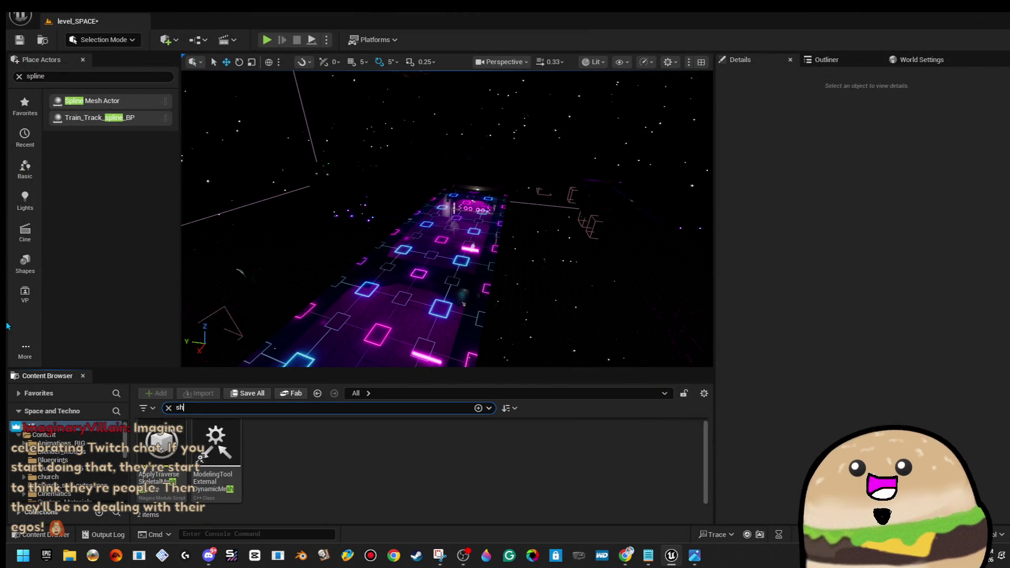
scroll(568, 461, "down", 2)
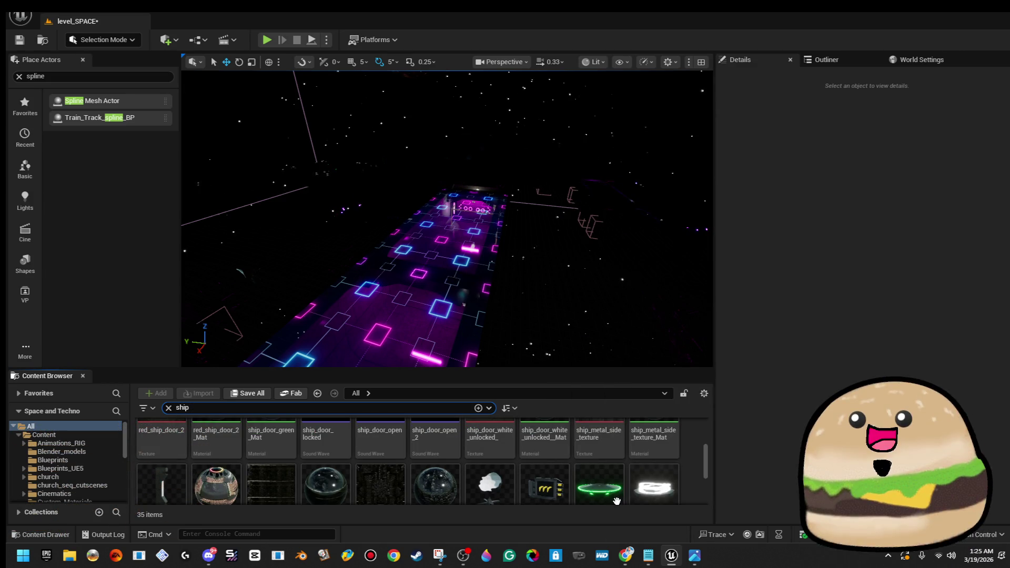
scroll(622, 505, "down", 1)
left_click(623, 475)
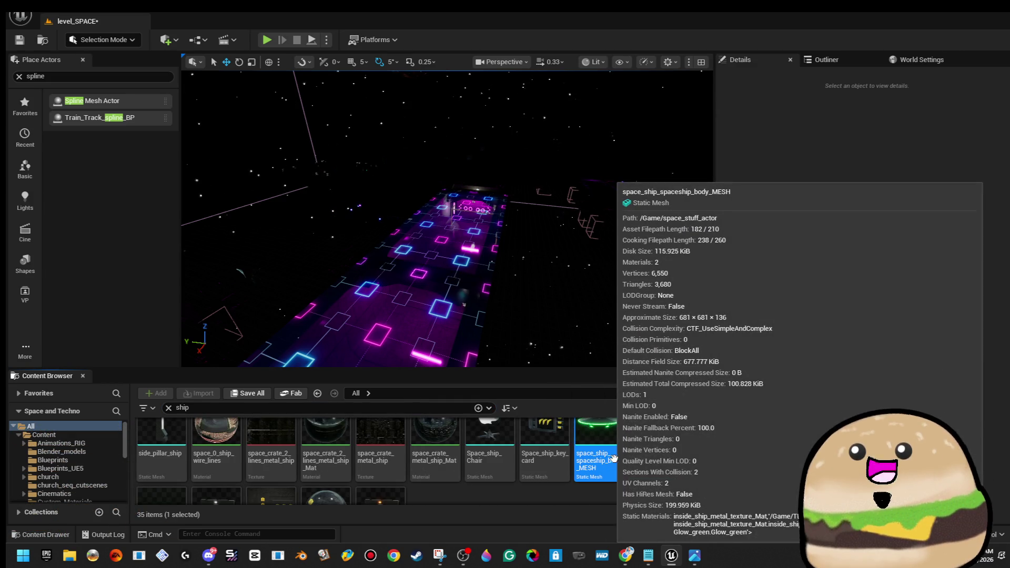
scroll(683, 461, "down", 2)
mouse_move(169, 456)
left_mouse_down()
mouse_move(528, 304)
mouse_move(435, 226)
mouse_move(441, 121)
left_mouse_up()
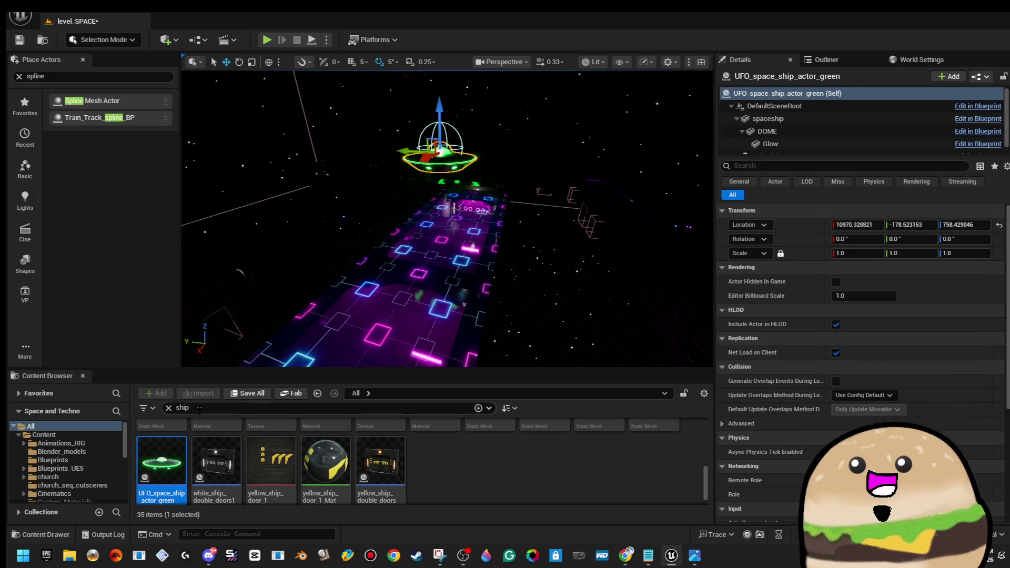
- Open the UFO Blueprint and the space_shield_armor_spinning Blueprint for reference
double_click(174, 448)
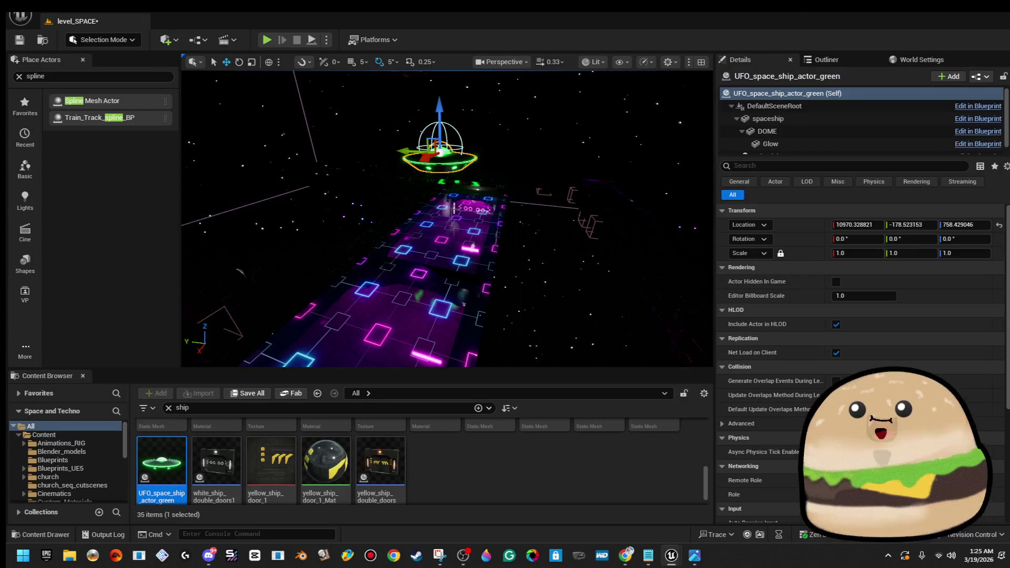
left_click_drag(1009, 152, 652, 153)
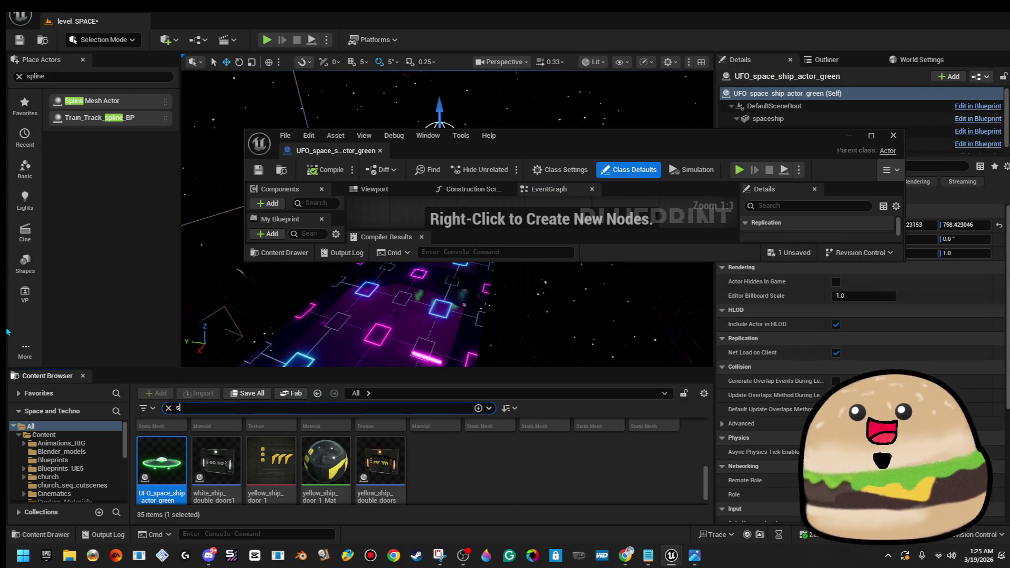
type("pinn")
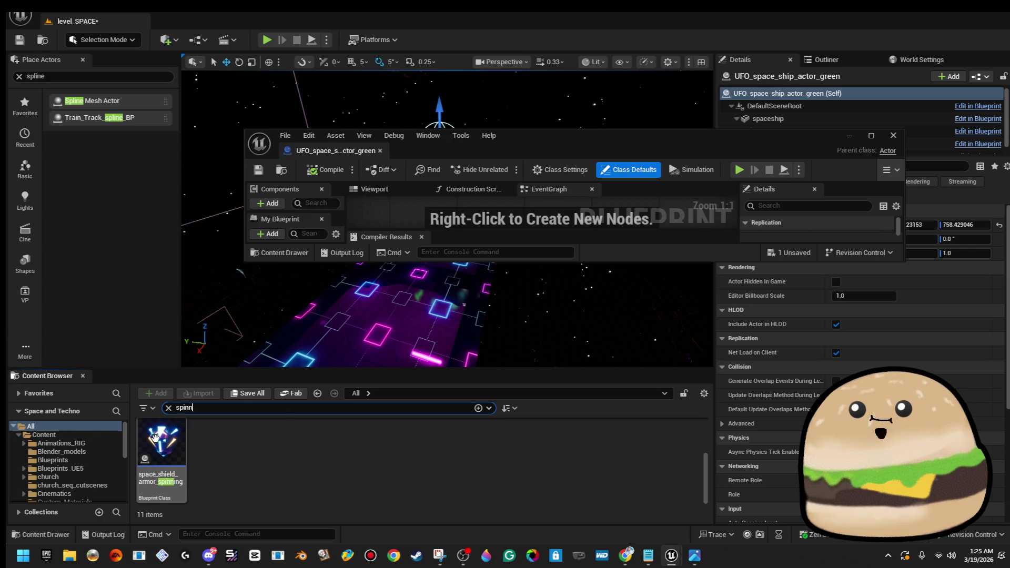
double_click(153, 437)
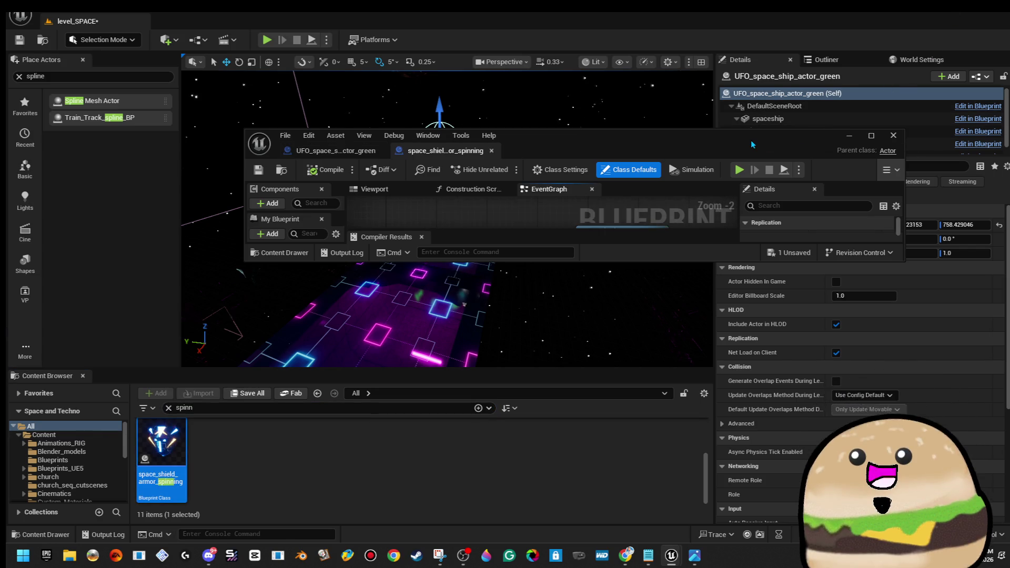
double_click(752, 144)
left_click_drag(445, 215, 528, 261)
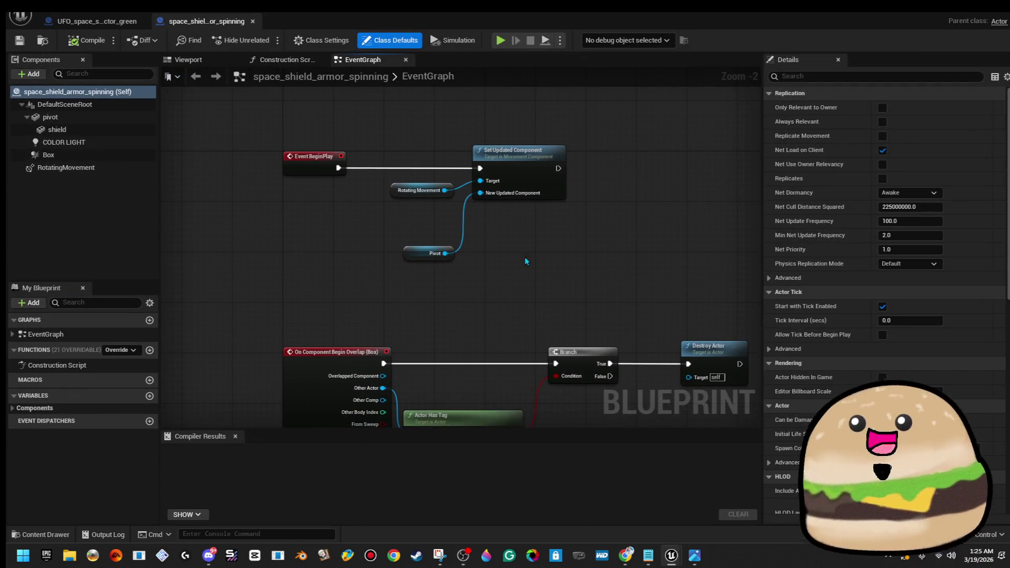
left_click(115, 23)
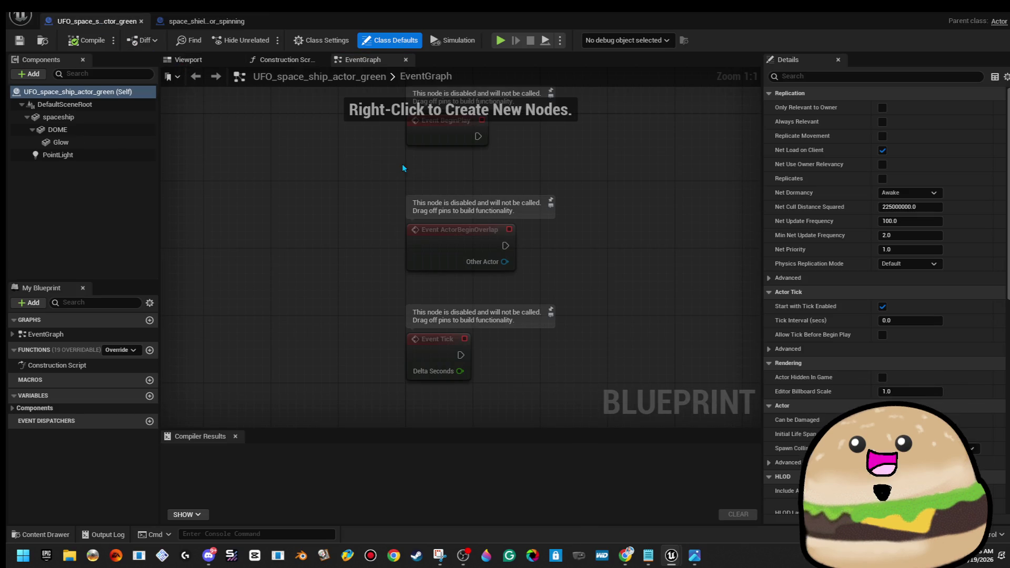
- Add a Rotating Movement component to the UFO and delete the unused overlap and tick nodes
left_click(29, 74)
type("ro")
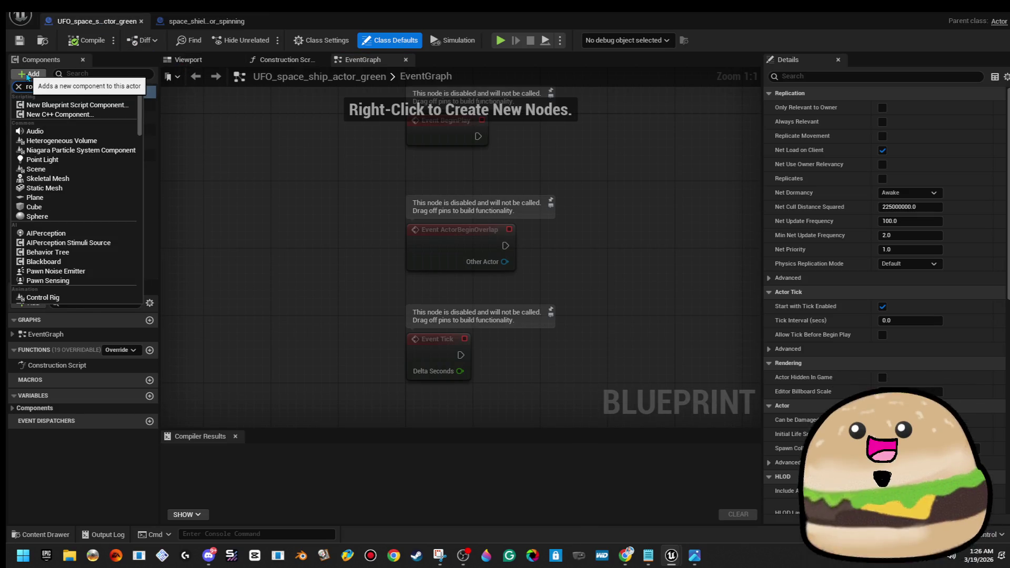
type("ta")
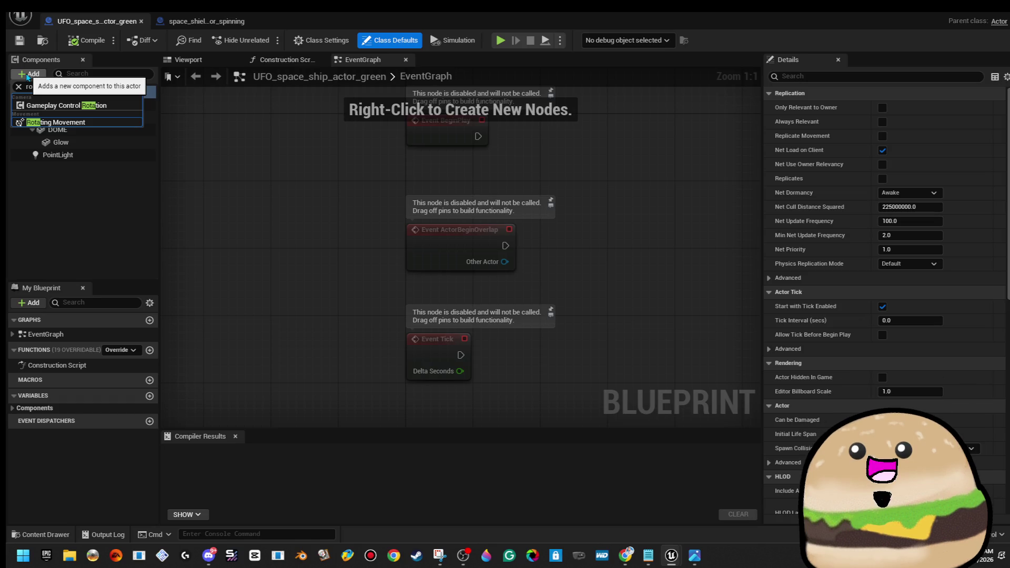
left_click(140, 123)
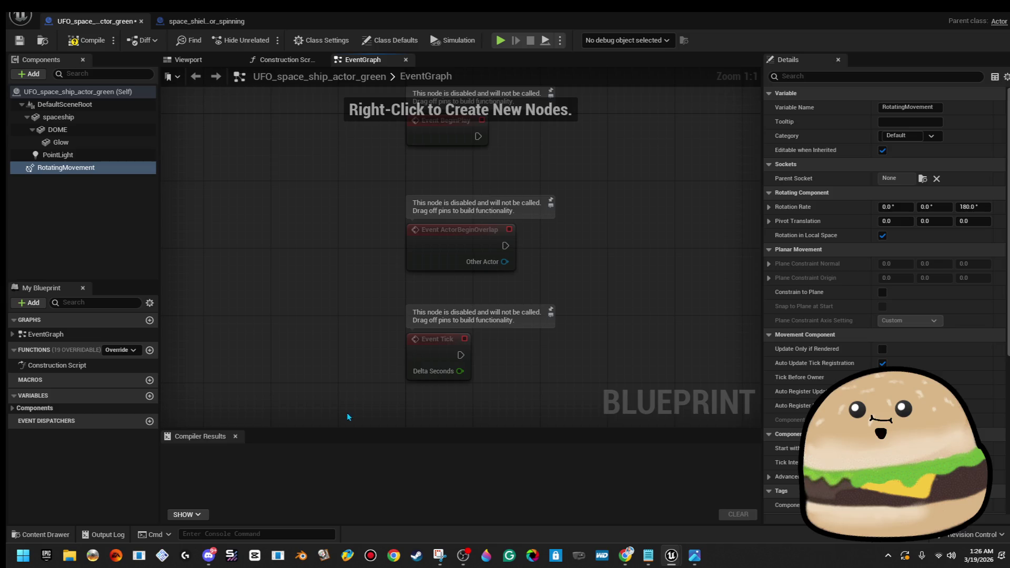
key("Delete")
- Compare the UFO graph with the shield Blueprint's BeginPlay pivot setup
left_click(212, 25)
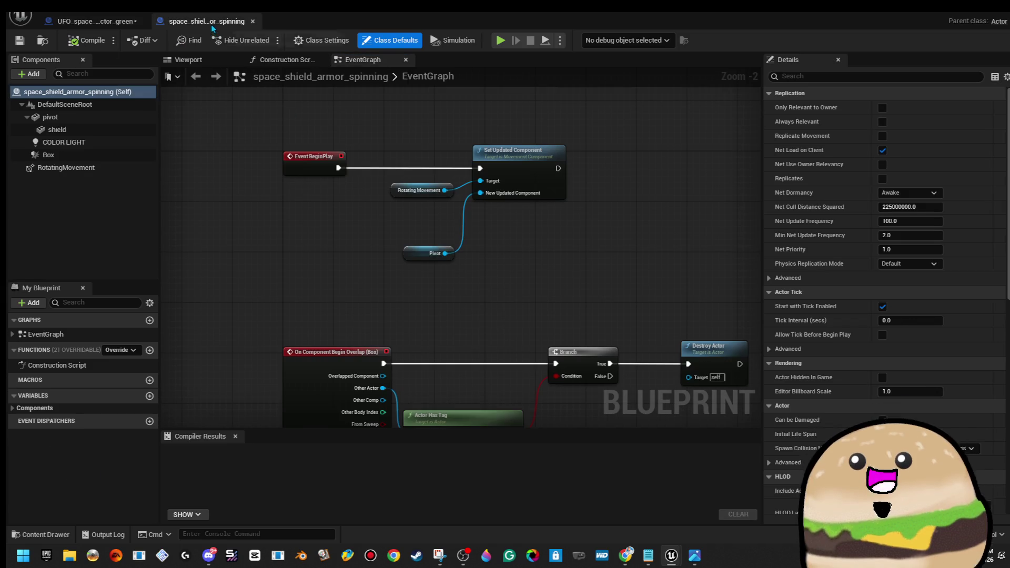
left_click(415, 258)
left_click(94, 21)
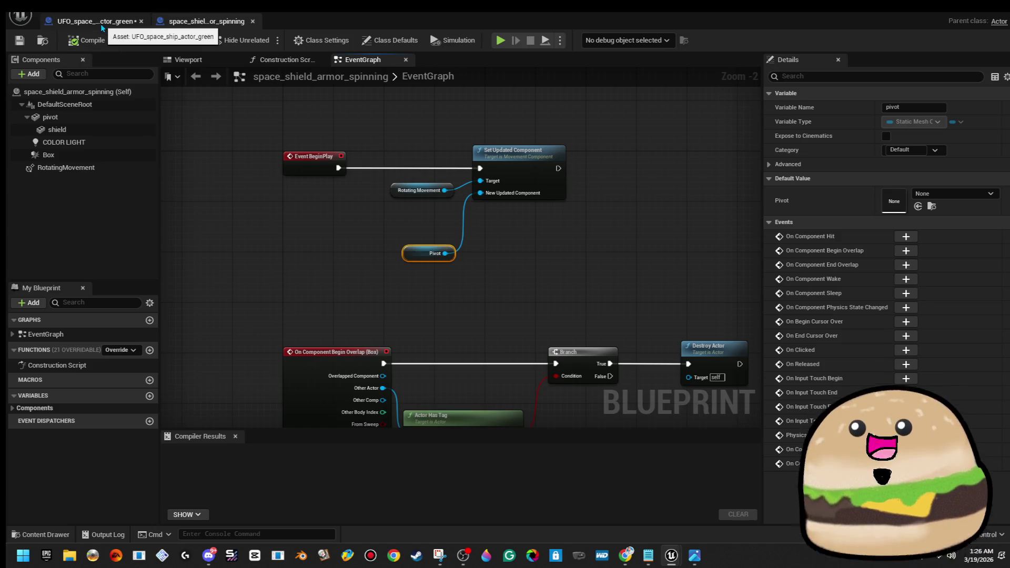
left_click(111, 117)
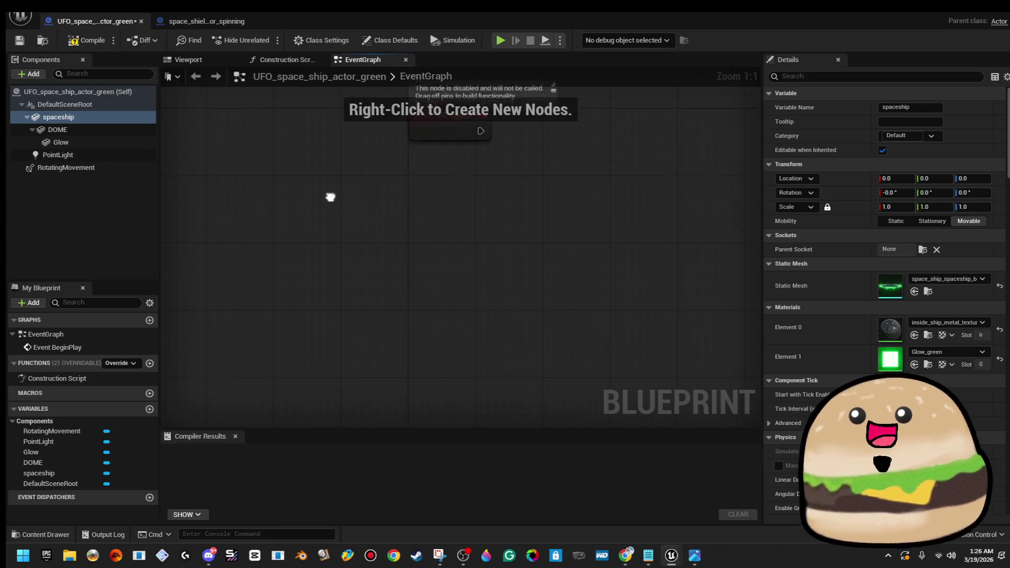
left_click_drag(326, 127, 408, 318)
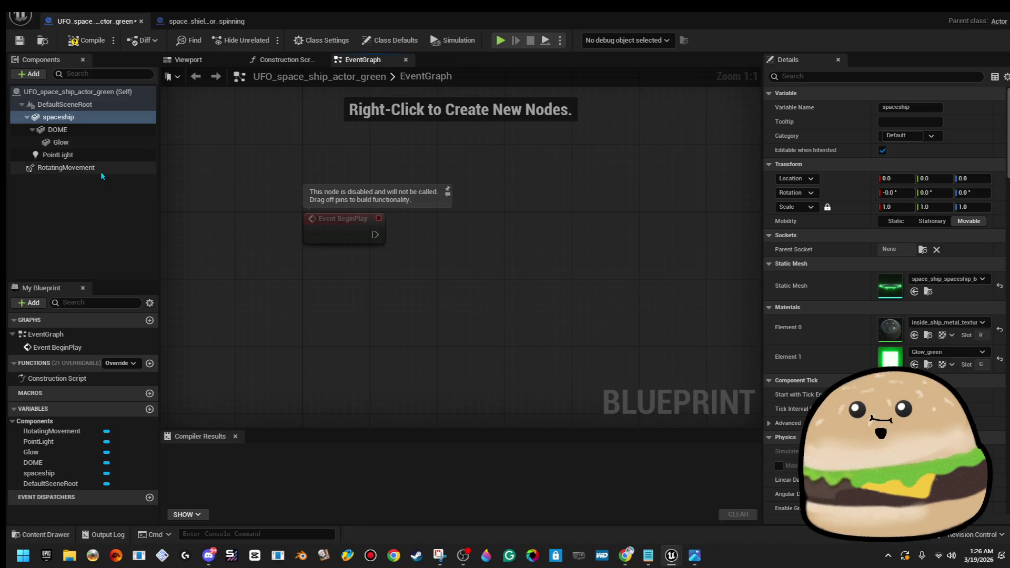
left_click(197, 24)
left_click(87, 25)
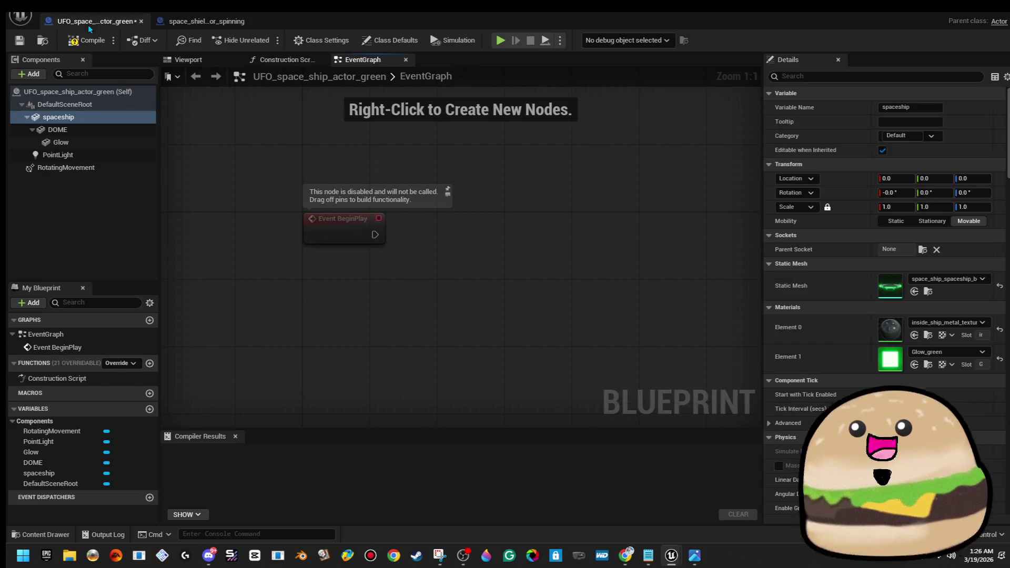
left_click(204, 24)
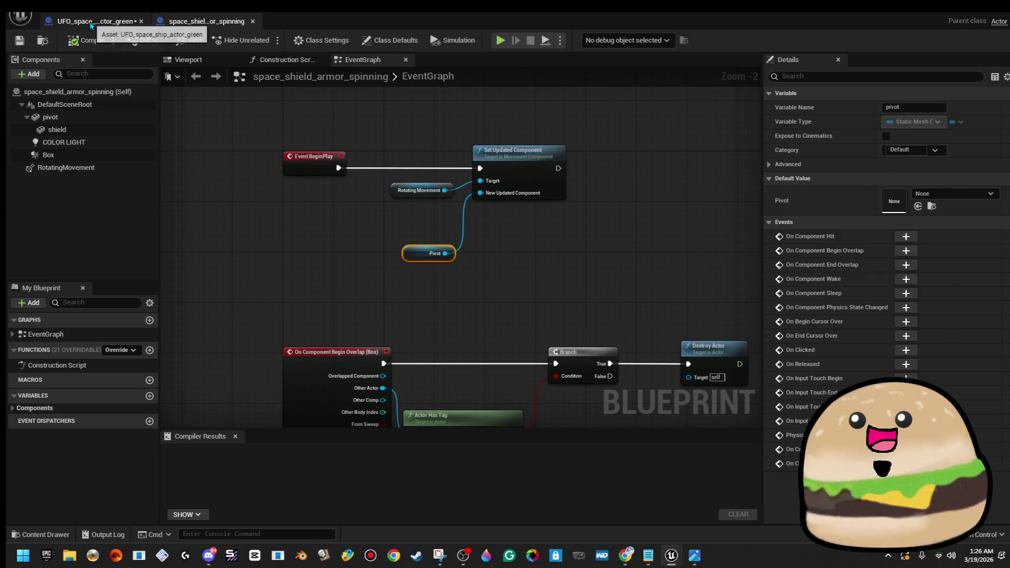
left_click(95, 23)
- Add Set Updated Component after BeginPlay, wire the spaceship mesh into it, and compile
left_click_drag(616, 252, 616, 252)
type("set up")
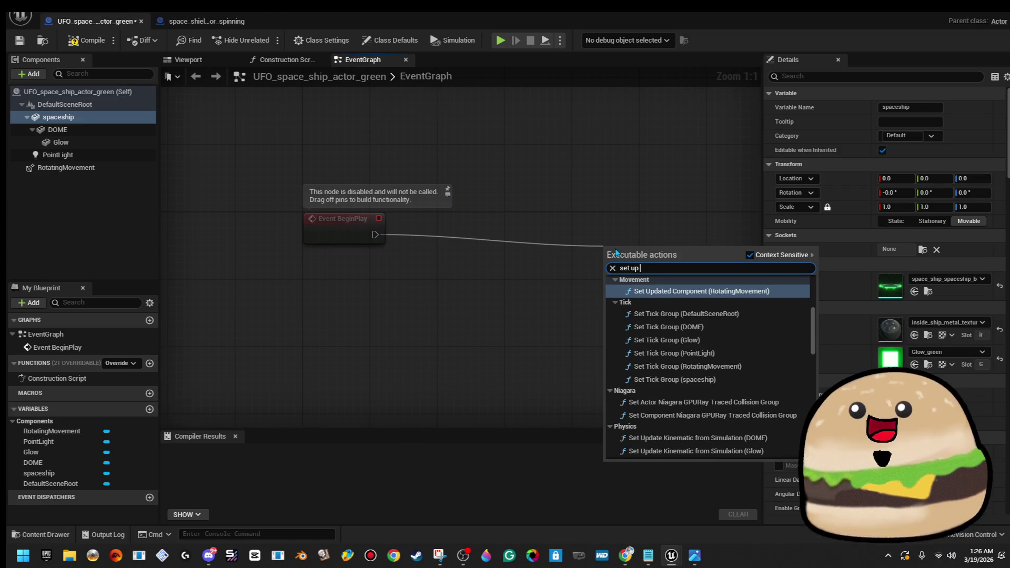
key("Return")
mouse_move(619, 252)
left_mouse_down()
mouse_move(568, 202)
mouse_move(576, 211)
left_mouse_up()
left_click(476, 245)
mouse_move(58, 117)
left_mouse_down()
mouse_move(589, 251)
mouse_move(568, 268)
left_mouse_up()
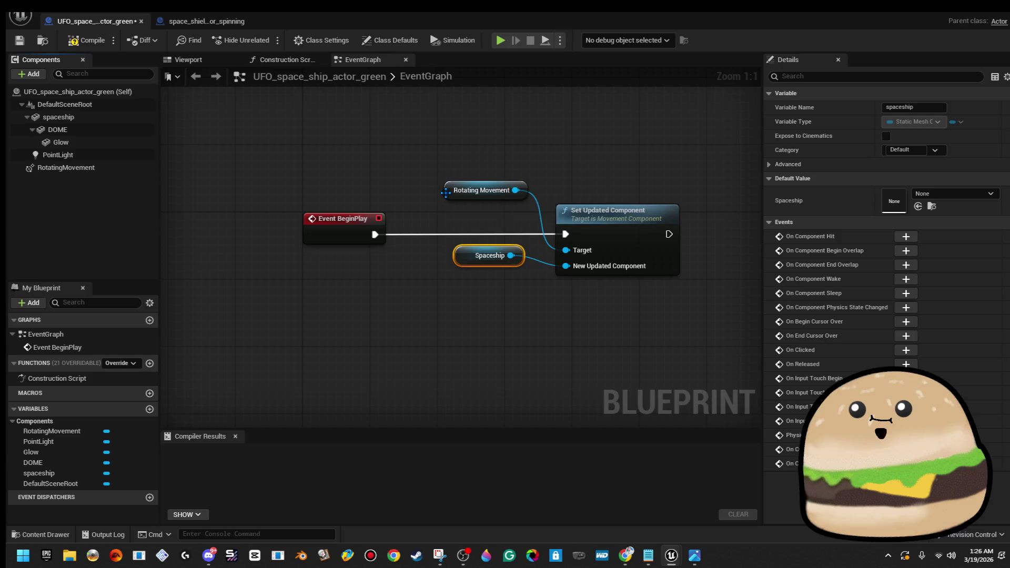
left_click(453, 191)
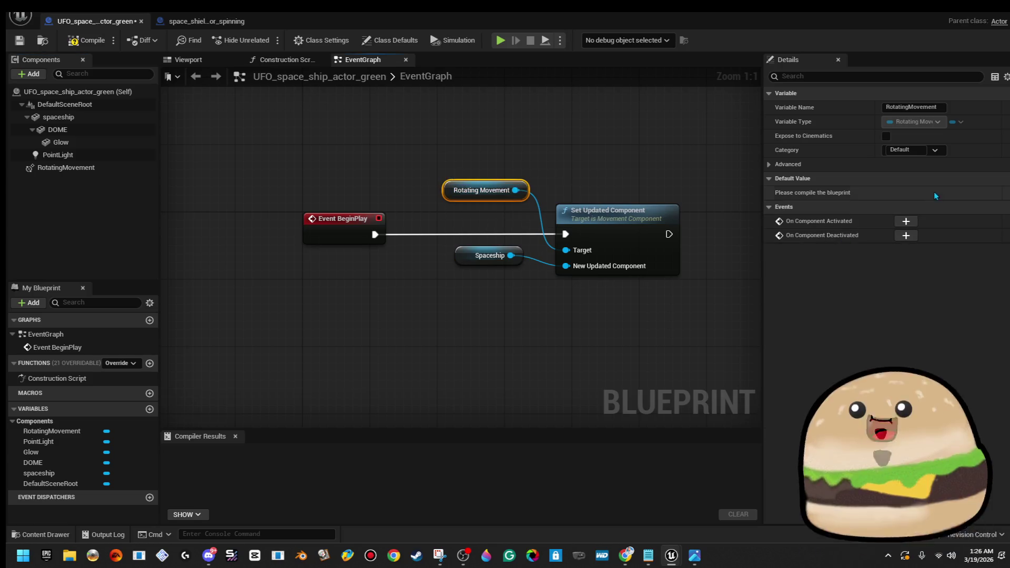
left_click(97, 40)
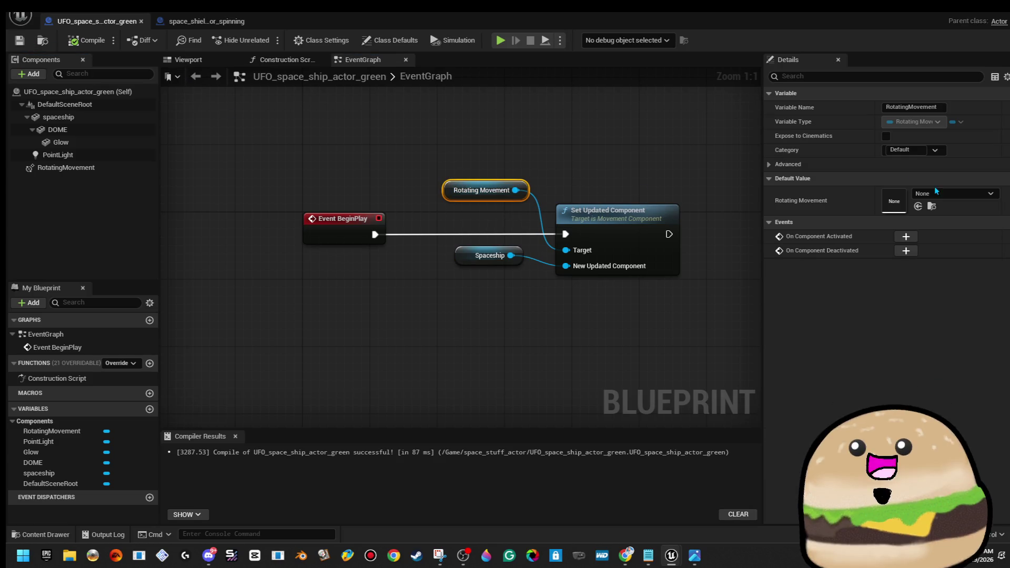
- Tidy the variable nodes and confirm RotatingMovement's yaw rotation rate of 180
left_click(614, 138)
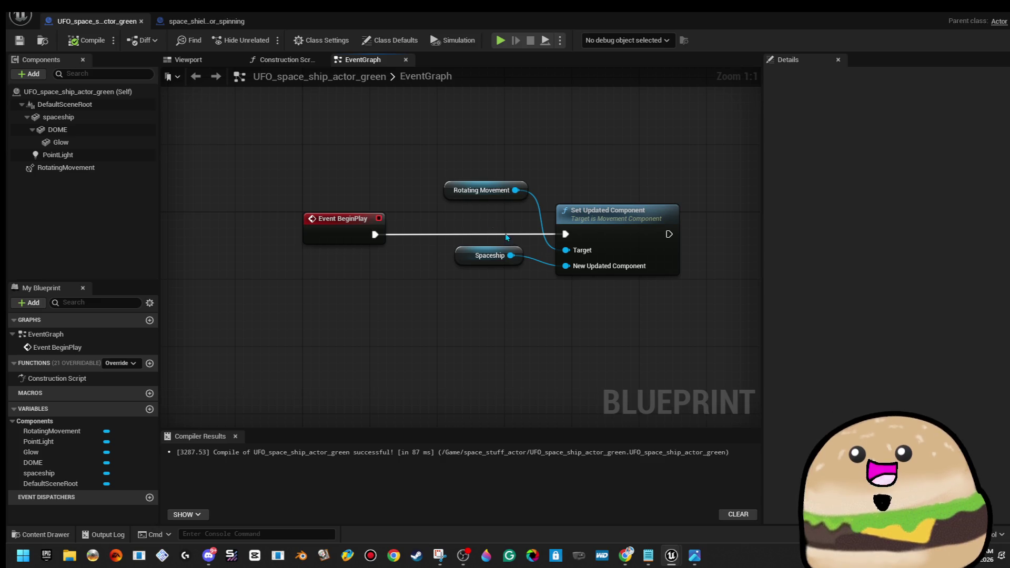
left_click(456, 197)
mouse_move(475, 183)
left_mouse_down()
mouse_move(434, 256)
mouse_move(438, 272)
left_mouse_up()
left_click(444, 210)
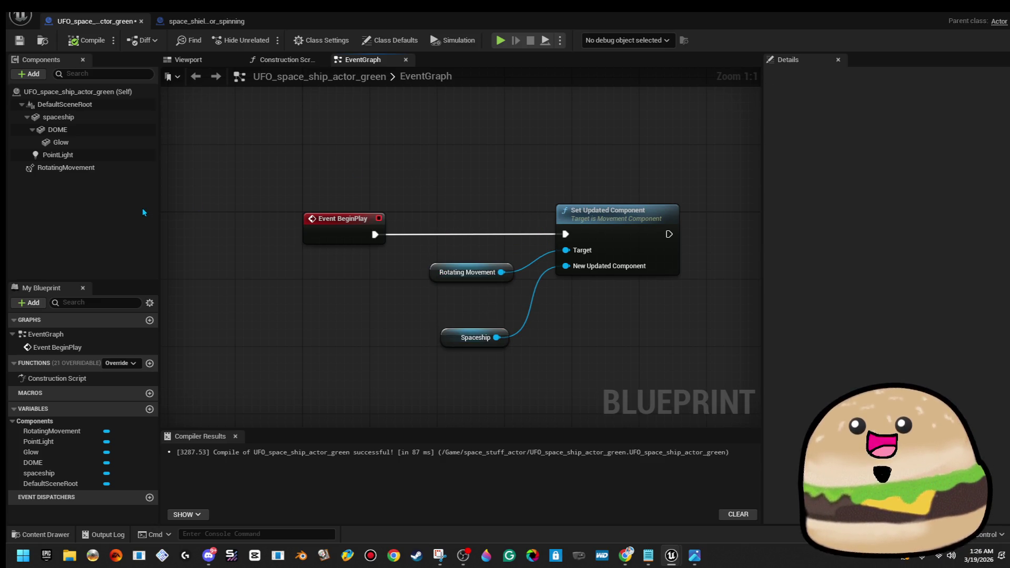
left_click(111, 168)
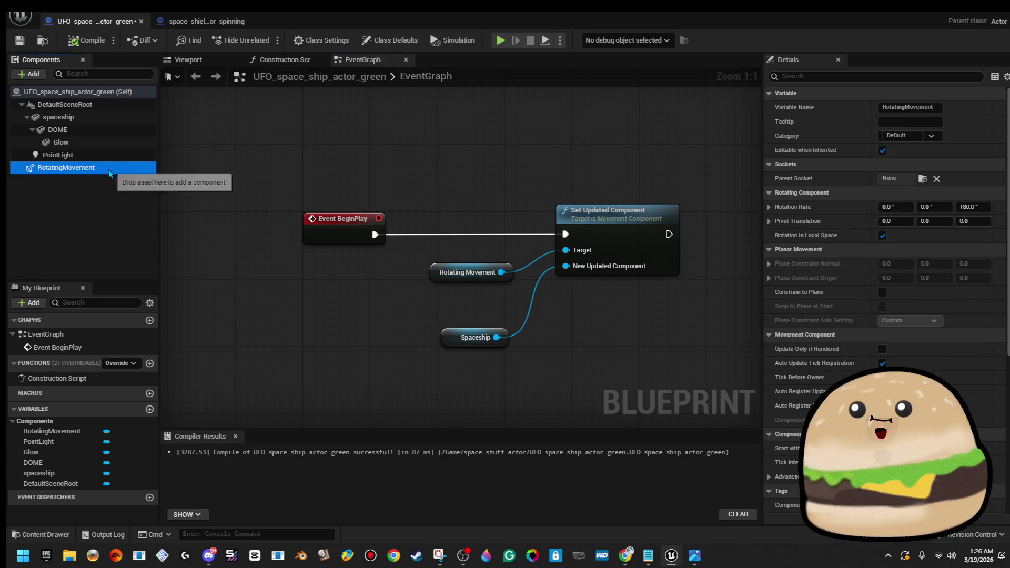
left_click(988, 205)
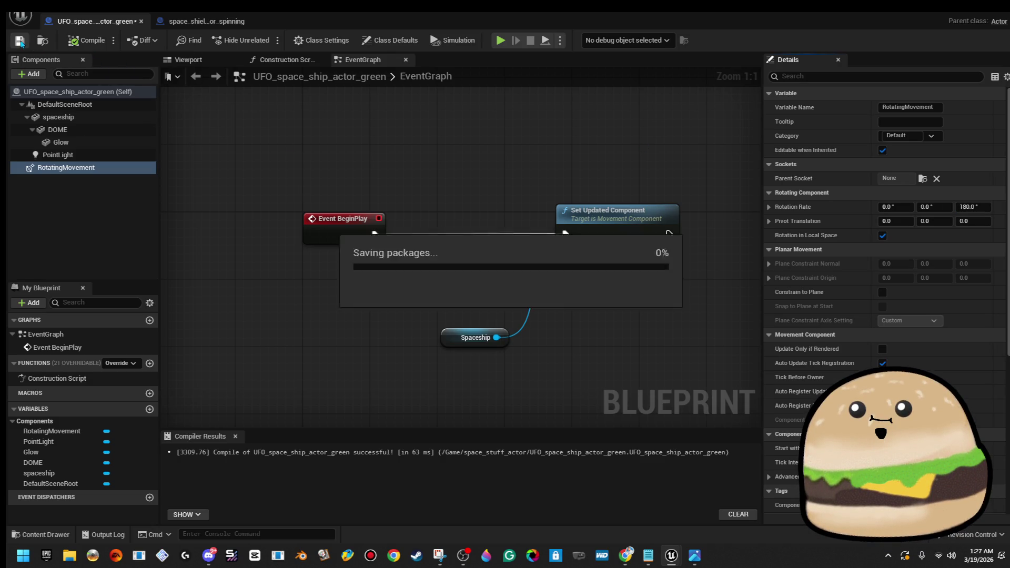
left_click(200, 21)
scroll(414, 270, "down", 1)
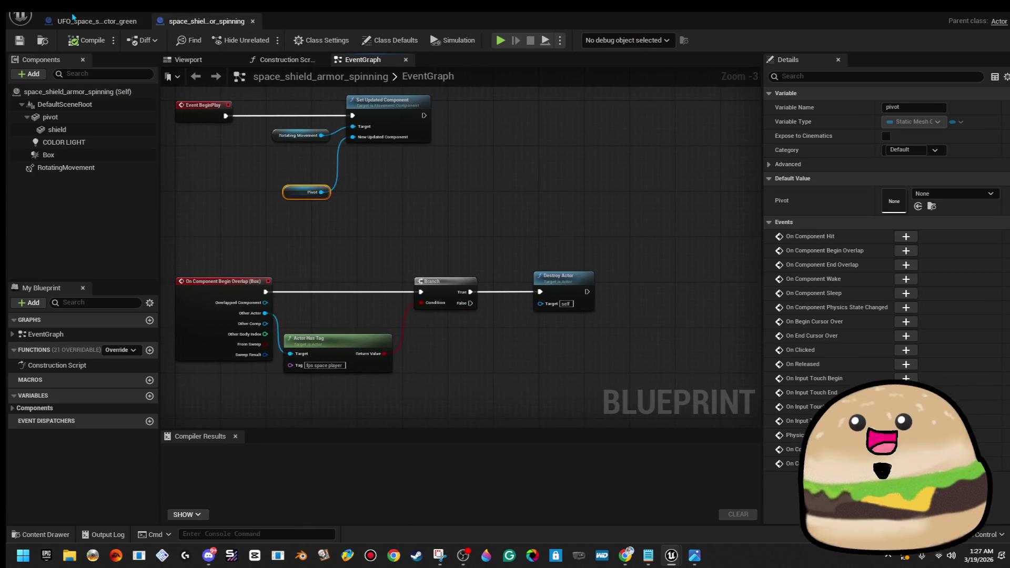
- Play-test the level from a spot on the track, then stop with Esc
left_click(89, 21)
key("alt+Tab")
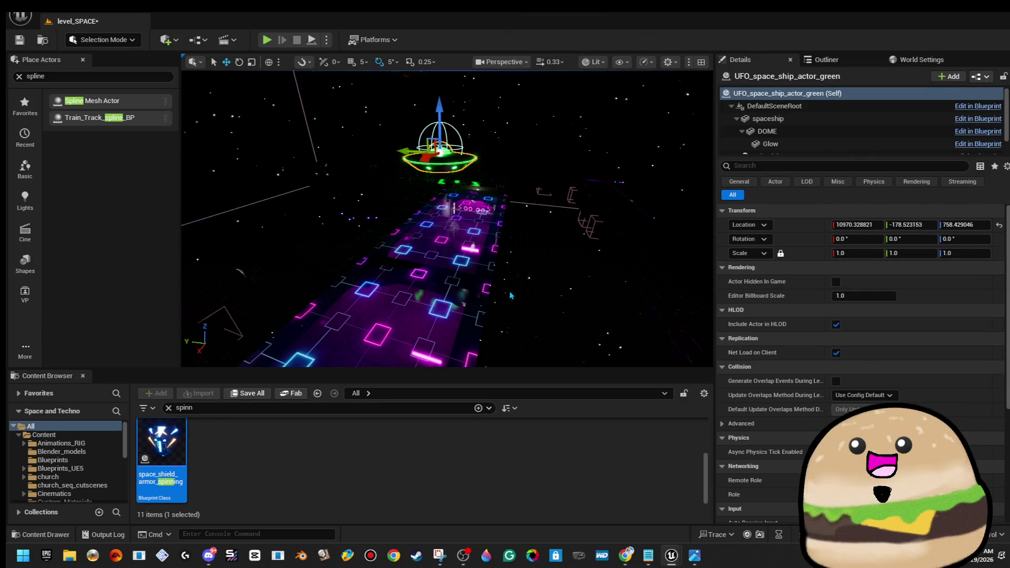
right_click(436, 193)
left_click(550, 541)
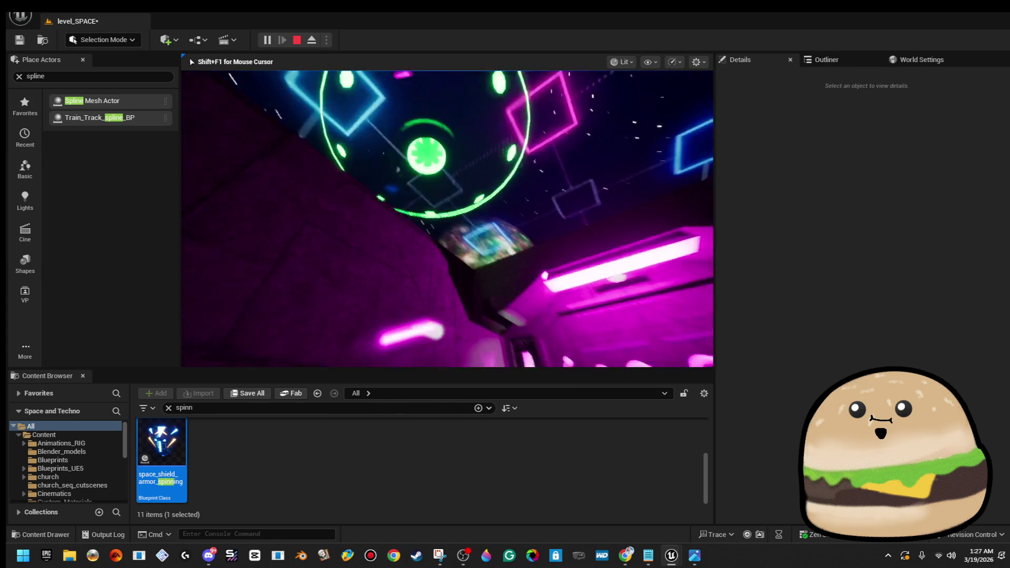
key("Escape")
- Select the green UFO and open its Blueprint with Ctrl+E
left_click_drag(581, 193, 578, 361)
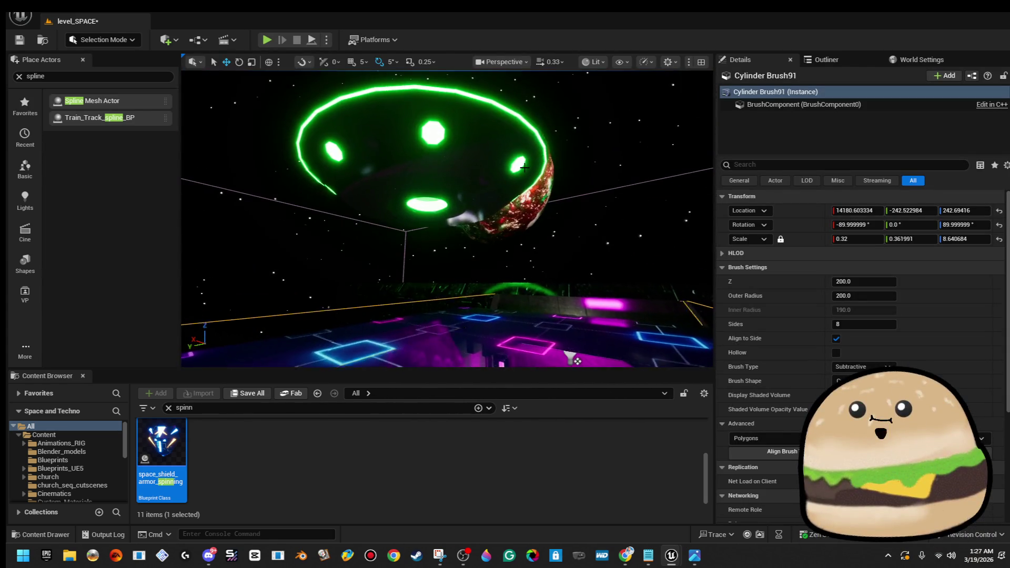
right_click(518, 158)
key("Escape")
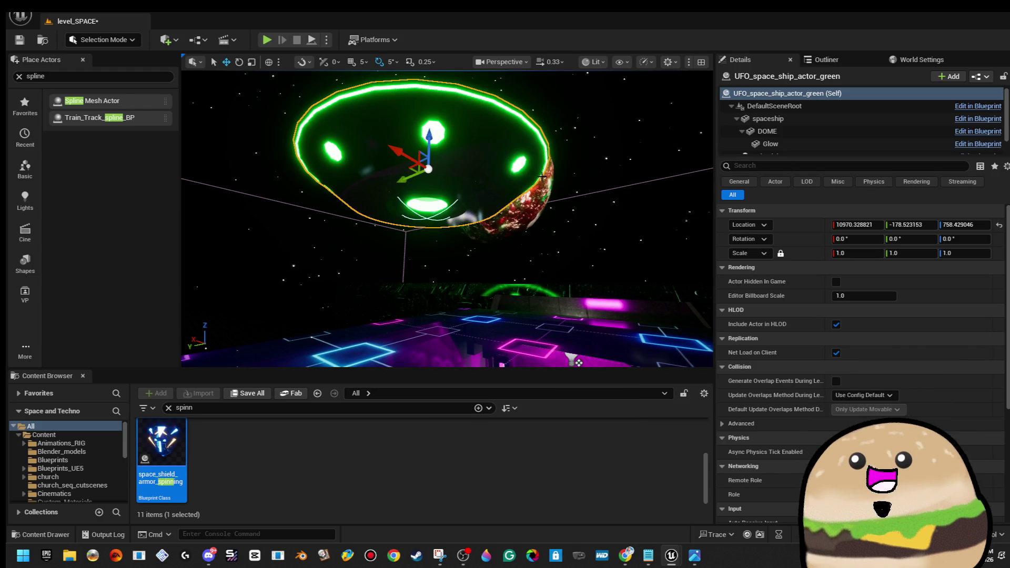
key("ctrl+e")
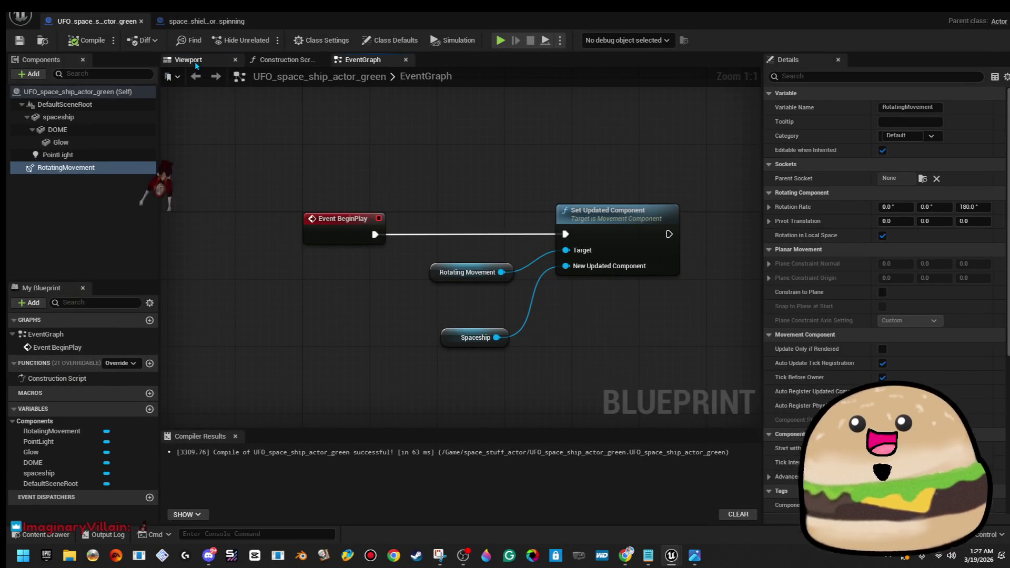
- Focus the point light in the Blueprint preview and rename it GREEN GLOW
left_click(195, 62)
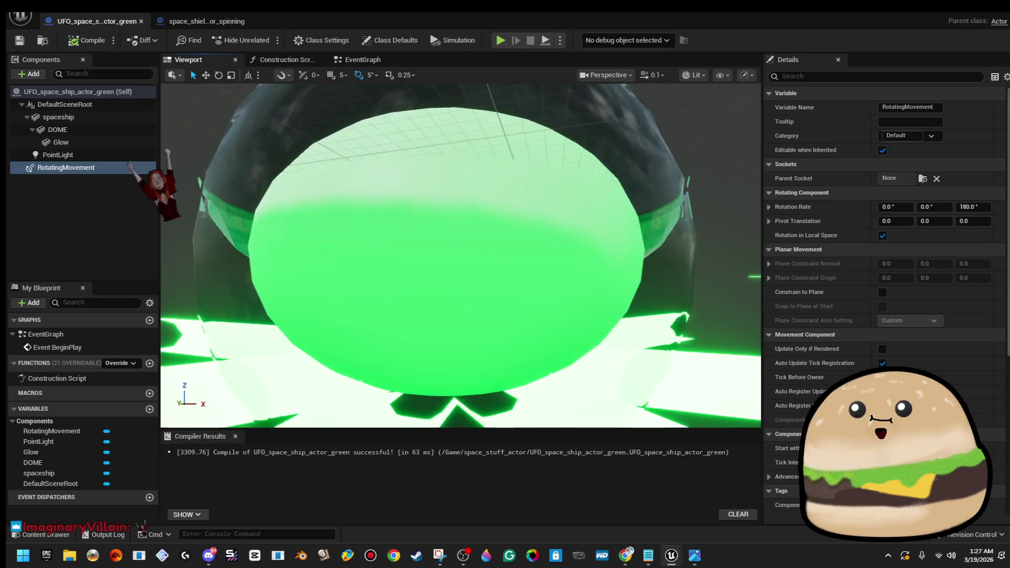
scroll(428, 140, "up", 10)
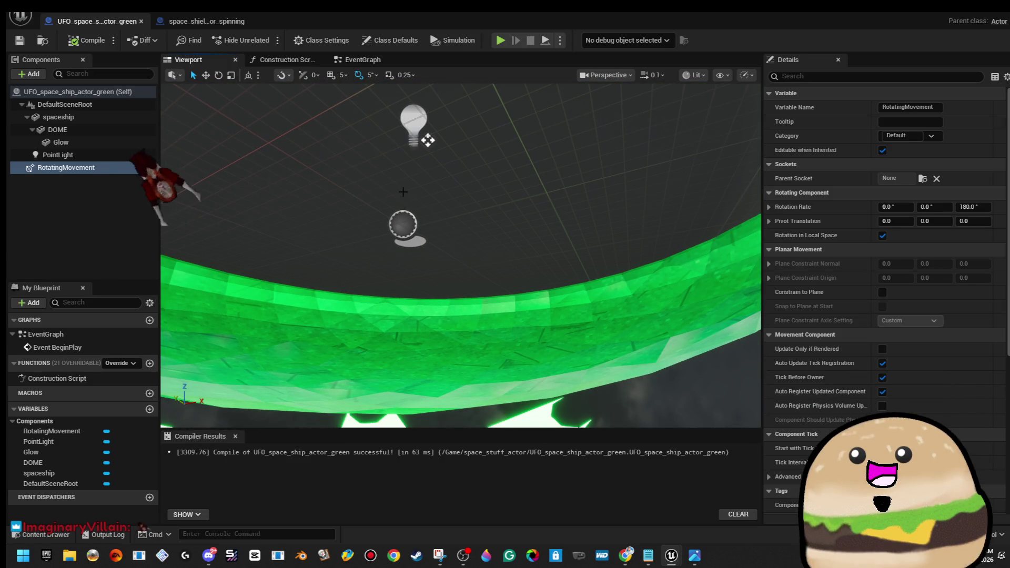
left_click(413, 126)
key("f")
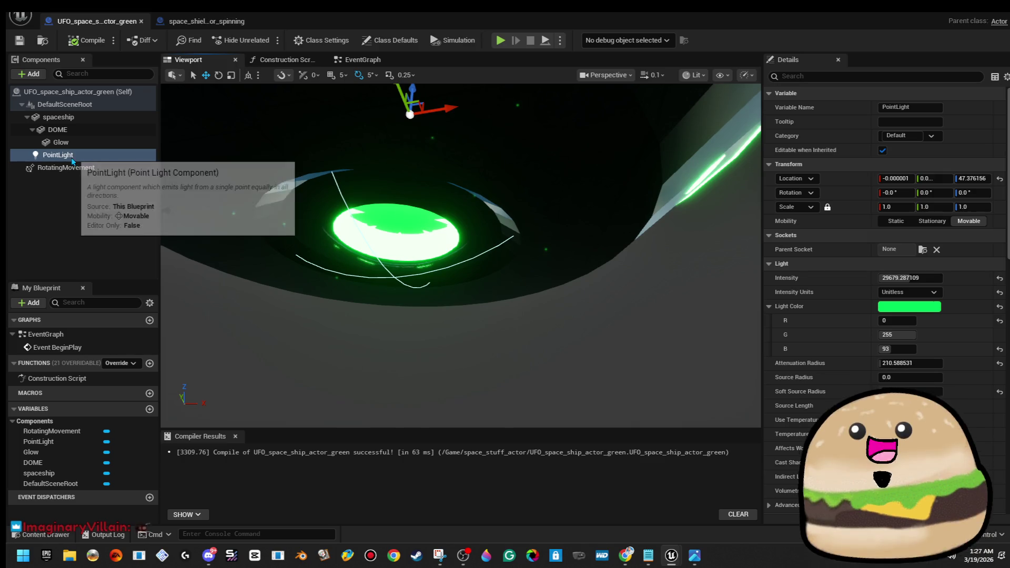
right_click(73, 158)
left_click(153, 280)
type("GREEN GLOW")
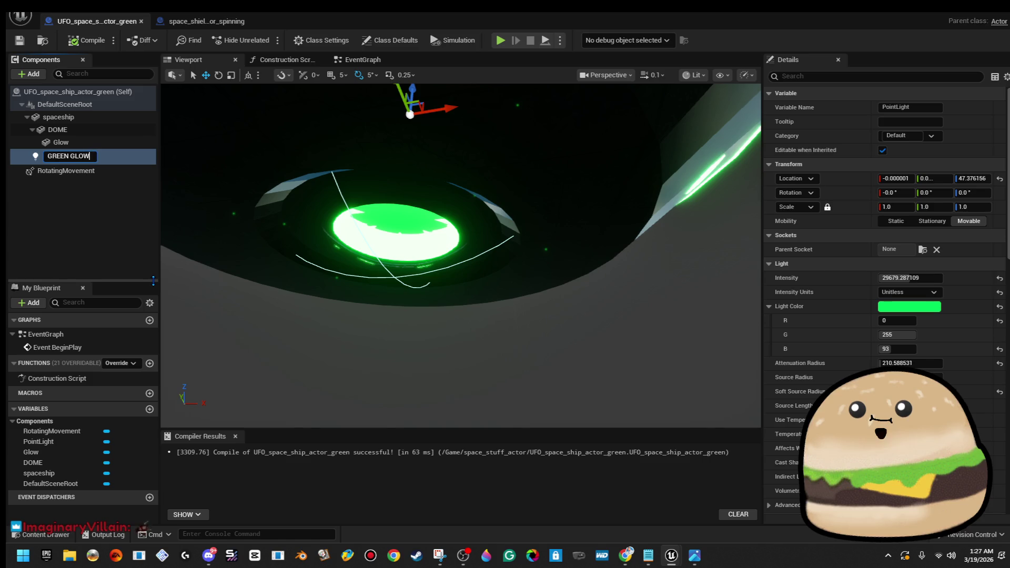
type("REEN GLOW")
key("Return")
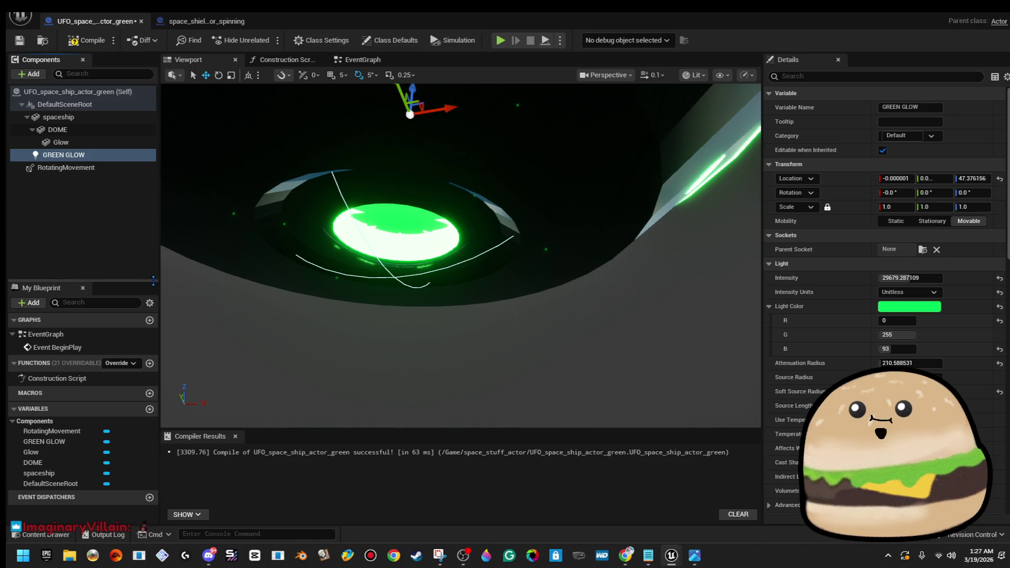
- Rename it Top GLOW, duplicate it, lower the copy to Z -89.82, and dim to 14297
right_click(64, 156)
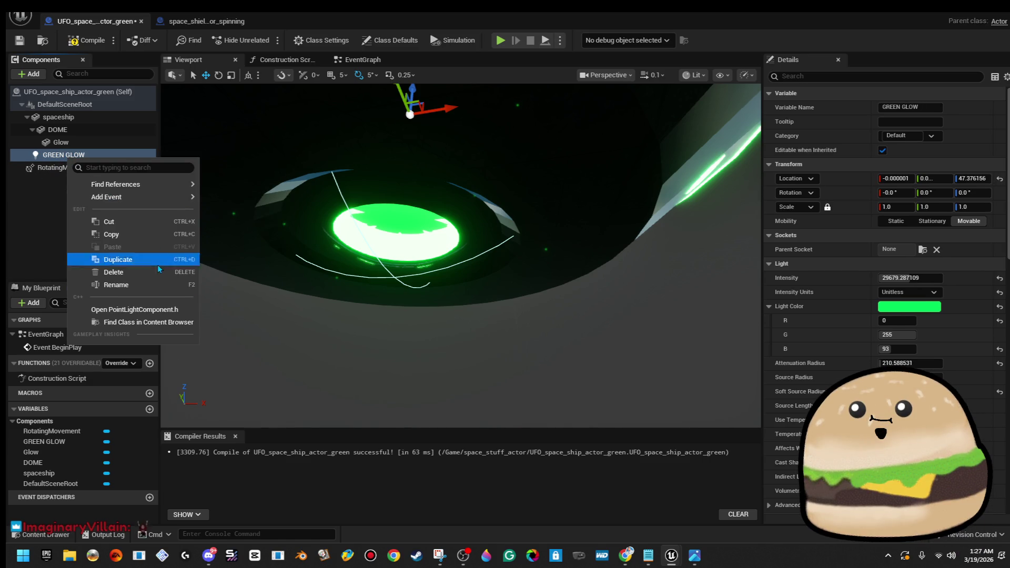
left_click(159, 290)
type("Top GLOW")
key("Return")
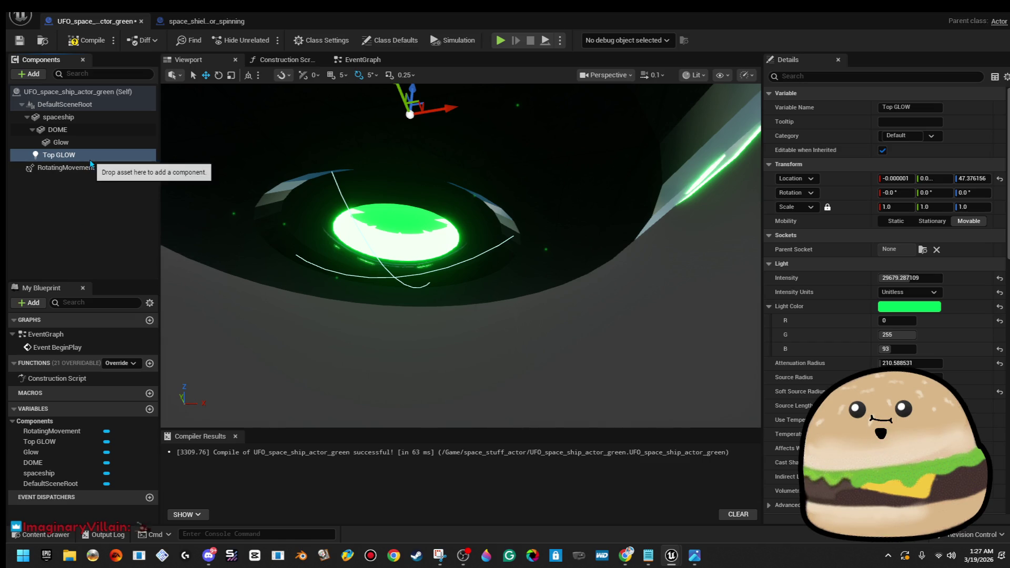
right_click(79, 155)
left_click(187, 262)
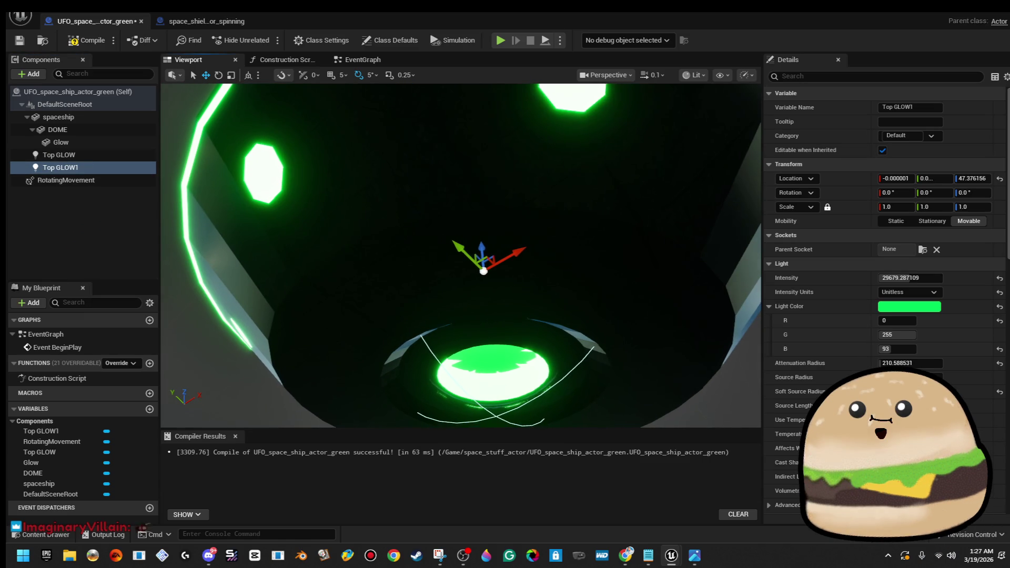
mouse_move(481, 247)
left_mouse_down()
mouse_move(492, 363)
mouse_move(499, 342)
left_mouse_up()
scroll(499, 342, "down", 2)
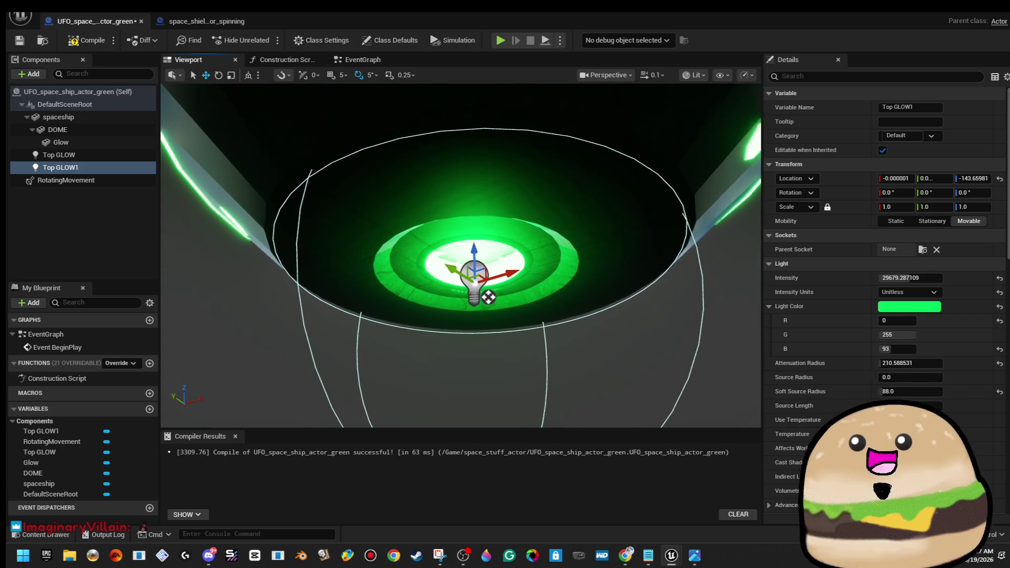
mouse_move(897, 278)
left_mouse_down()
mouse_move(884, 278)
mouse_move(898, 278)
left_mouse_up()
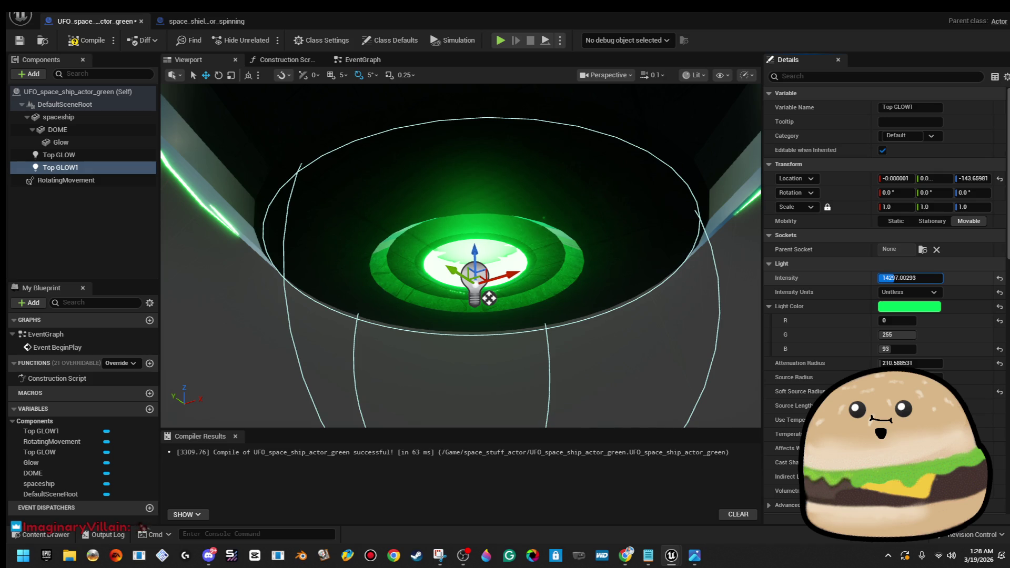
- Rename Top GLOW1 to bottom GLOW and the Glow sphere to INSIDE GLOW
right_click(94, 168)
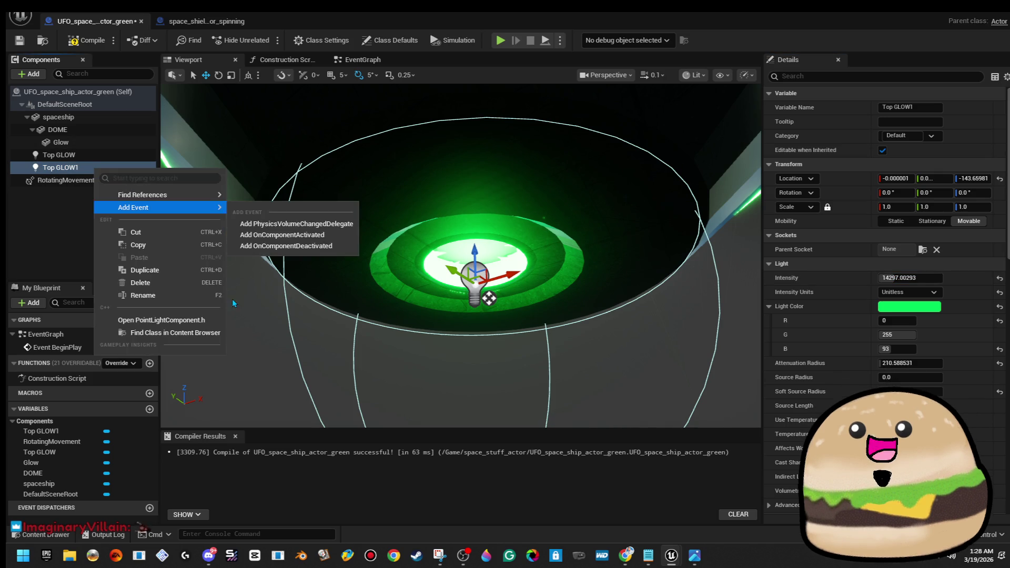
left_click(187, 296)
type("B")
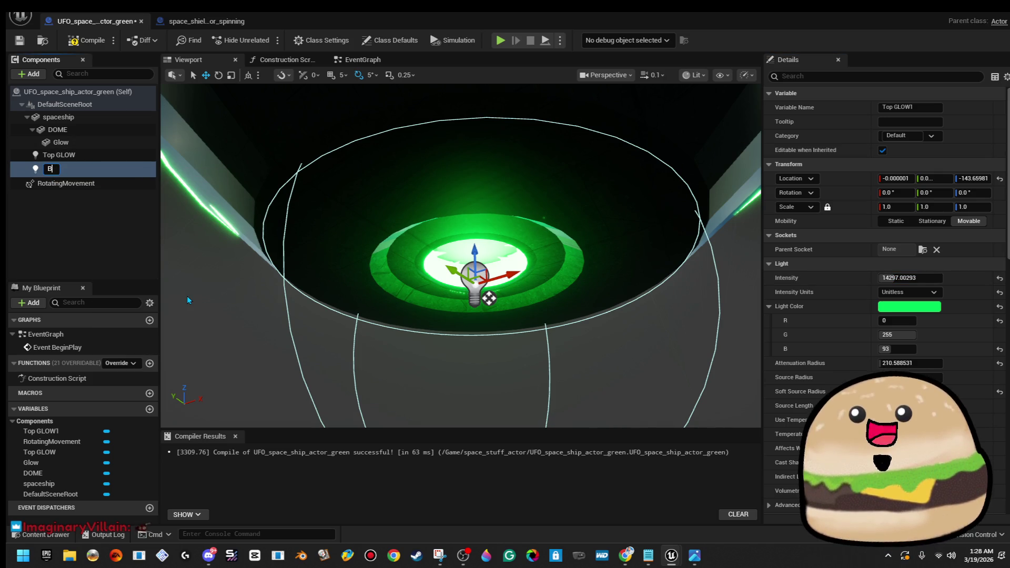
type("ot")
type("m GLOW")
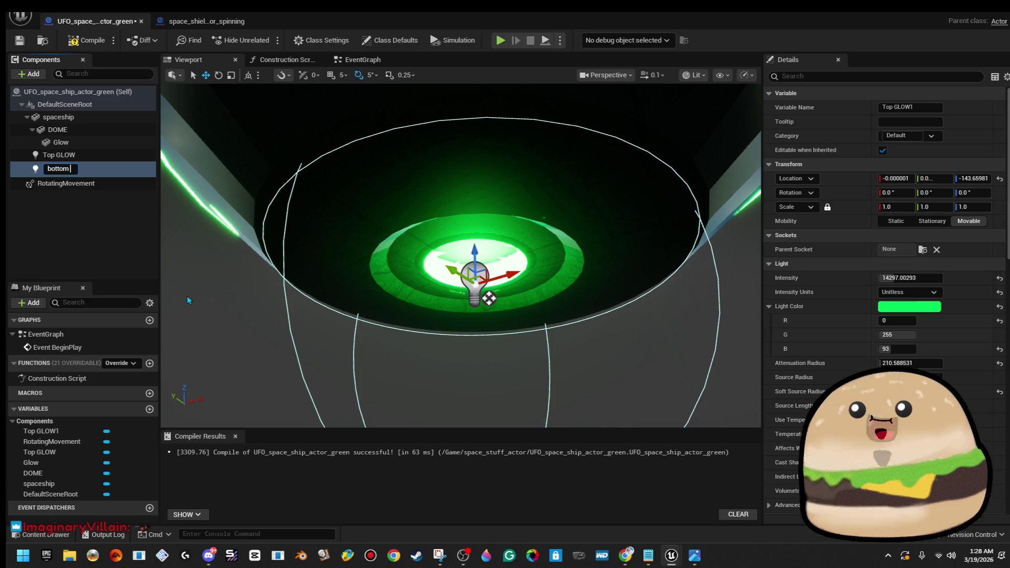
key("Return")
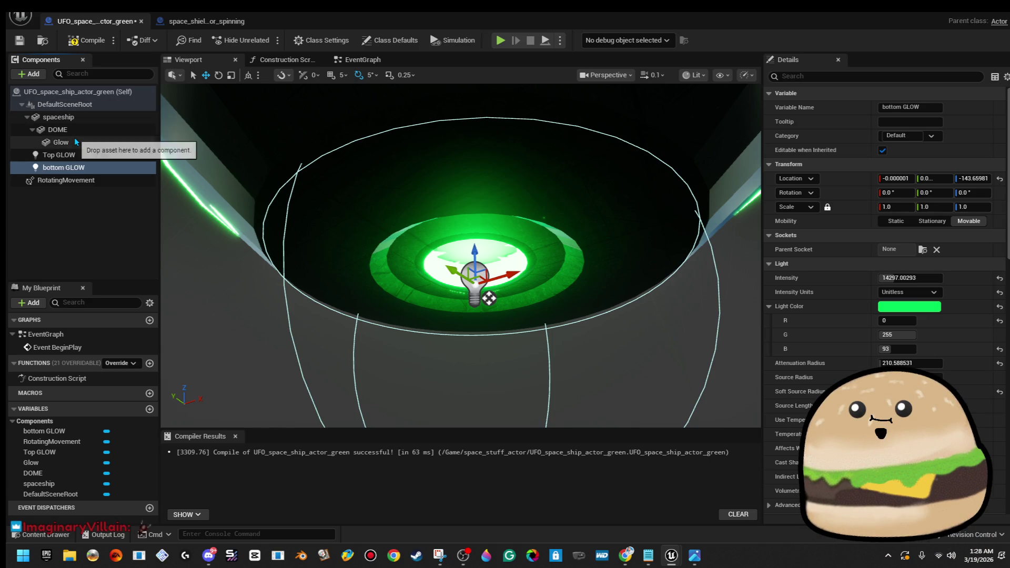
right_click(74, 138)
left_click(152, 264)
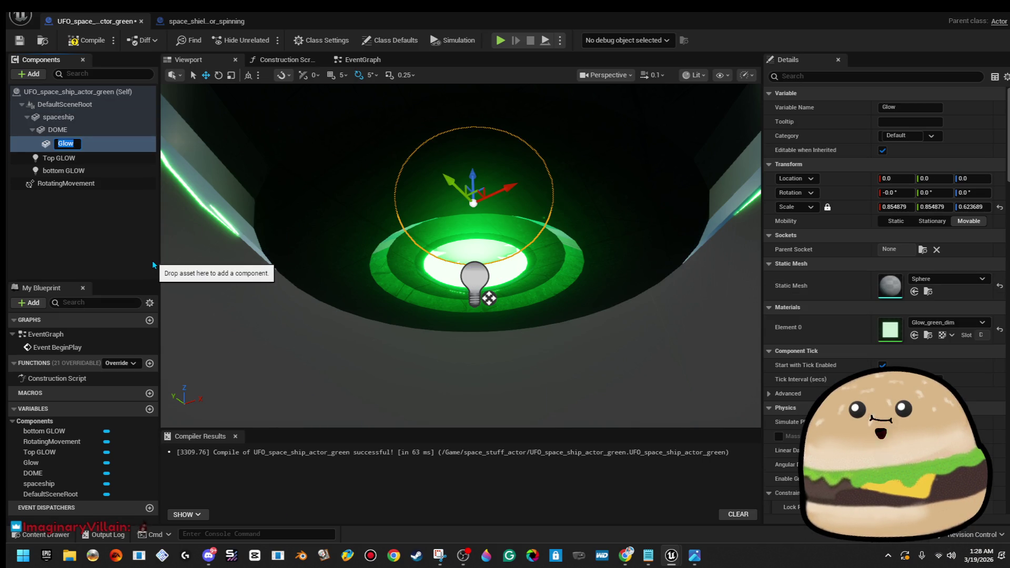
type("INSIDE GLOW")
key("Return")
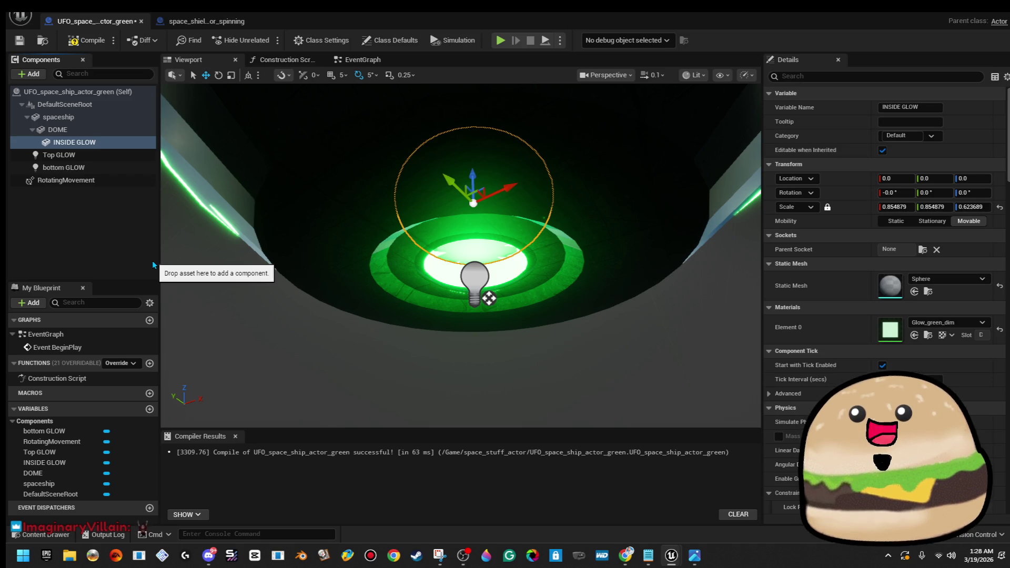
- Compile and save the UFO Blueprint, then close its editor
left_click(87, 44)
left_click(20, 40)
left_click_drag(438, 227, 495, 258)
left_click(491, 276)
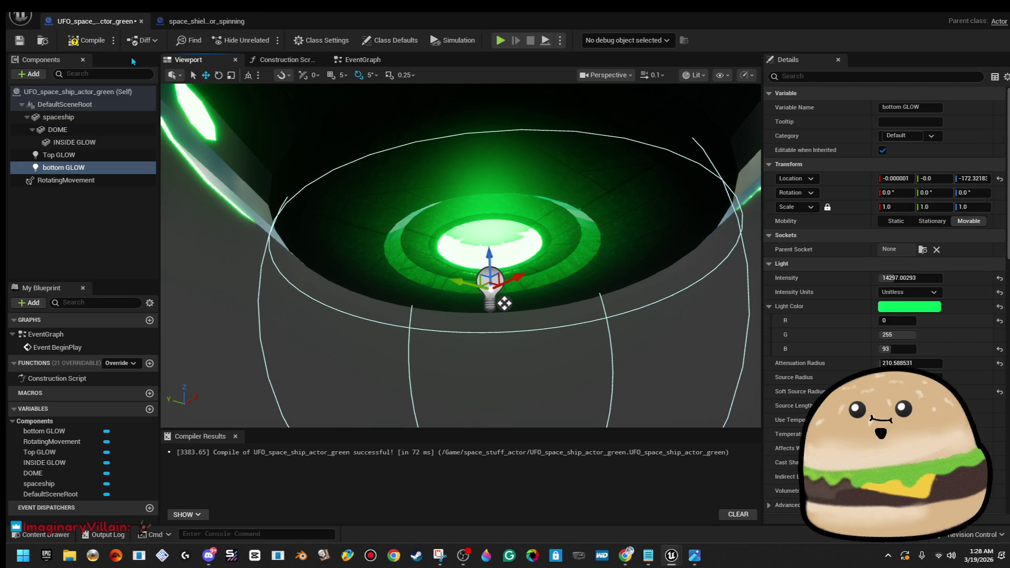
left_click(90, 42)
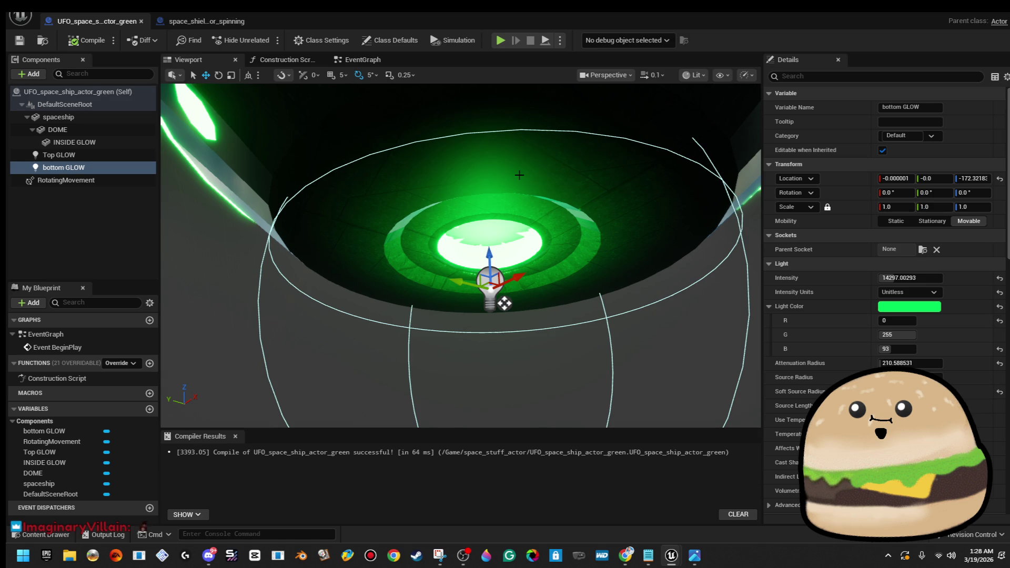
left_click(87, 40)
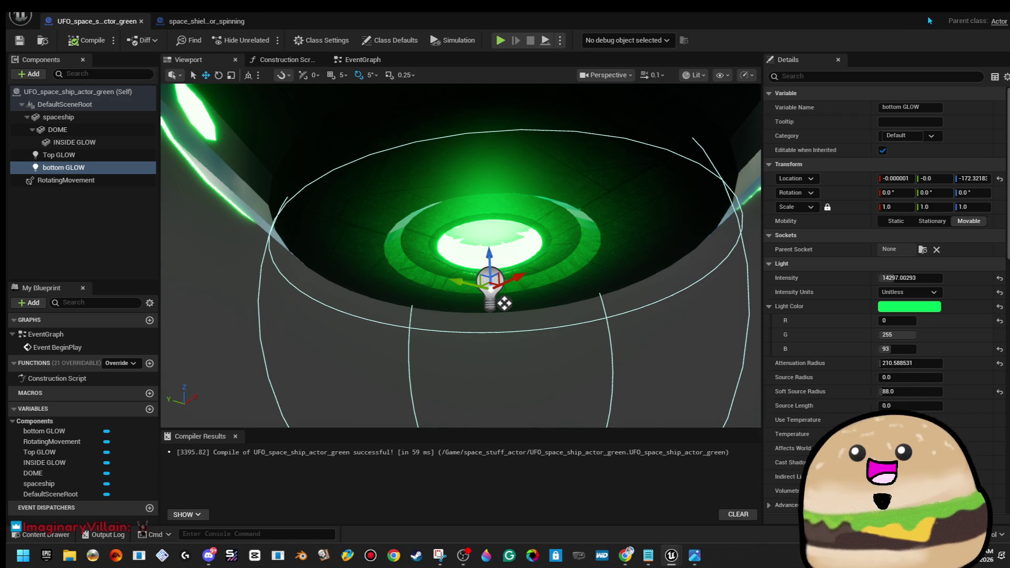
left_click(970, 13)
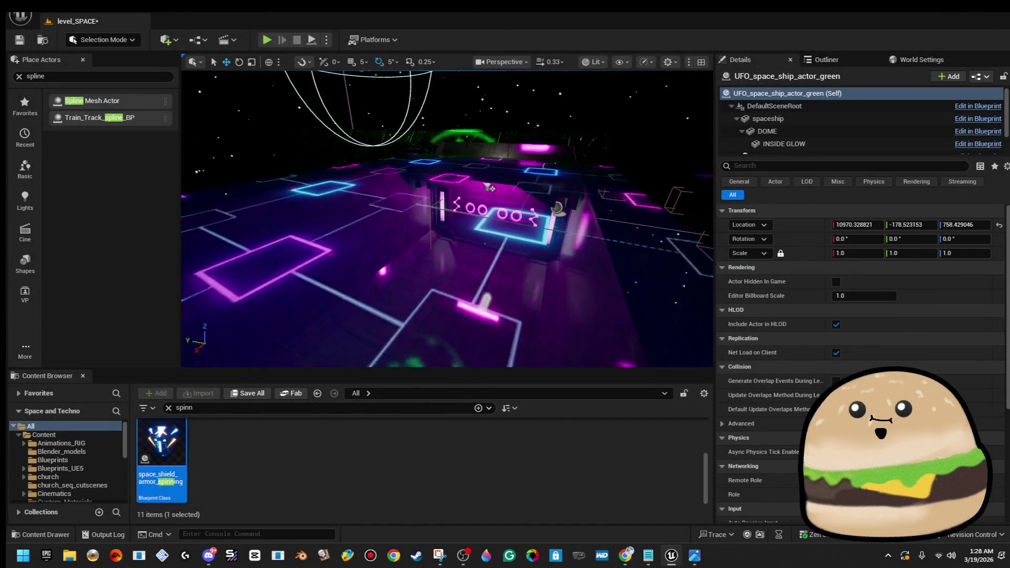
- Play-test the level from a viewport spot and stop with Esc
right_click(595, 247)
left_click(568, 532)
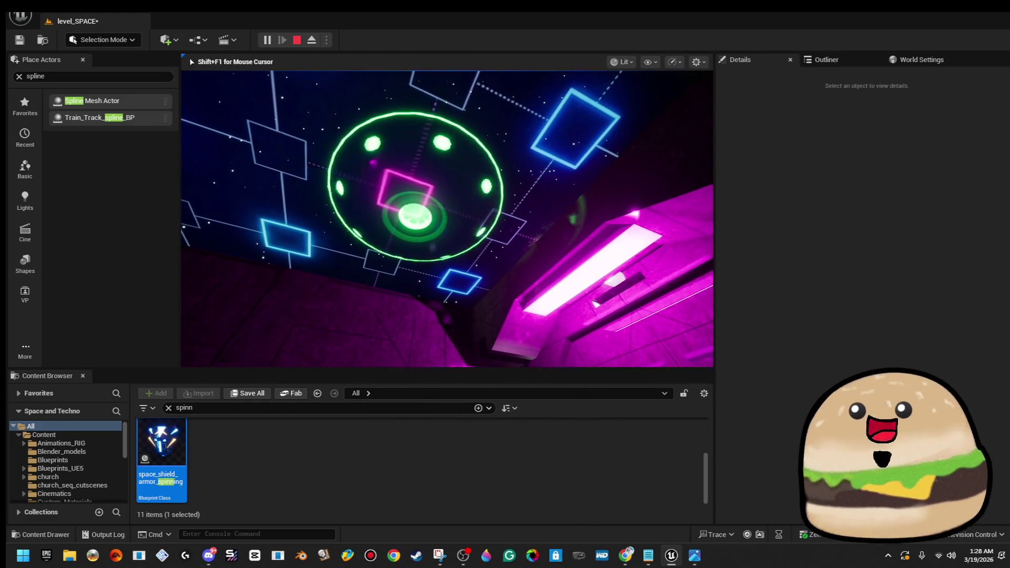
key("Escape")
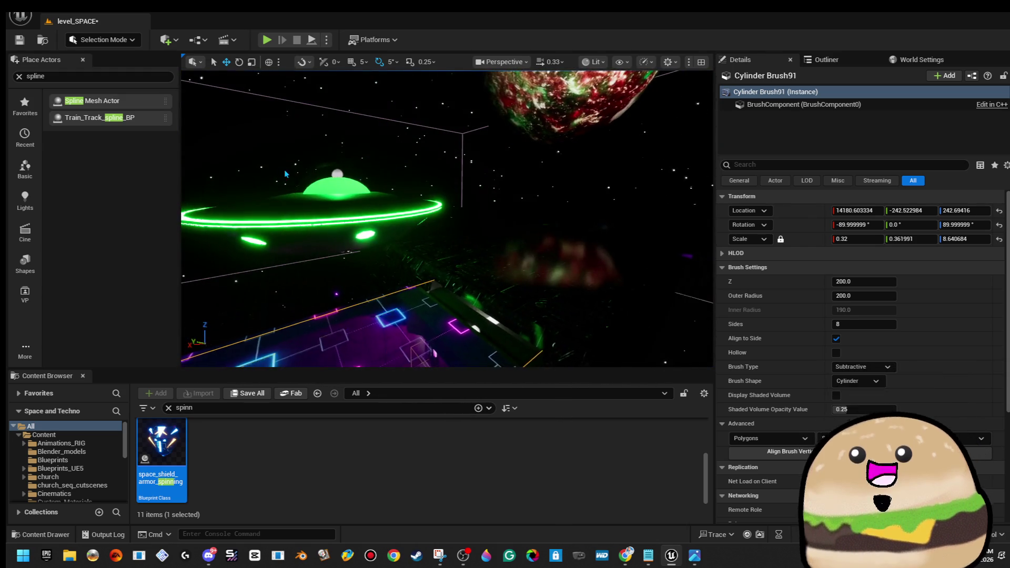
- Move the green UFO higher, scale it to 1.108846, rotate it to -35.34, -15.76, 37.25
left_click(314, 208)
left_click_drag(314, 209, 408, 283)
key("r")
left_click_drag(395, 204, 383, 217)
key("w")
left_click_drag(444, 213, 621, 113)
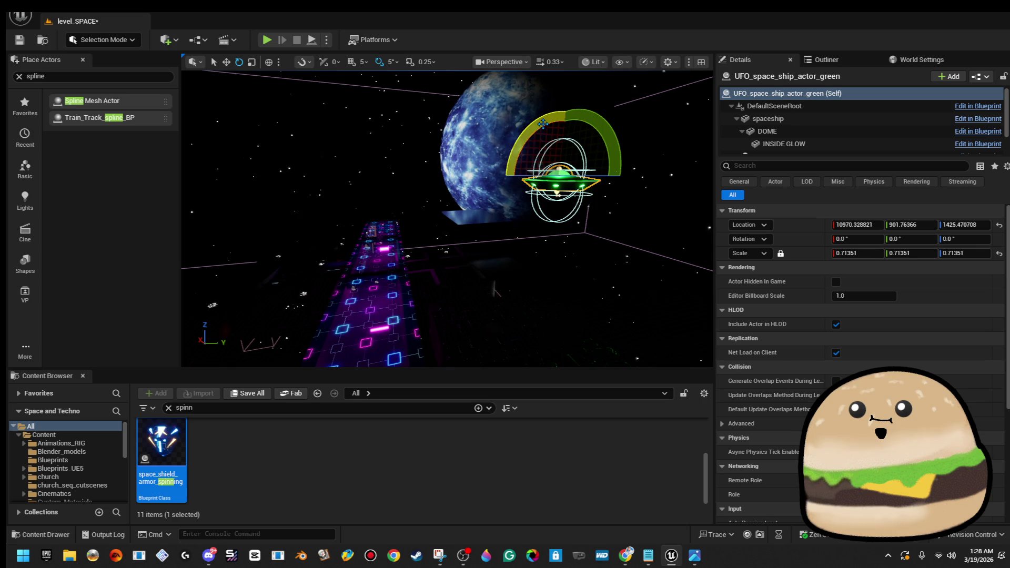
left_click_drag(543, 123, 516, 133)
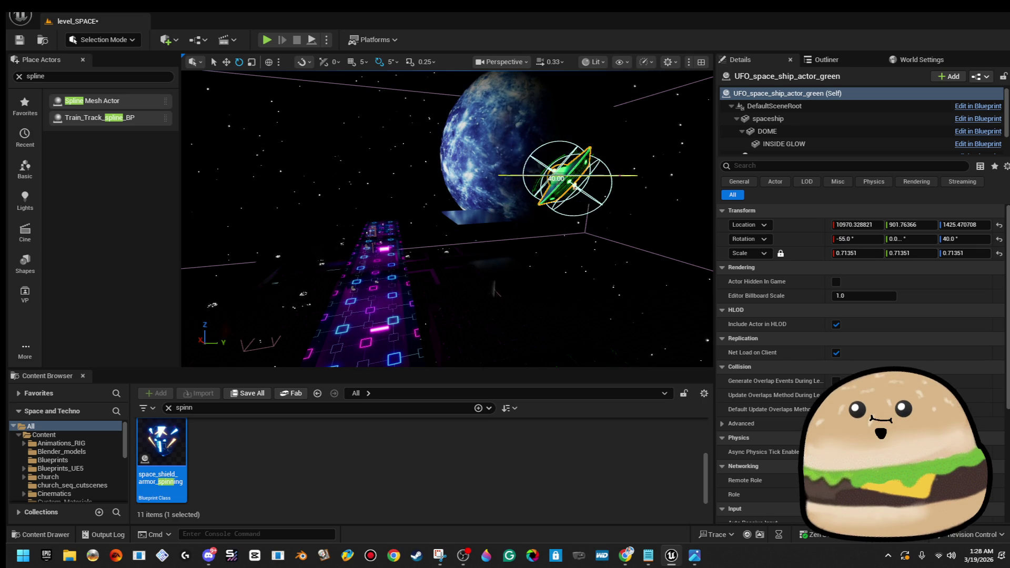
key("f")
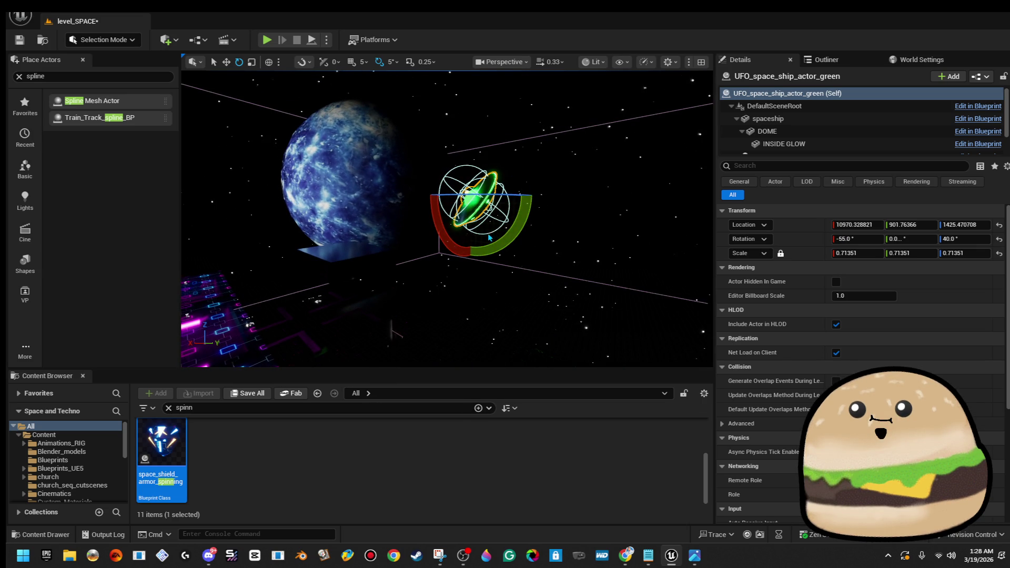
left_click_drag(448, 230, 448, 211)
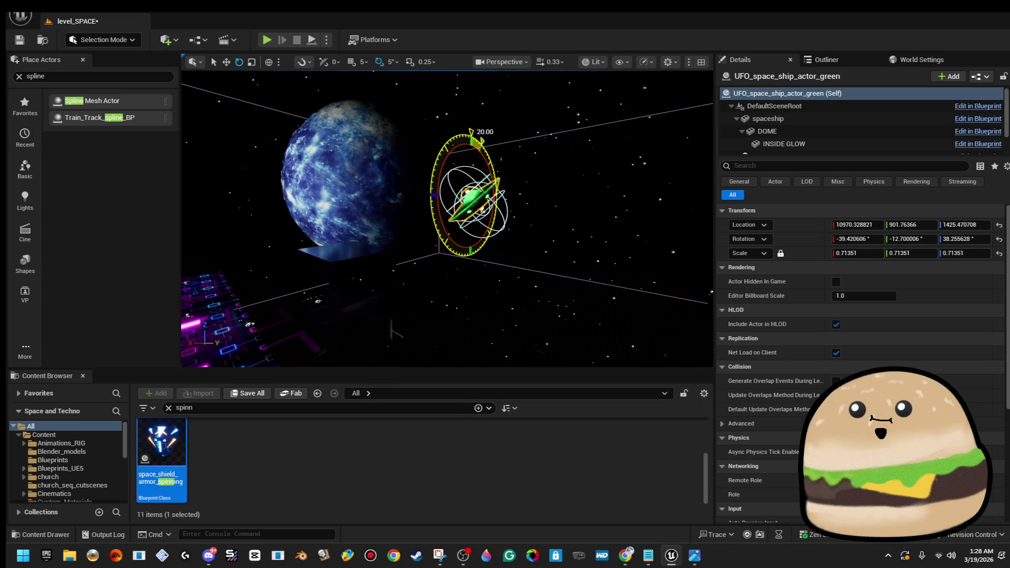
key("w")
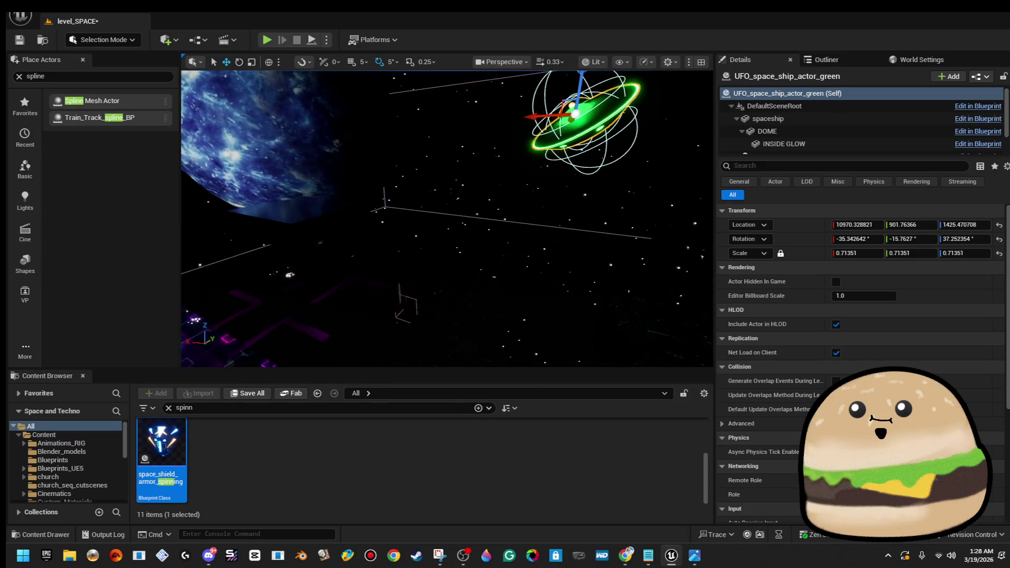
mouse_move(447, 221)
left_mouse_down()
mouse_move(374, 248)
mouse_move(379, 181)
left_mouse_up()
right_click(437, 193)
mouse_move(544, 484)
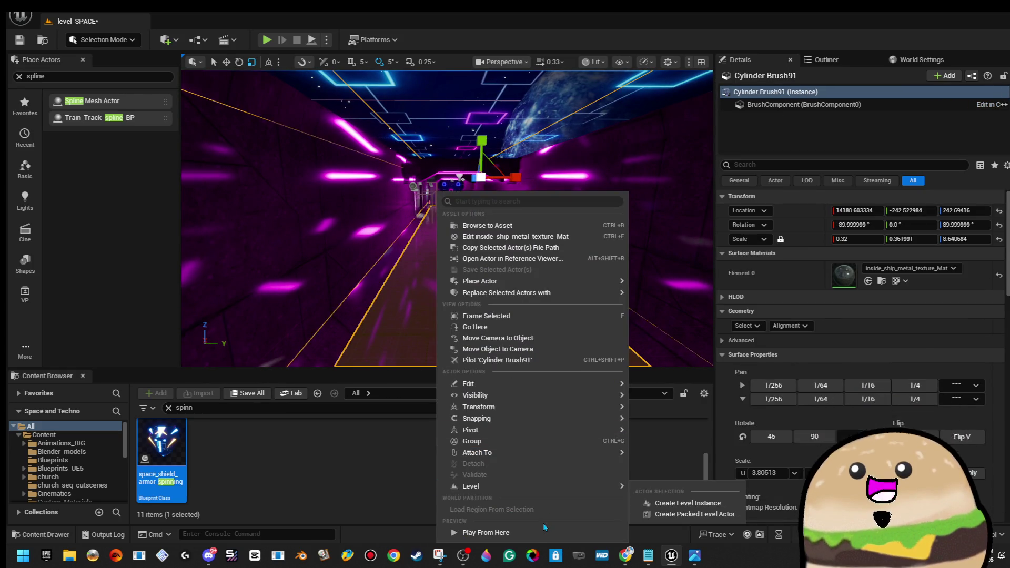
left_click(543, 528)
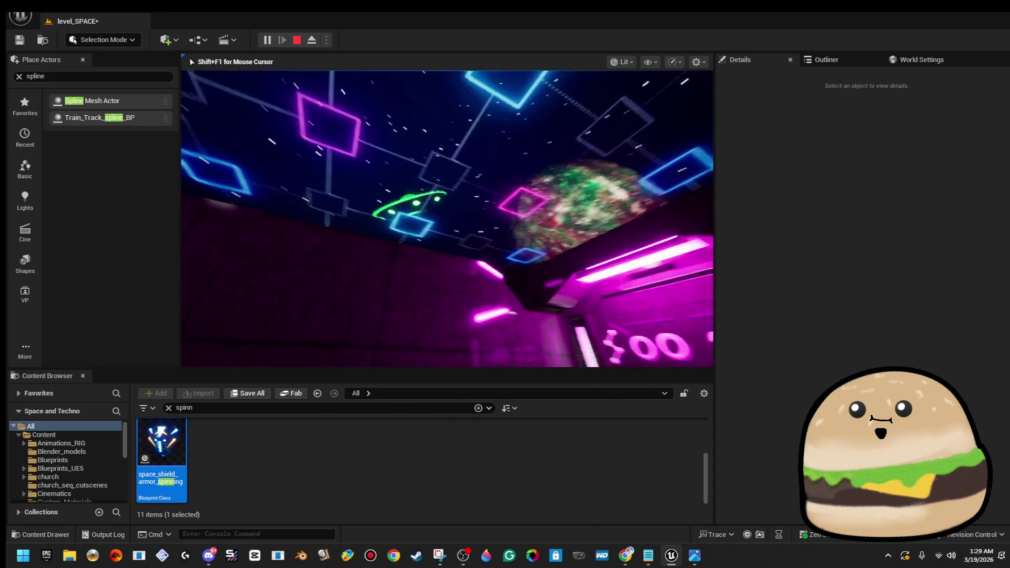
key("Escape")
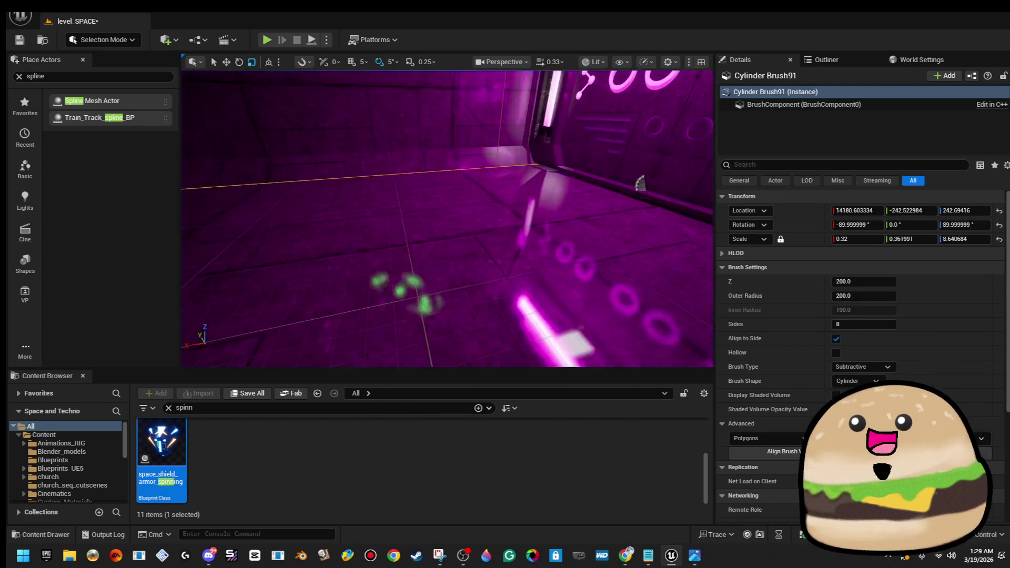
left_click(441, 213)
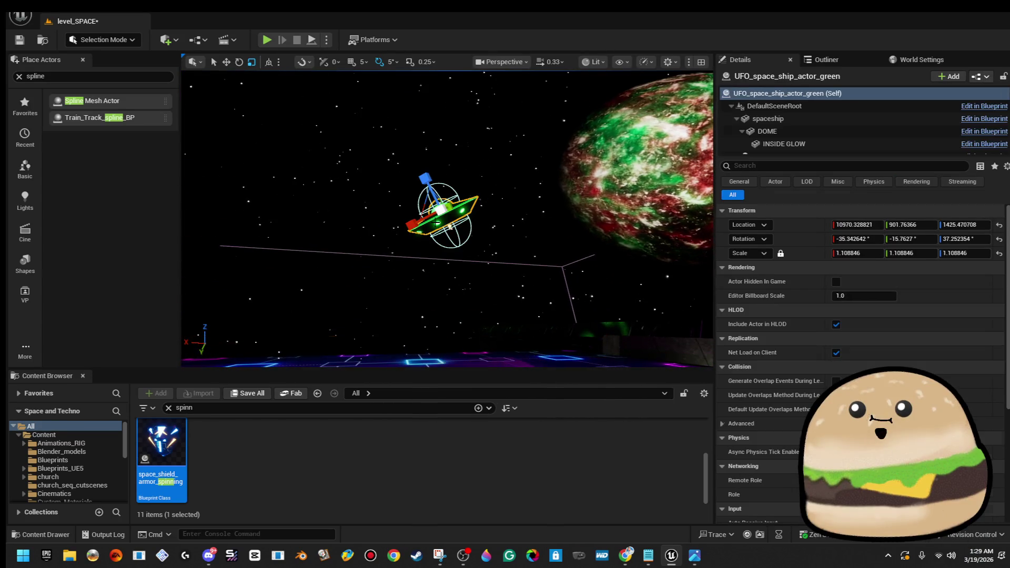
key("f")
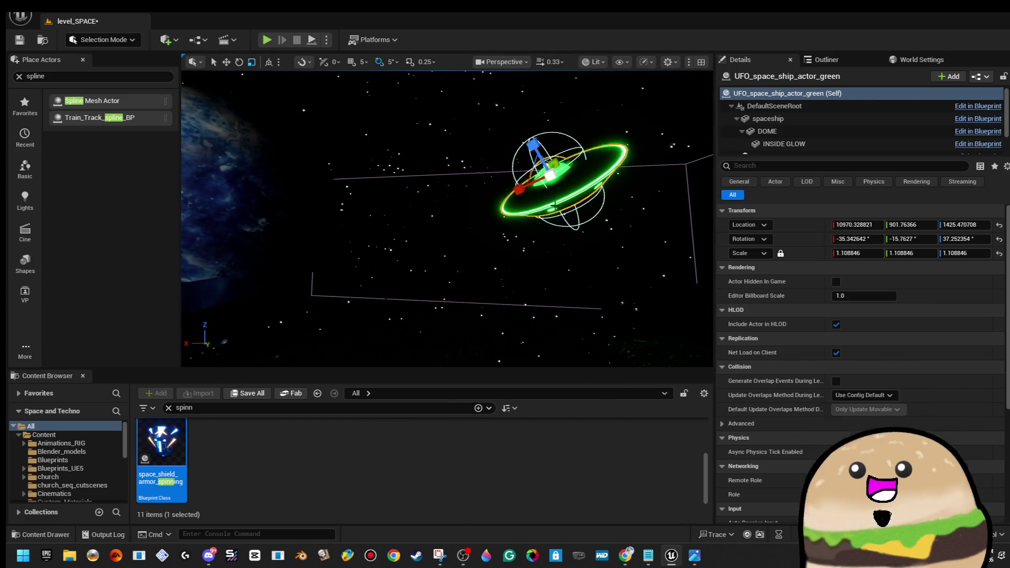
- Move the copied UFO further left and rotate it to a new angle
left_click_drag(513, 175, 224, 198)
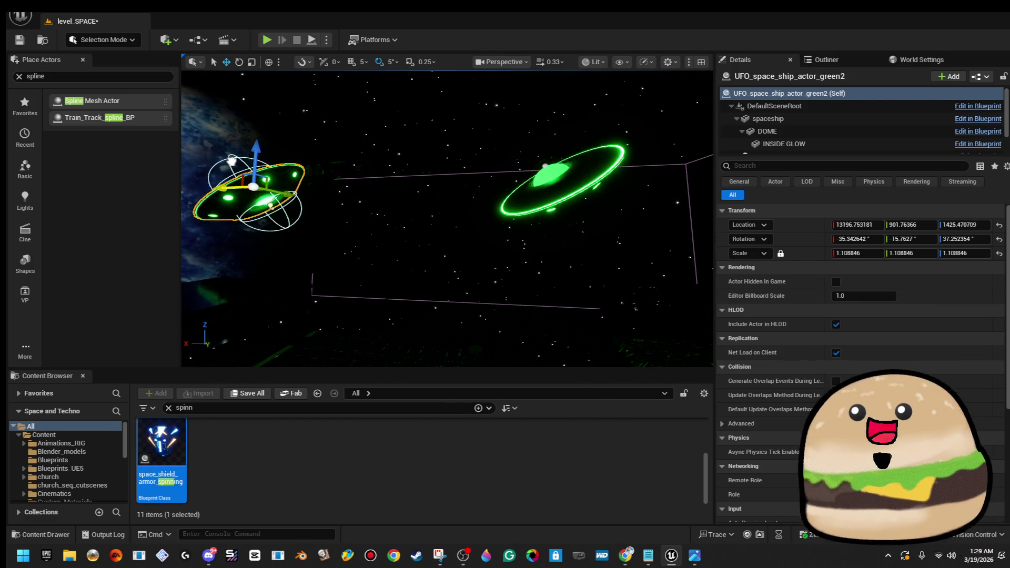
key("e")
left_click_drag(264, 135, 249, 148)
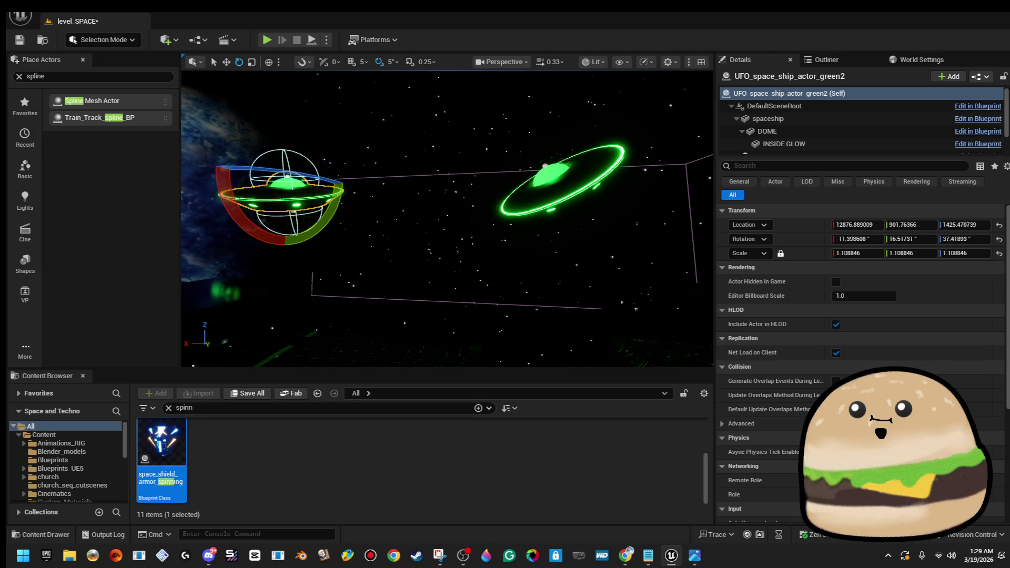
left_click_drag(447, 263, 416, 250)
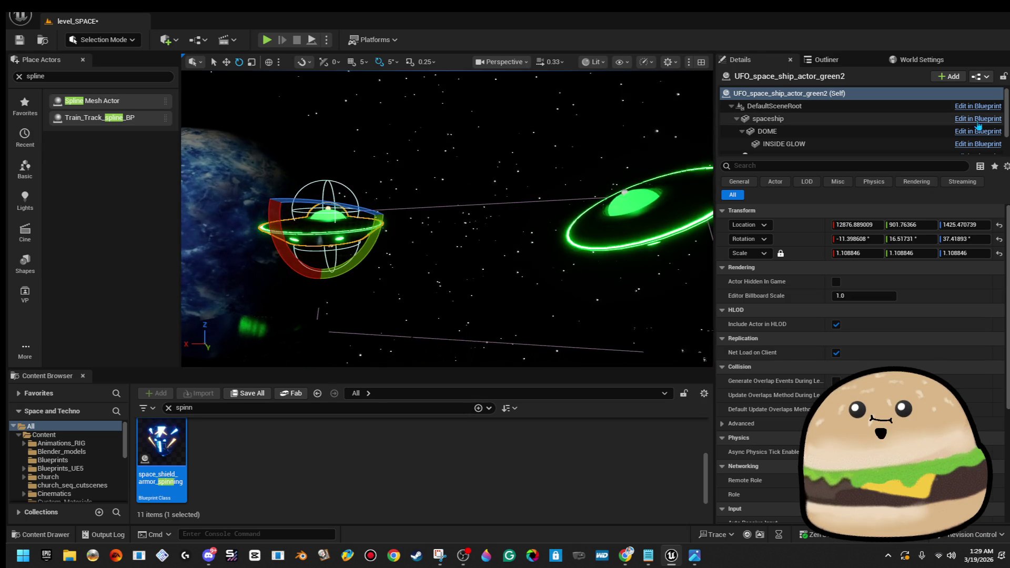
scroll(862, 124, "down", 2)
- Change the copied UFO body's second material slot from Glow_green to Glow_blue
left_click(862, 122)
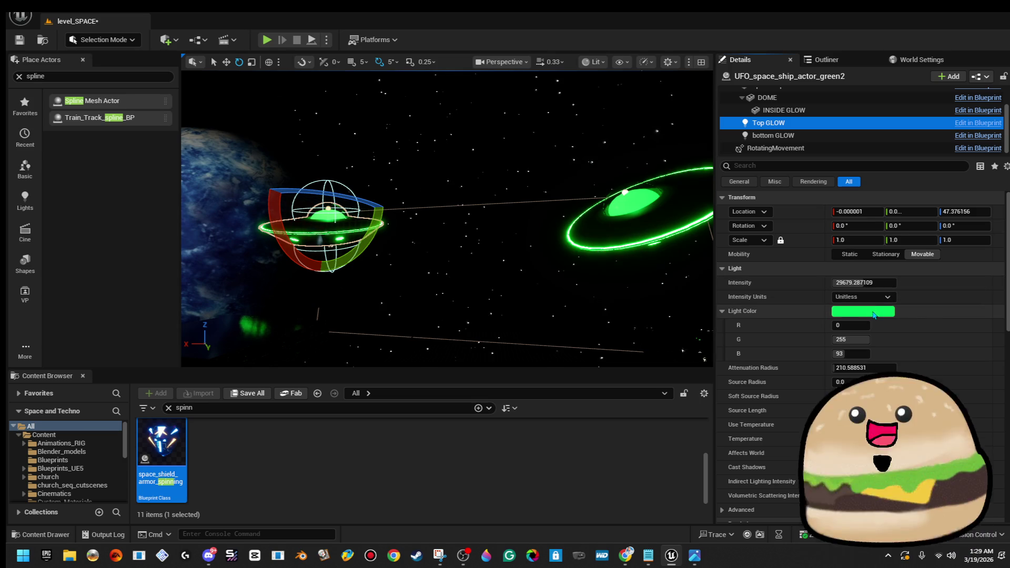
key("f")
scroll(842, 121, "up", 2)
left_click(834, 118)
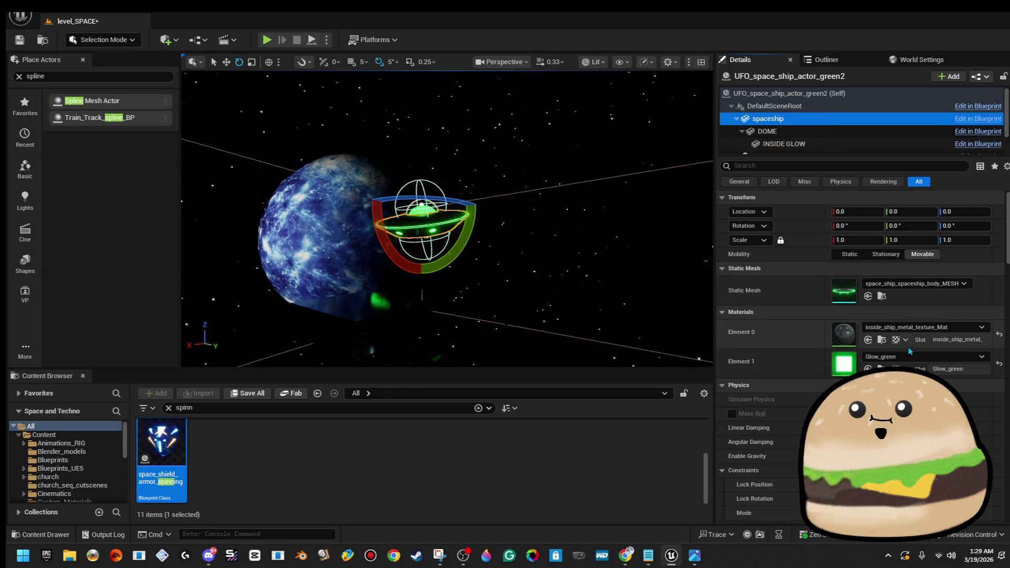
left_click(910, 357)
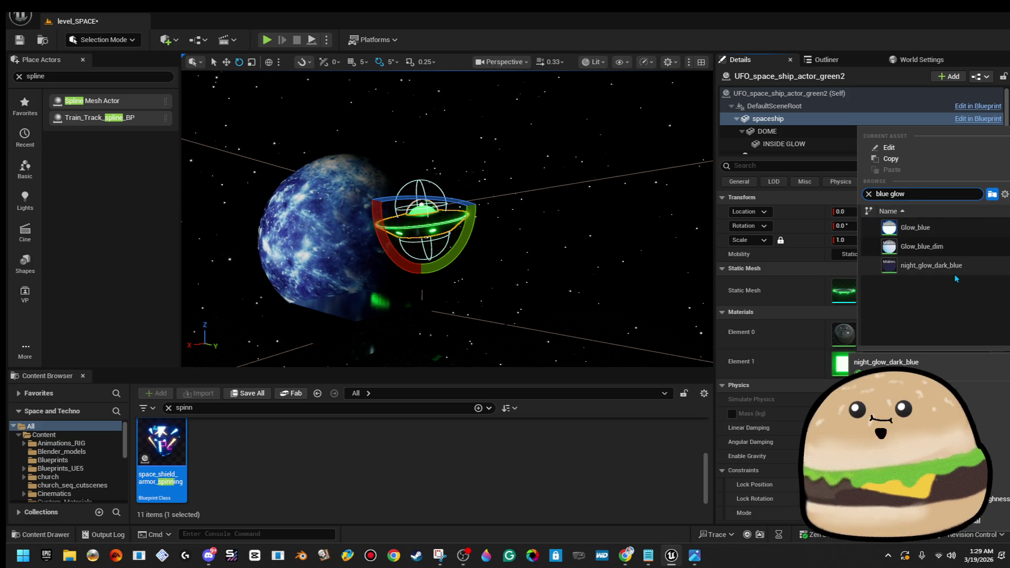
key("Return")
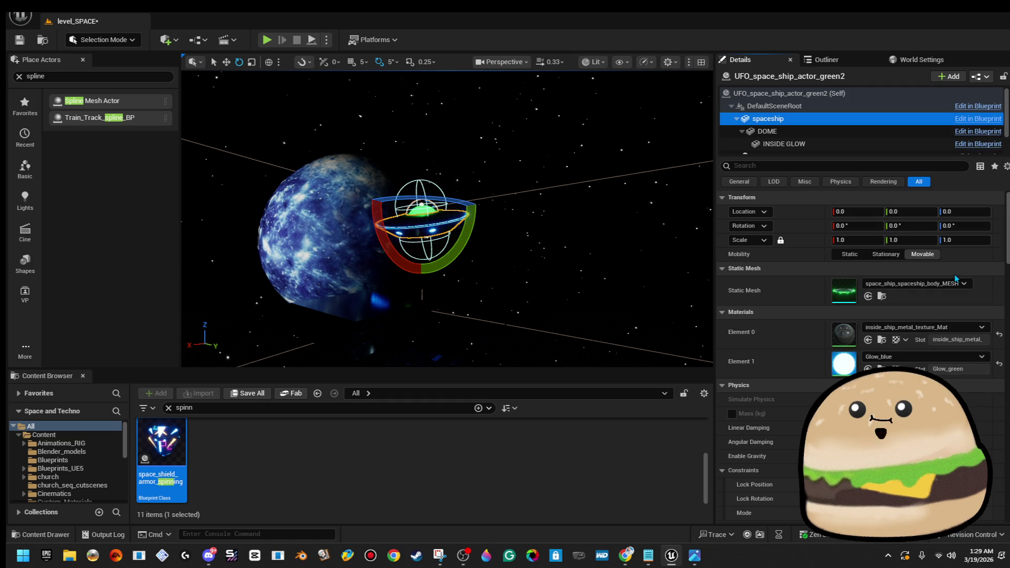
- Give the INSIDE GLOW sphere the Glow_blue_dim material
left_click(841, 144)
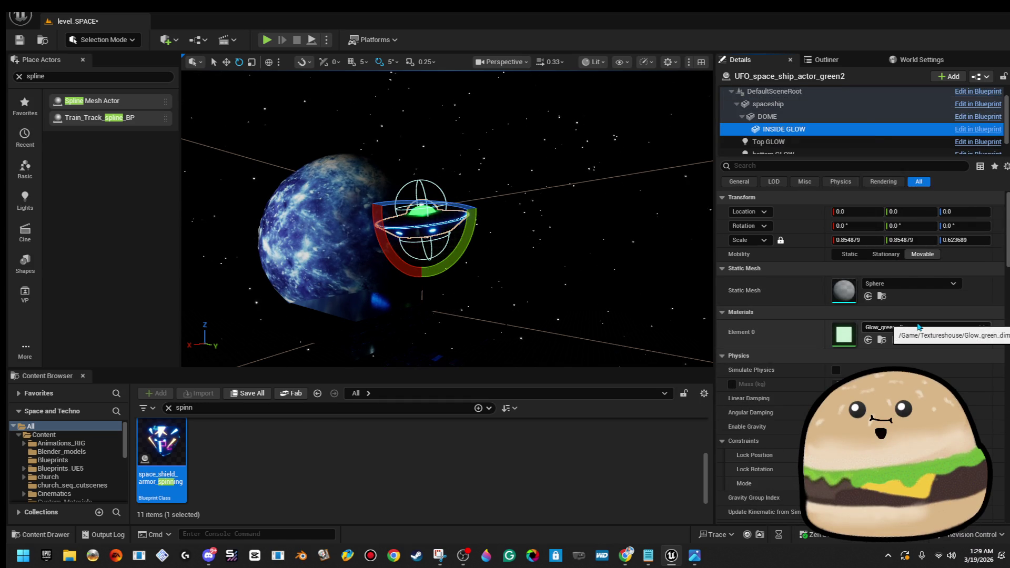
left_click(916, 326)
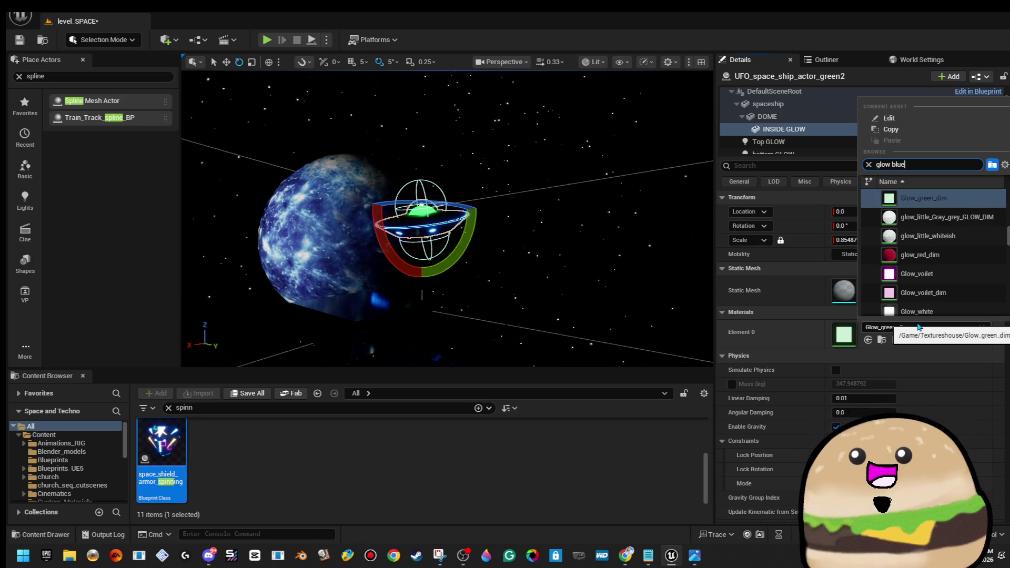
key("Down")
key("Return")
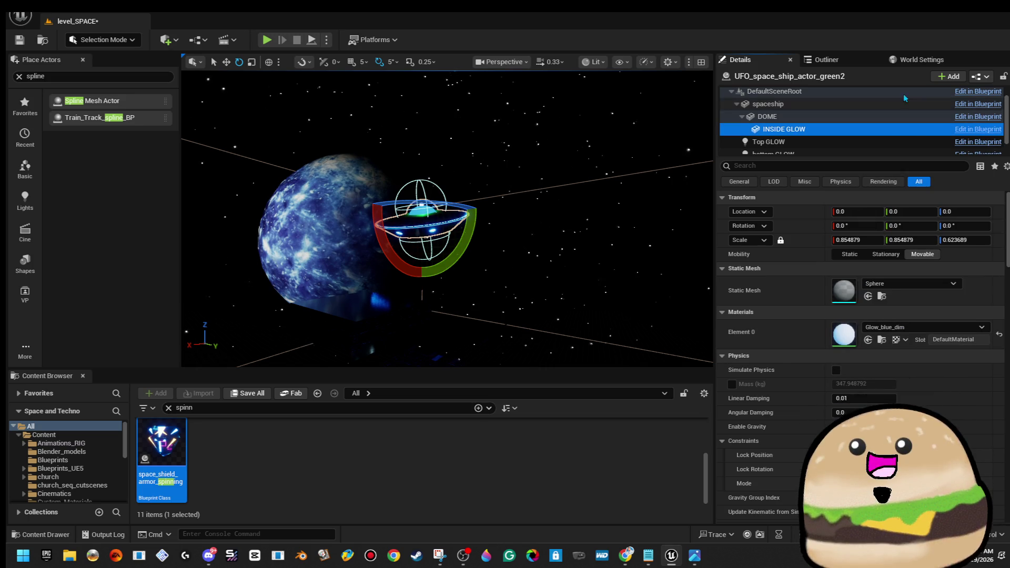
scroll(920, 131, "down", 1)
left_click(831, 124)
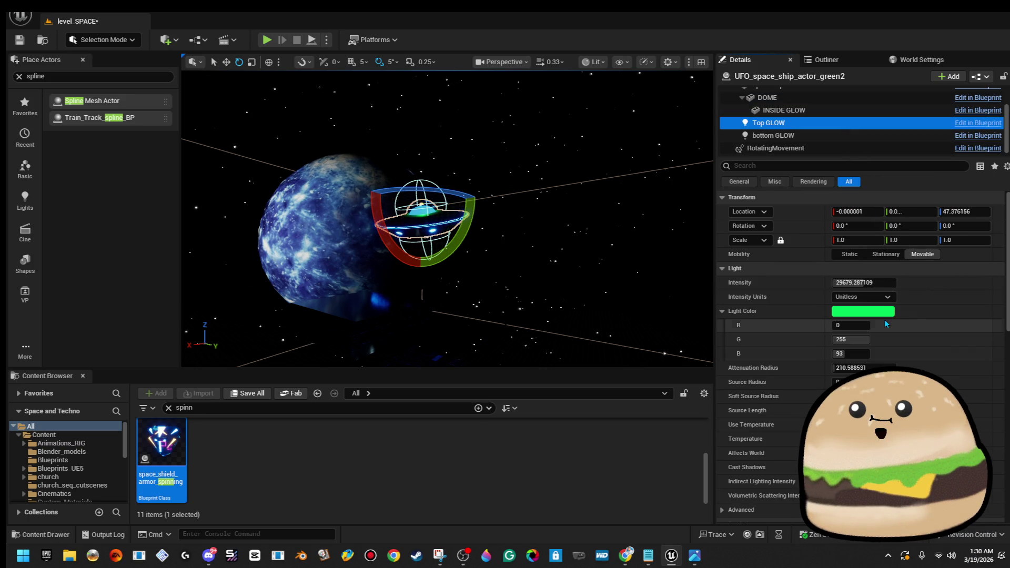
- Make the Top GLOW and bottom GLOW lights blue, the bottom one 0, 185, 255
left_click(882, 313)
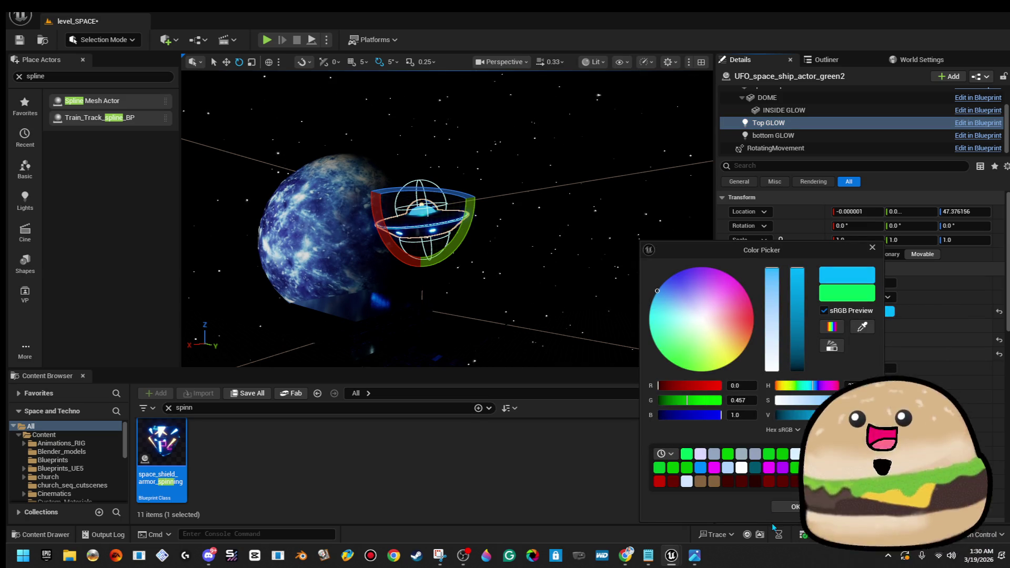
left_click(790, 508)
left_click(788, 138)
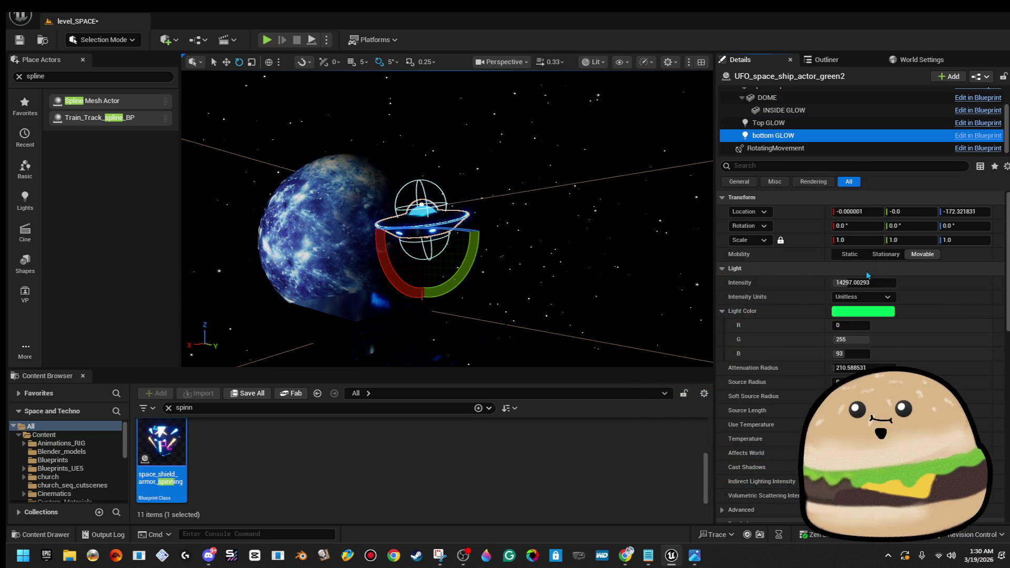
left_click(869, 312)
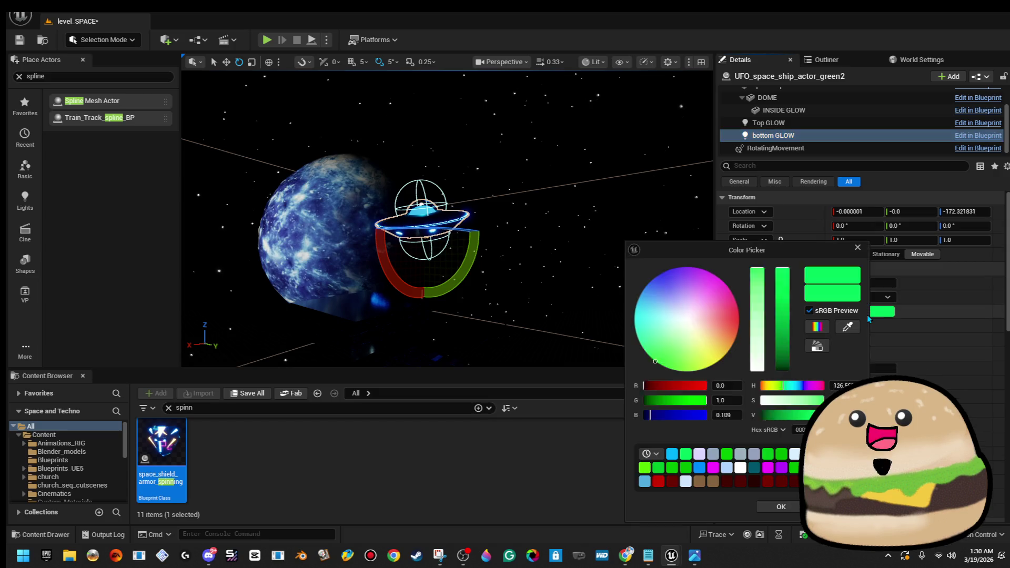
left_click_drag(662, 305, 641, 293)
left_click(795, 510)
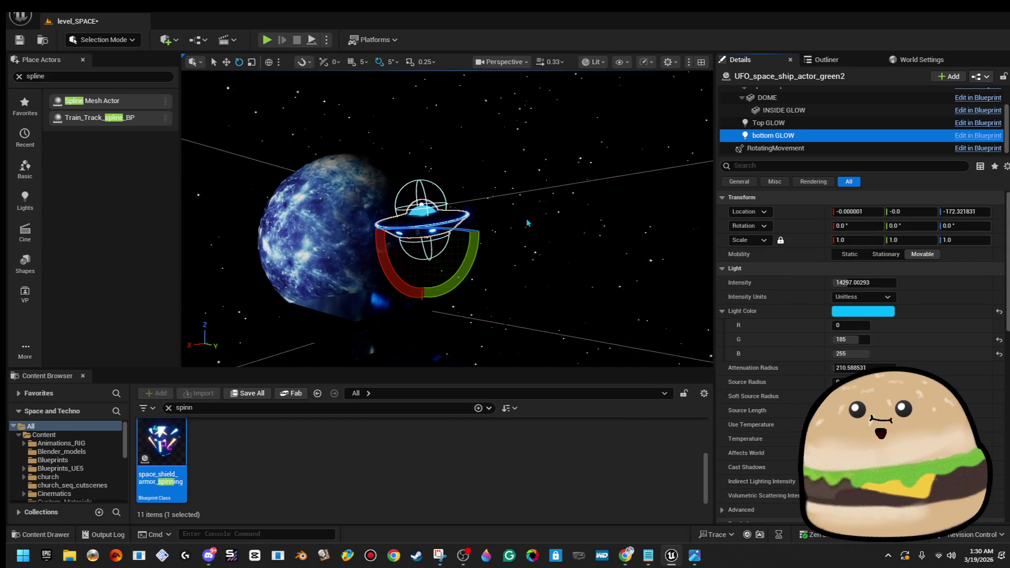
- Play the level from the spot above the neon floor
left_click_drag(394, 294, 396, 383)
right_click(408, 316)
left_click(538, 532)
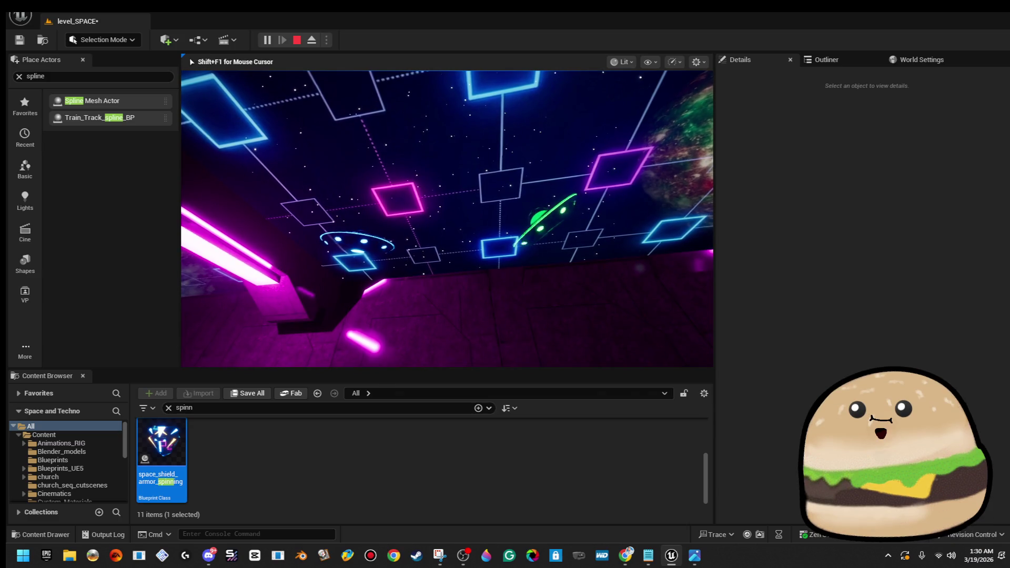
- Play-test in fullscreen, replaying the level from the neon grid floor
key("F11")
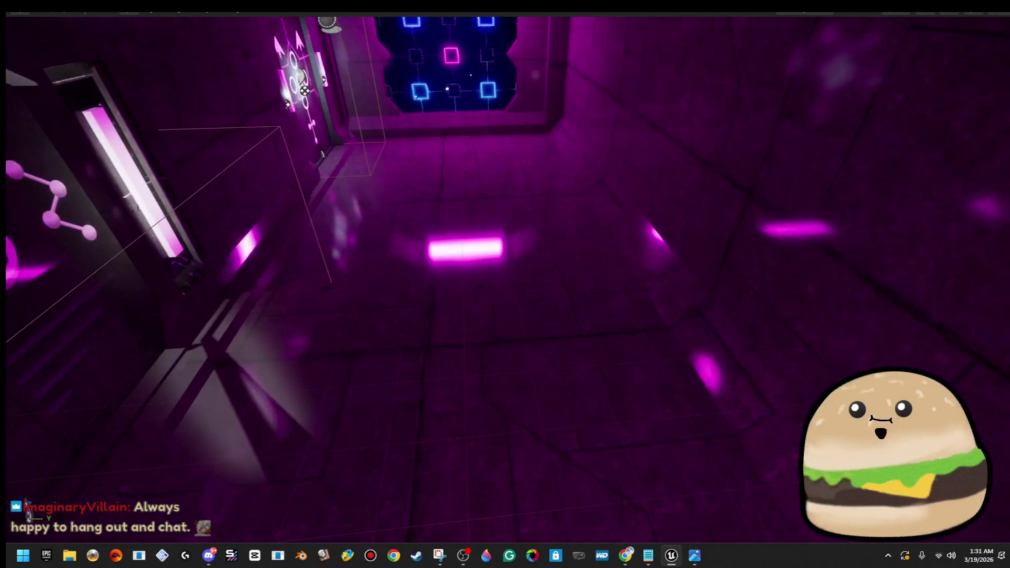
right_click(332, 395)
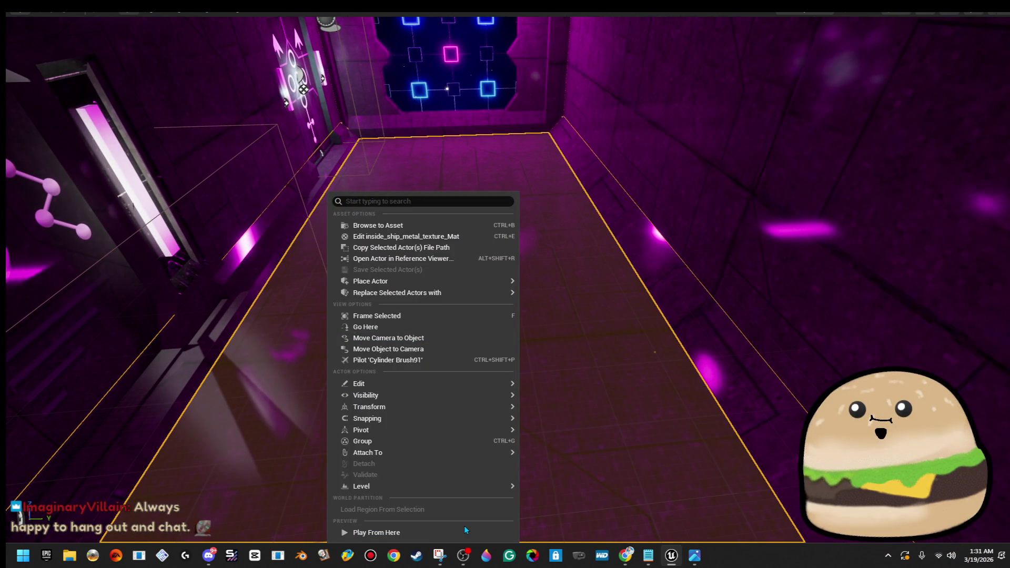
left_click(458, 532)
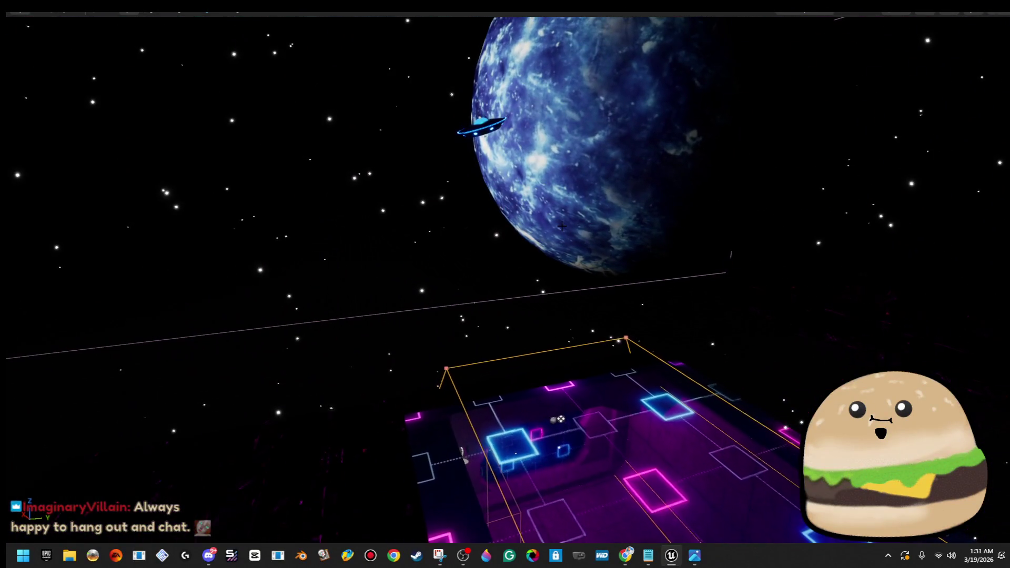
key("F11")
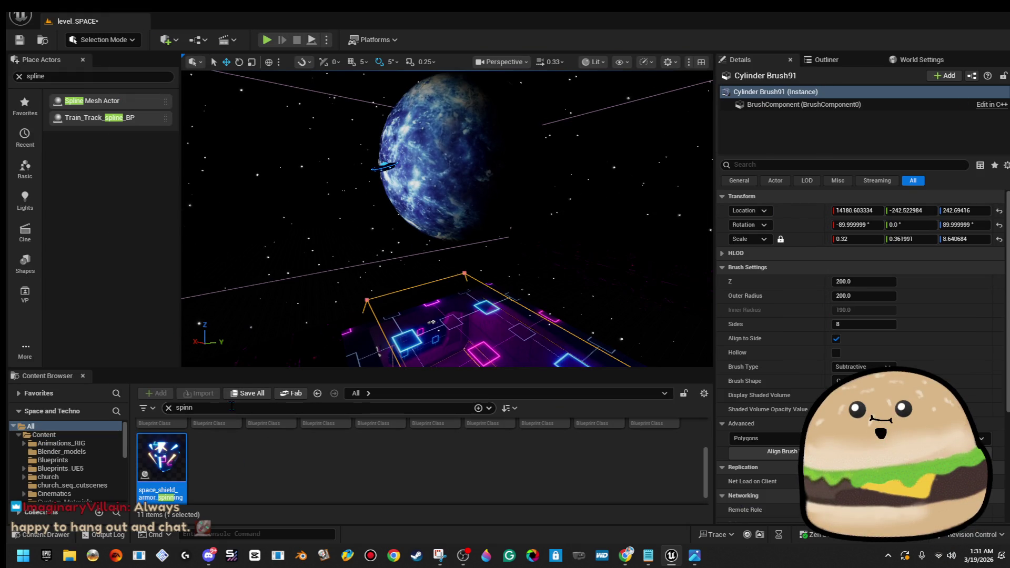
- Search 'pline' and place Train_Track_spline_BP above the neon grid floor
type("spline")
key("Return")
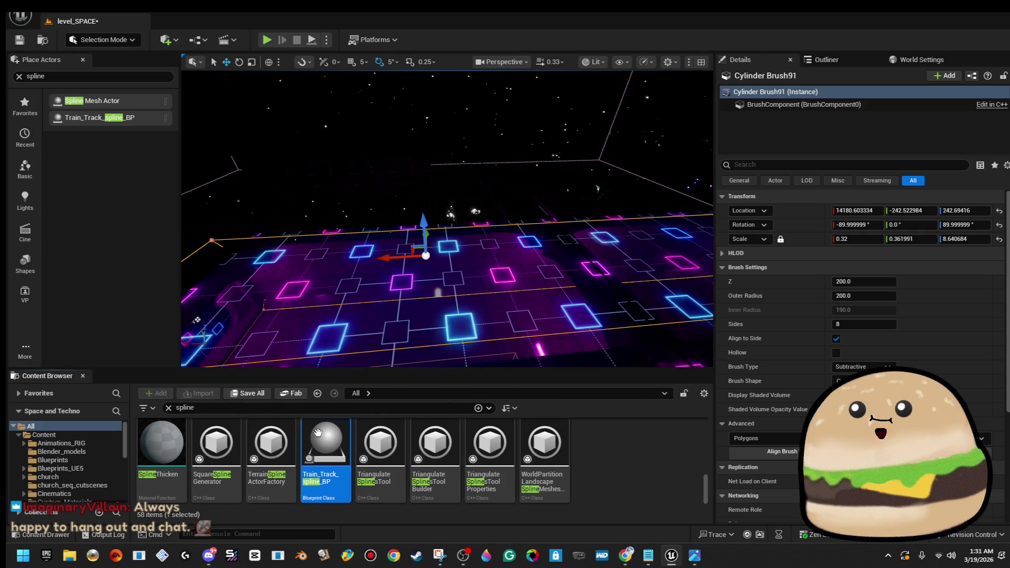
left_click_drag(347, 278, 349, 287)
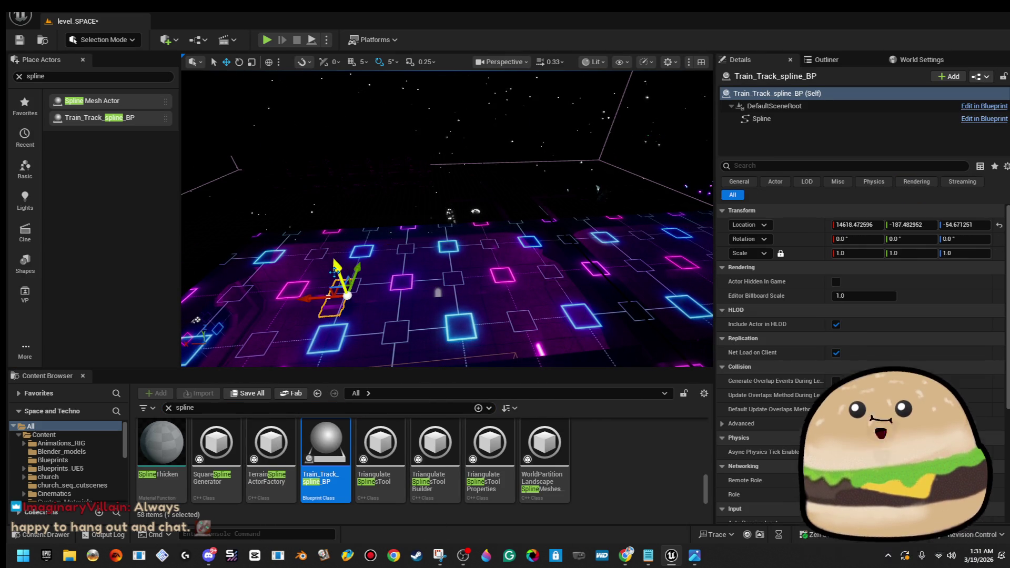
- Inspect the track's DefaultSceneRoot and Spline components, then delete the Train_Track_spline_BP actor
left_click(839, 110)
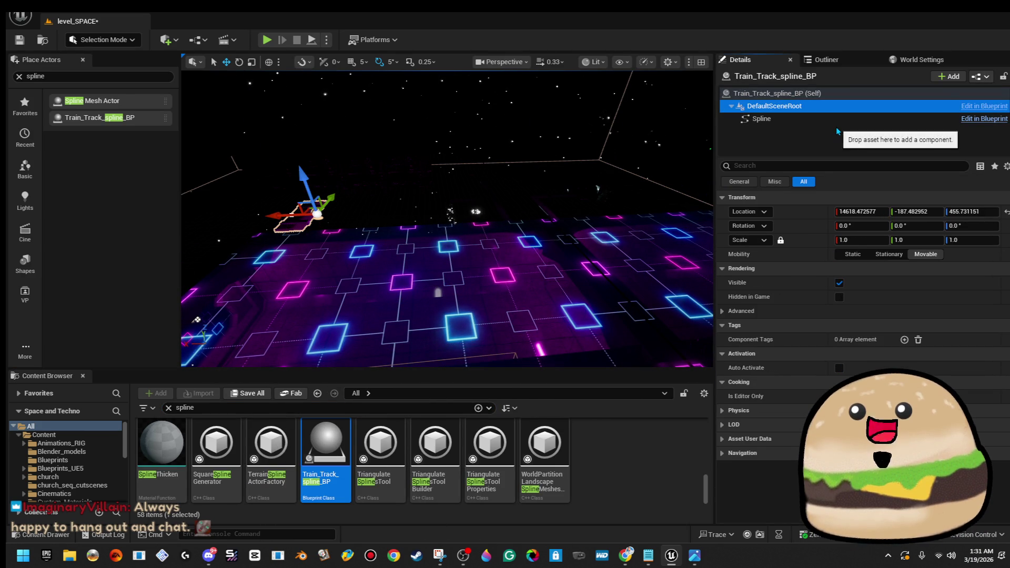
left_click(828, 120)
key("f")
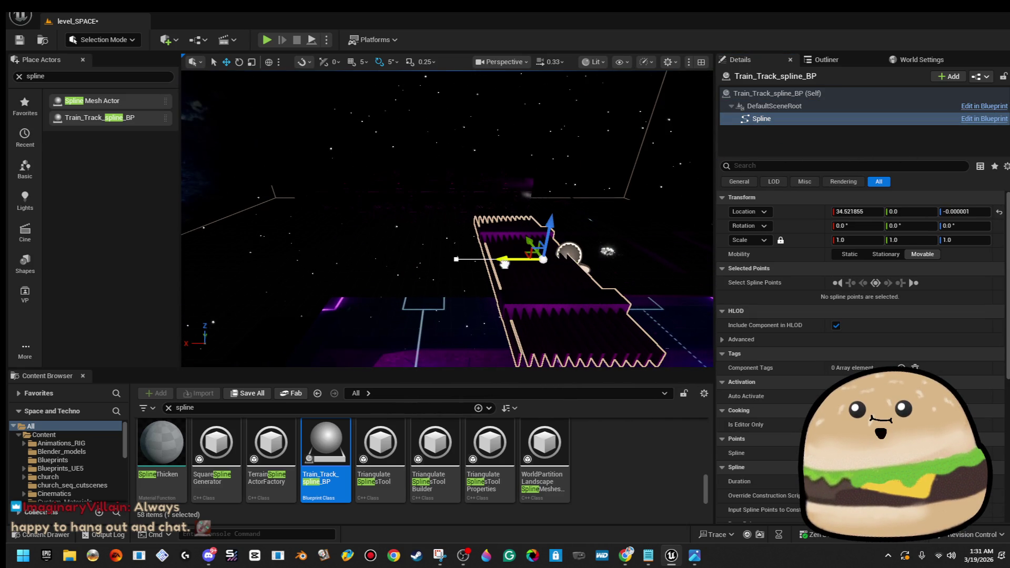
scroll(504, 263, "down", 2)
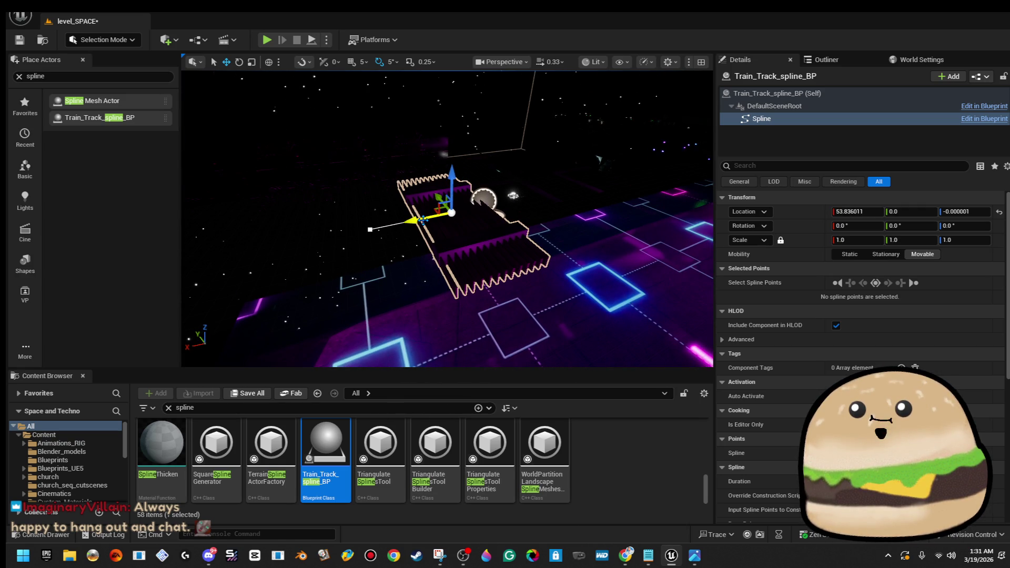
left_click(776, 93)
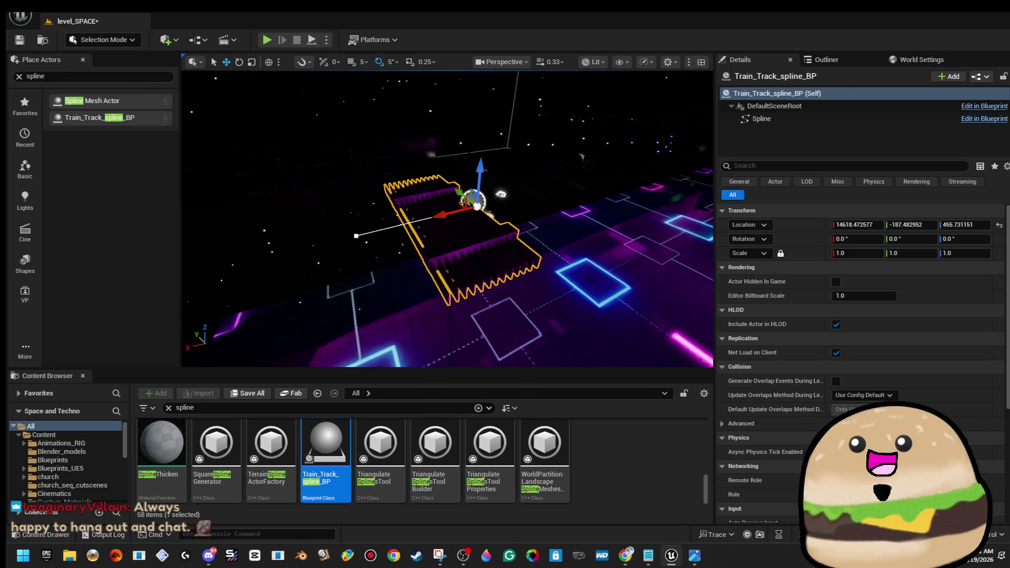
left_click(531, 237)
left_click(440, 261)
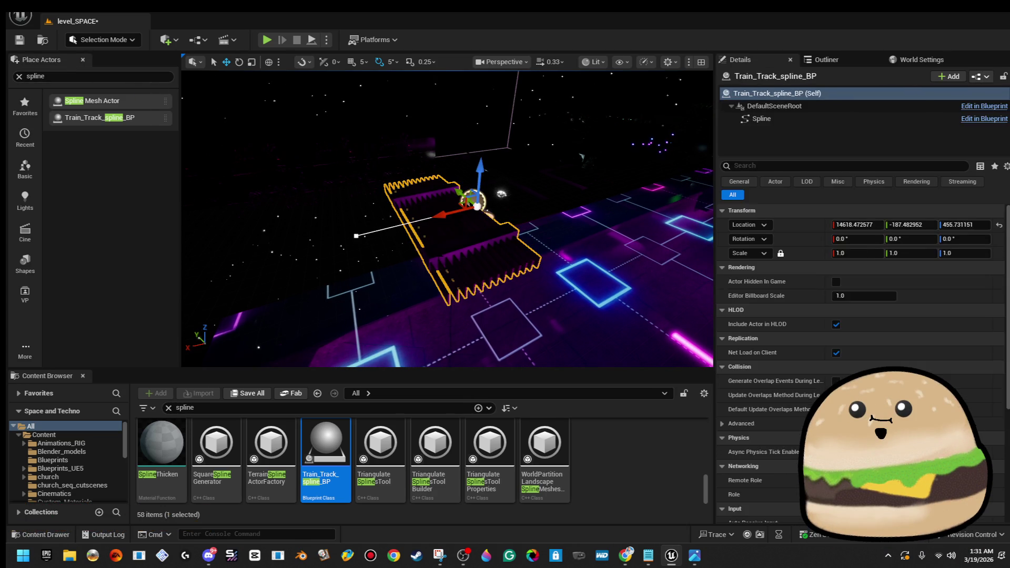
key("Delete")
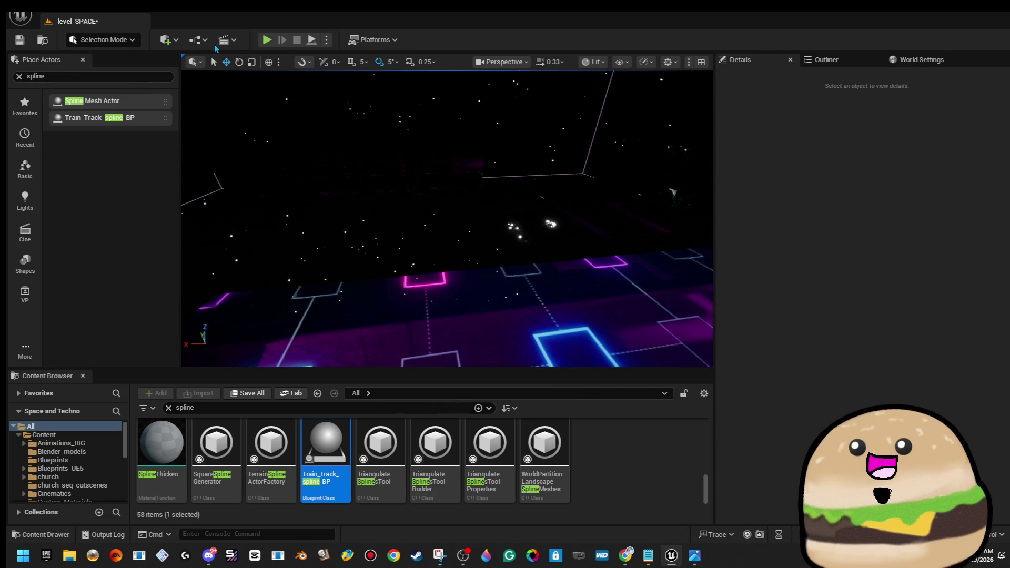
- Save level_SPACE and bring up the context menu on the station interior floor
left_click(22, 45)
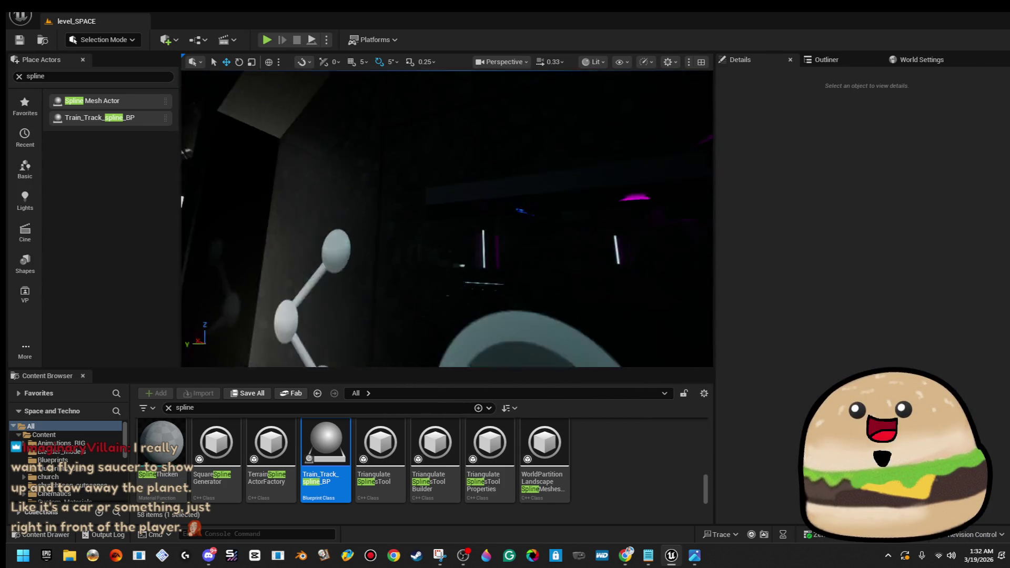
right_click(628, 192)
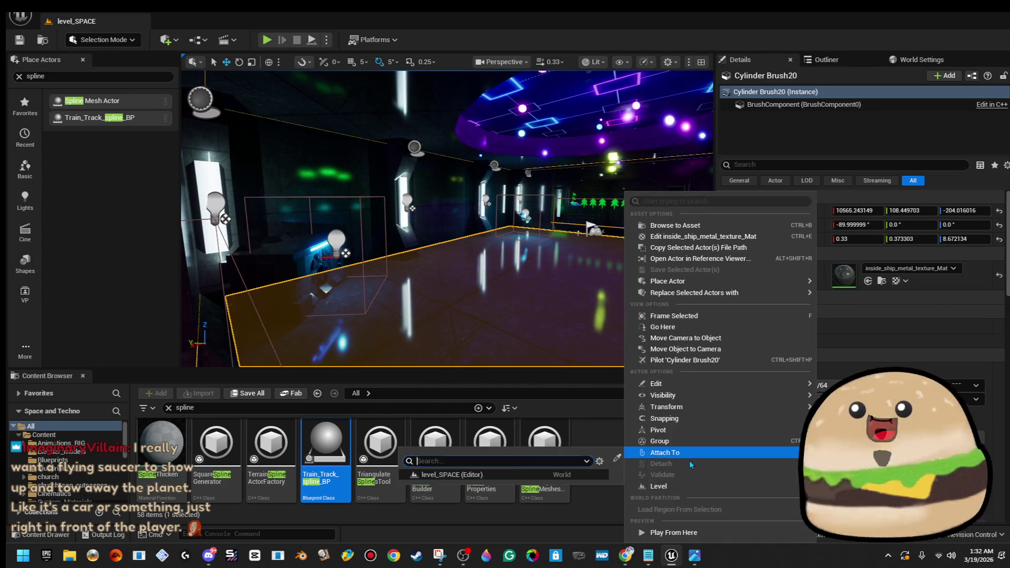
left_click(636, 348)
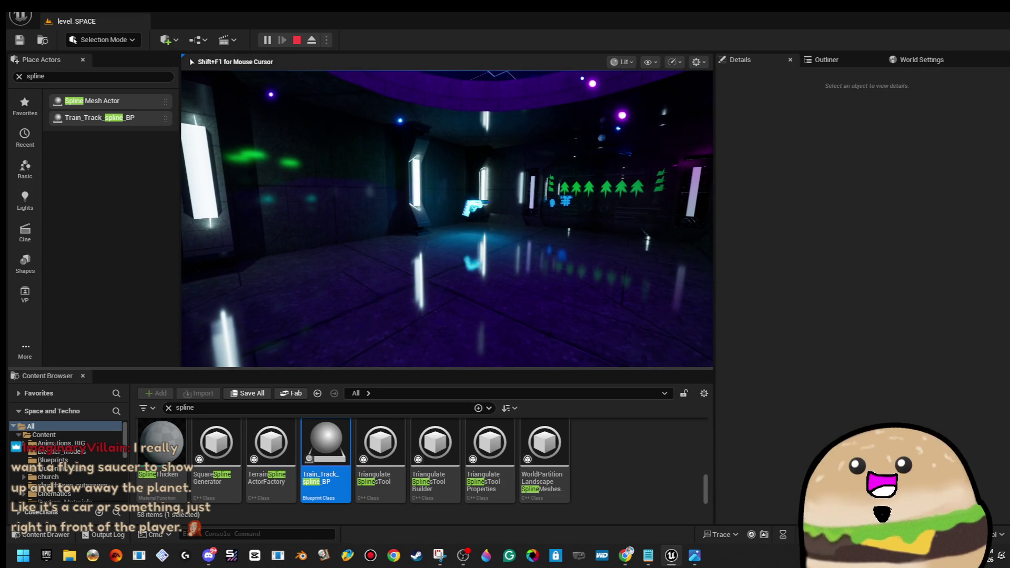
key("F11")
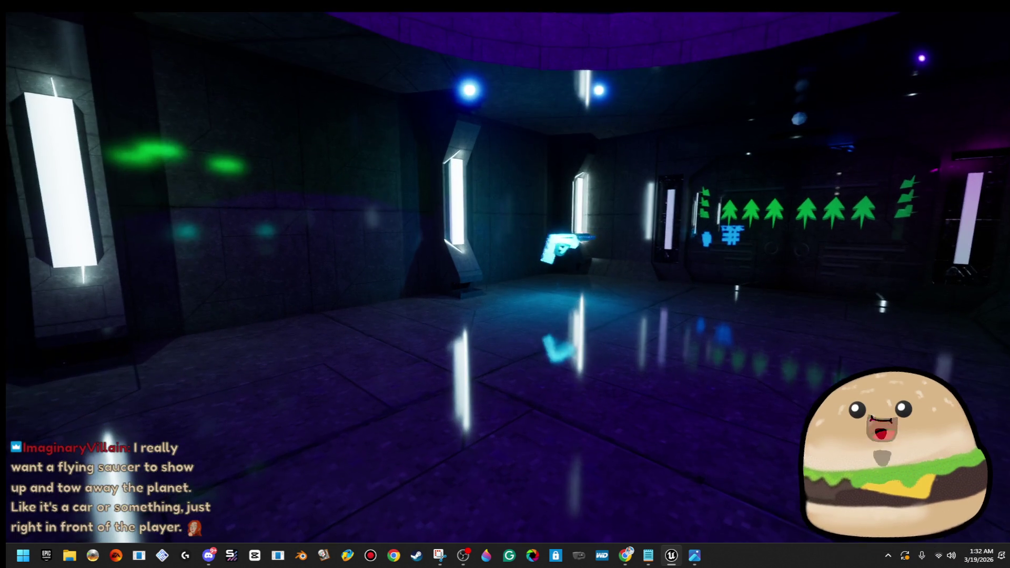
key("w")
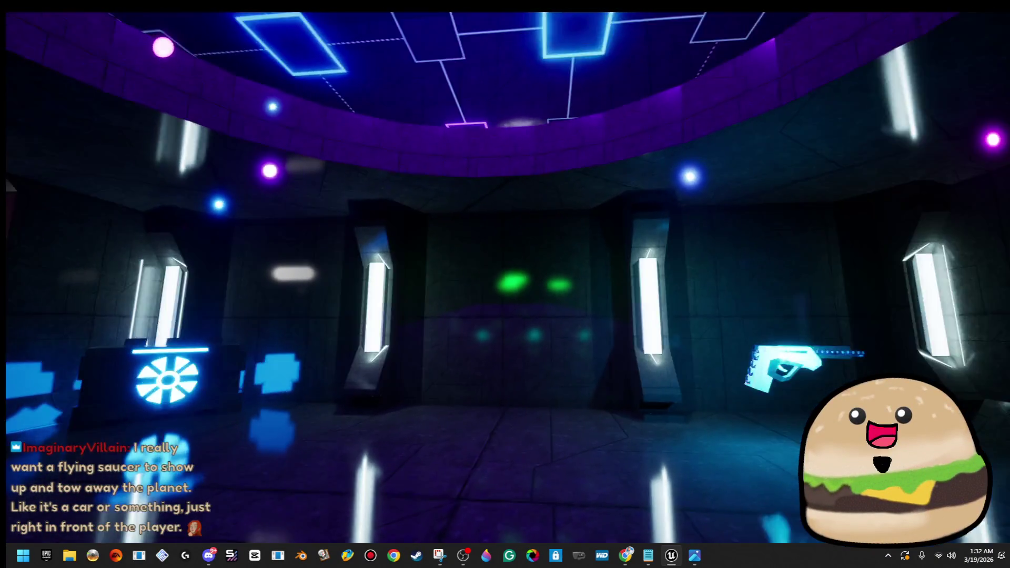
key("w")
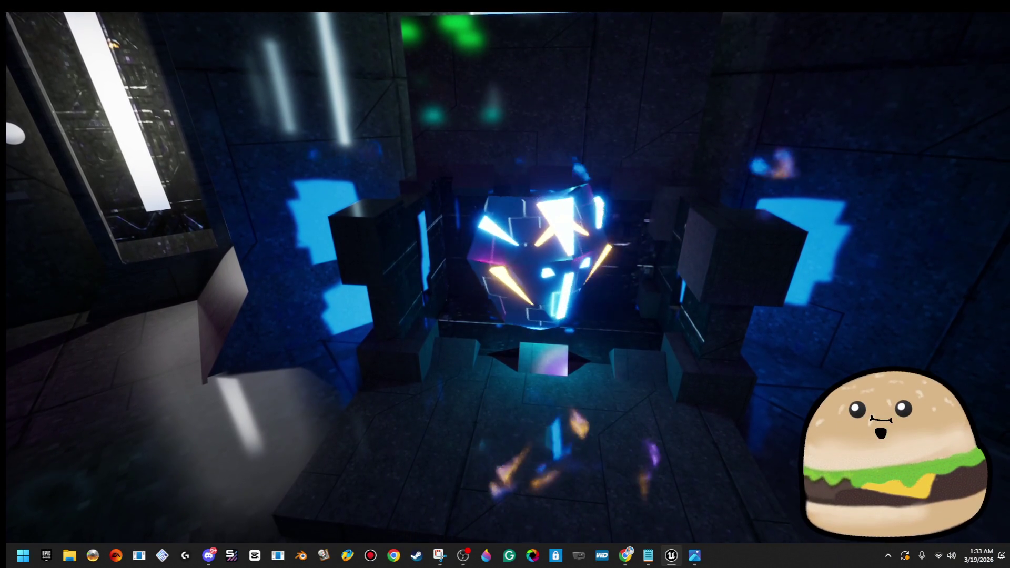
key("Escape")
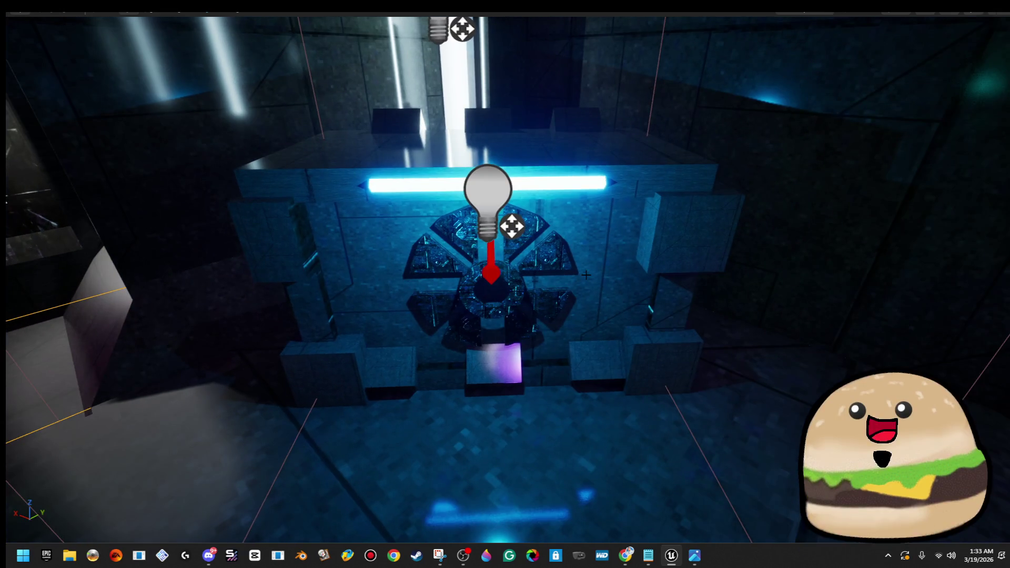
key("F11")
- Find and open the Alien_glass_moving material with an 'ng' search
left_click(363, 409)
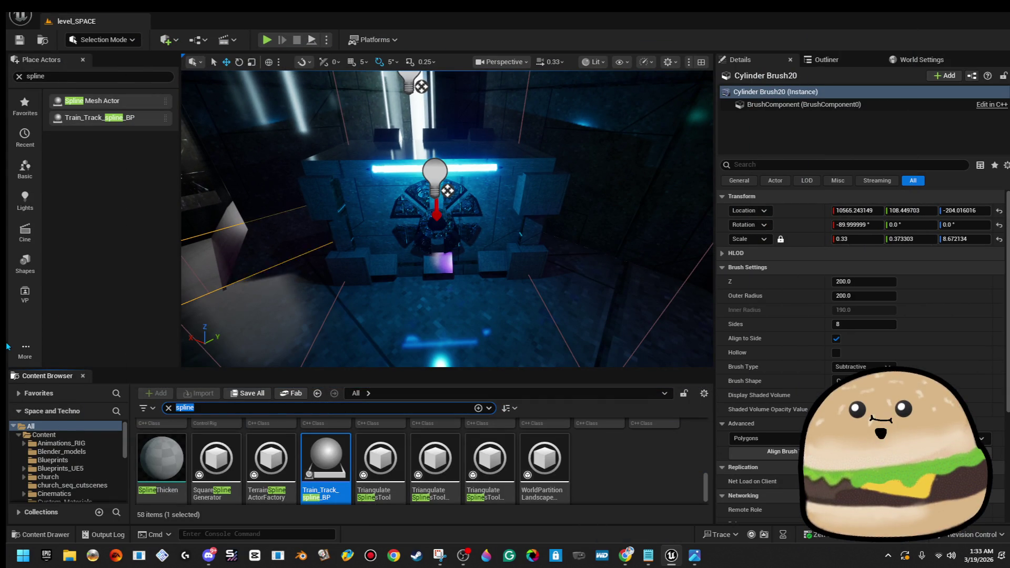
type("moving")
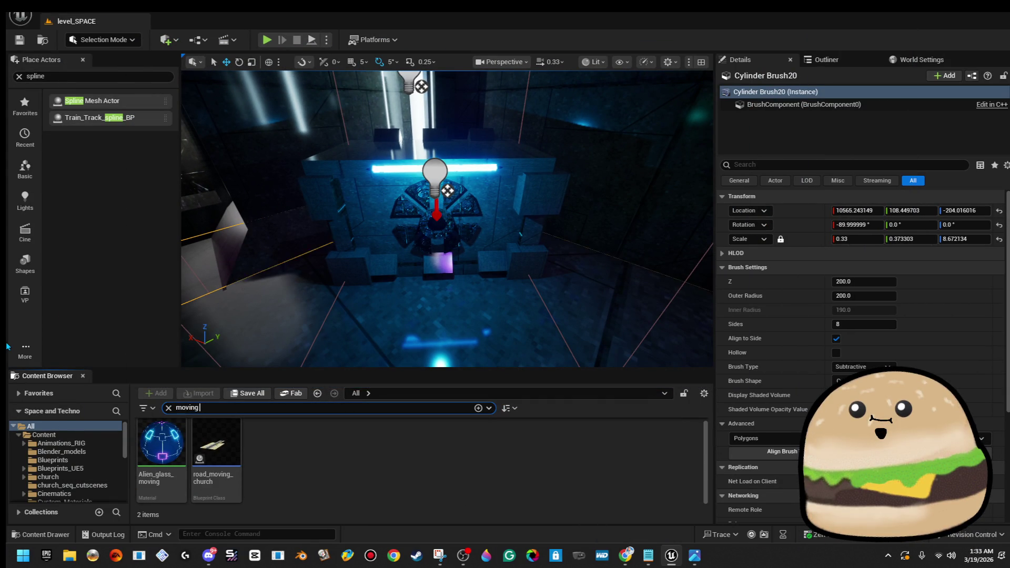
double_click(167, 463)
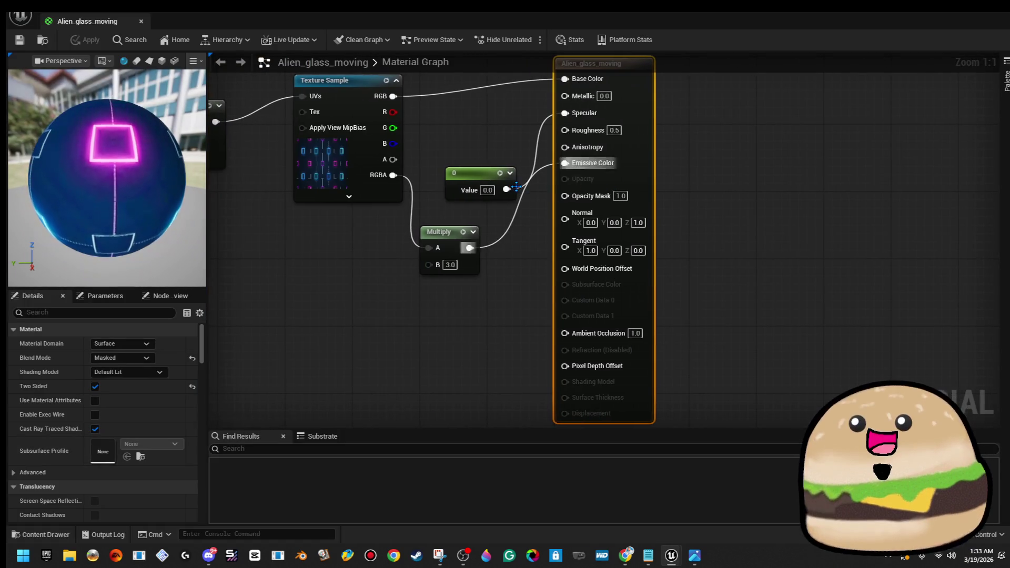
- Wire a constant into the material inputs, set it to 0, and leave Specular unlinked
left_click_drag(516, 186, 506, 189)
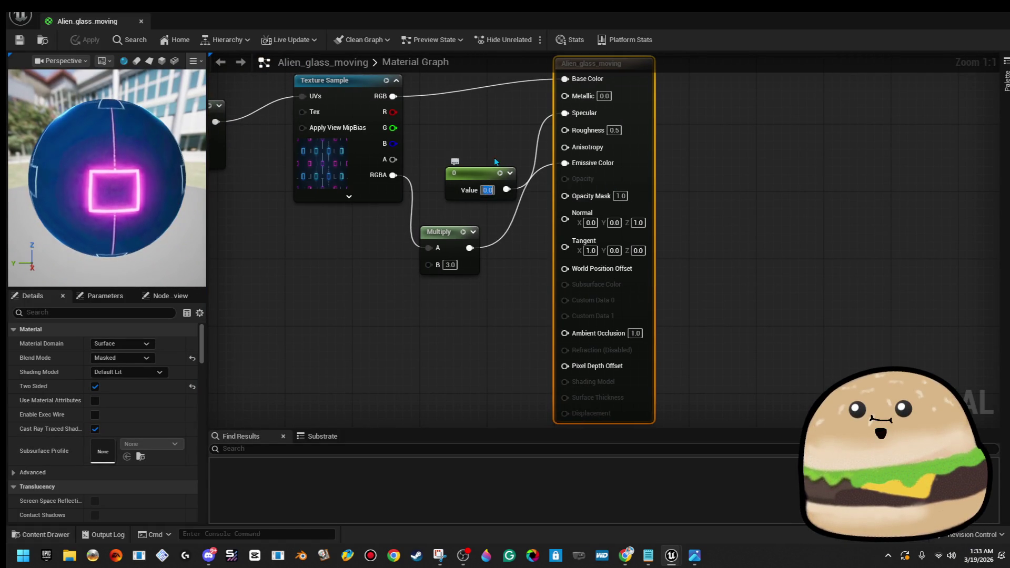
type("1")
left_click(490, 131)
left_click_drag(505, 190, 565, 130)
right_click(565, 114)
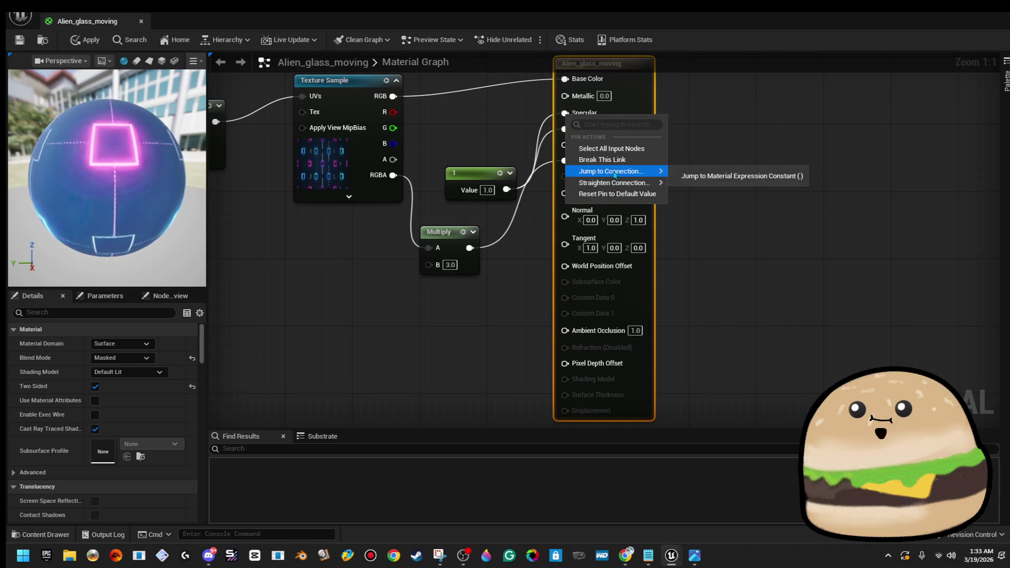
left_click(602, 160)
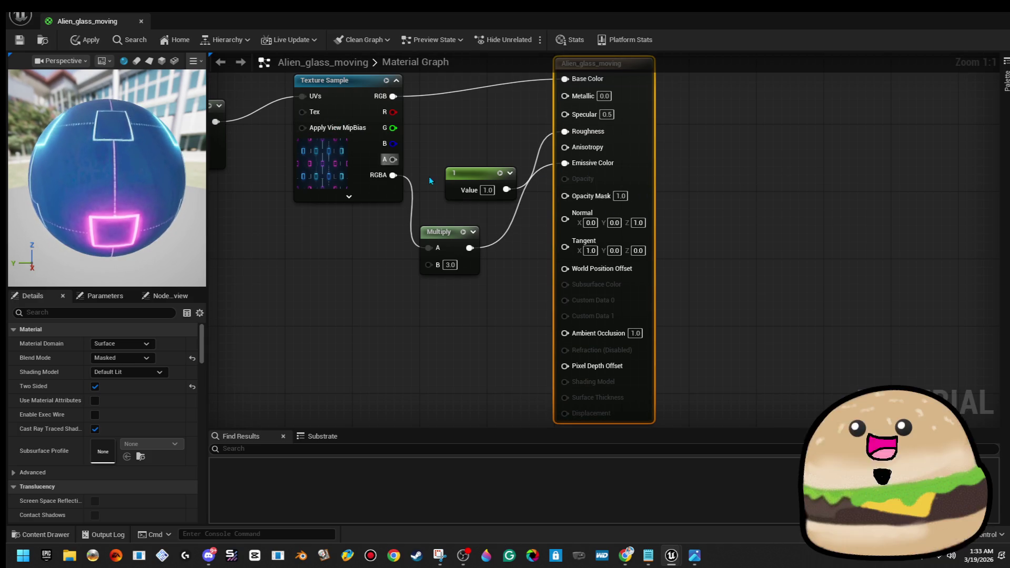
left_click(488, 190)
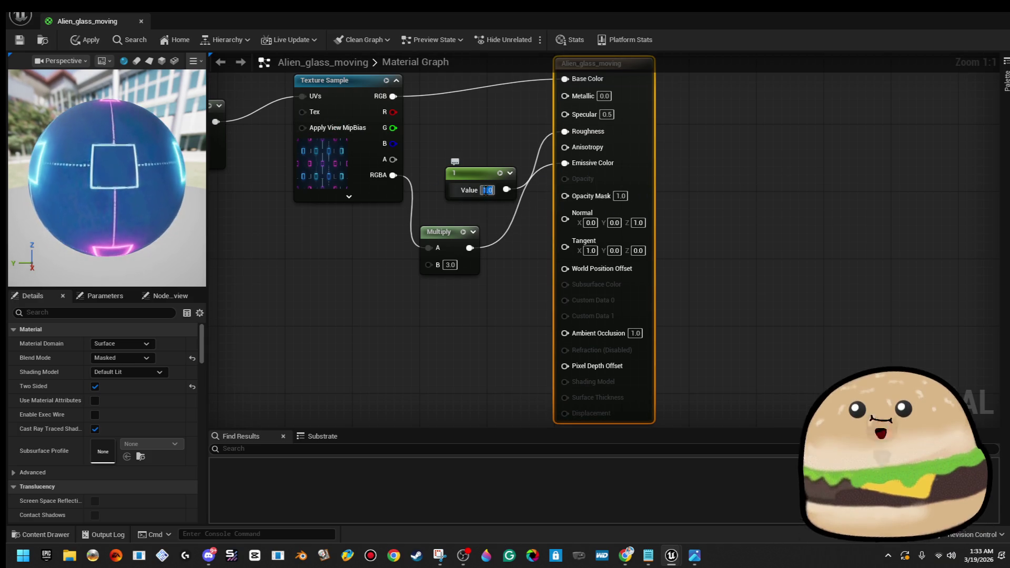
type("0")
left_click(491, 111)
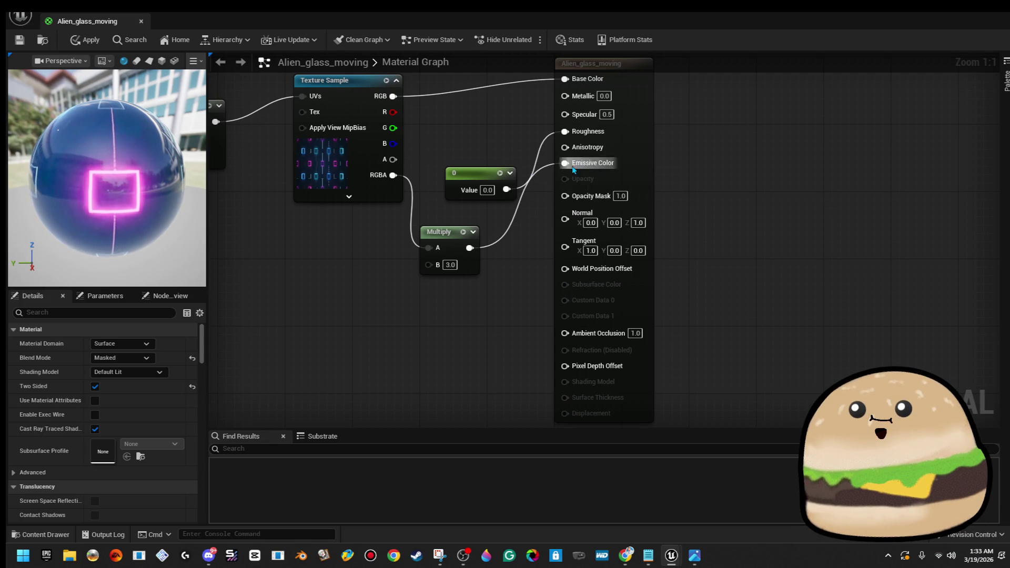
mouse_move(505, 190)
left_mouse_down()
mouse_move(561, 150)
mouse_move(565, 112)
mouse_move(560, 122)
left_mouse_up()
right_click(560, 122)
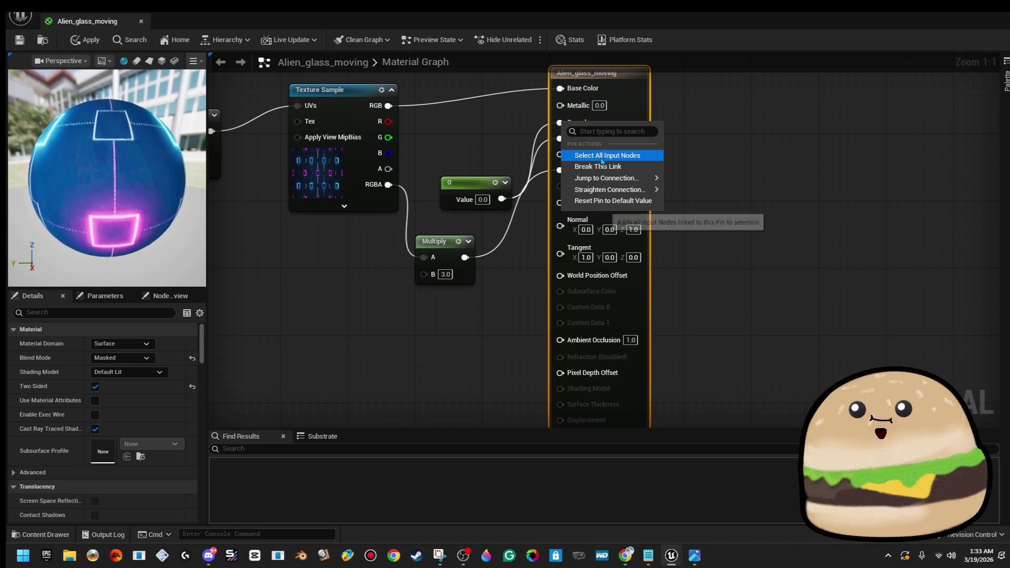
left_click(589, 154)
- Apply the Alien_glass_moving changes and close the material editor
left_click(88, 42)
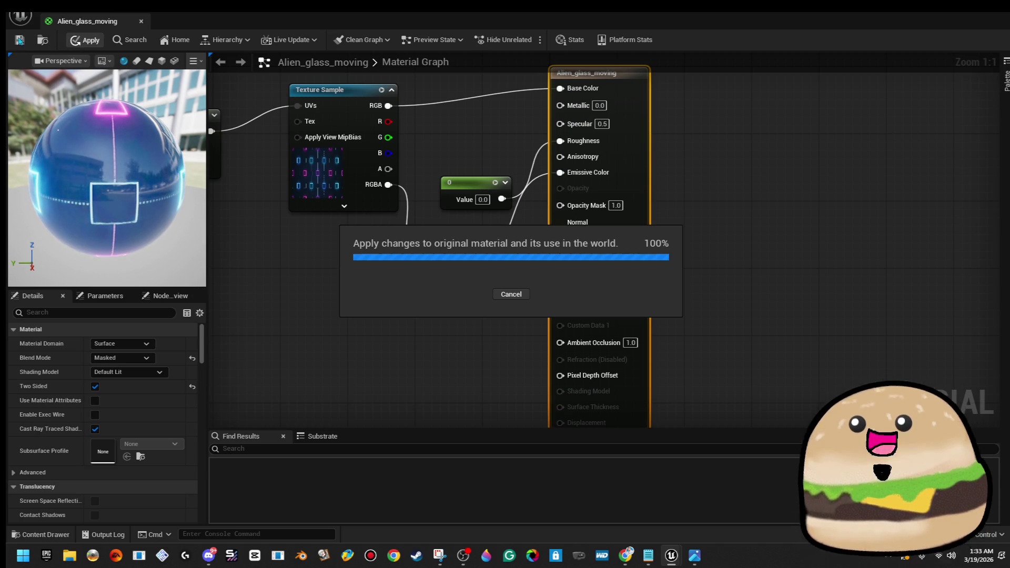
left_click(141, 21)
right_click(518, 195)
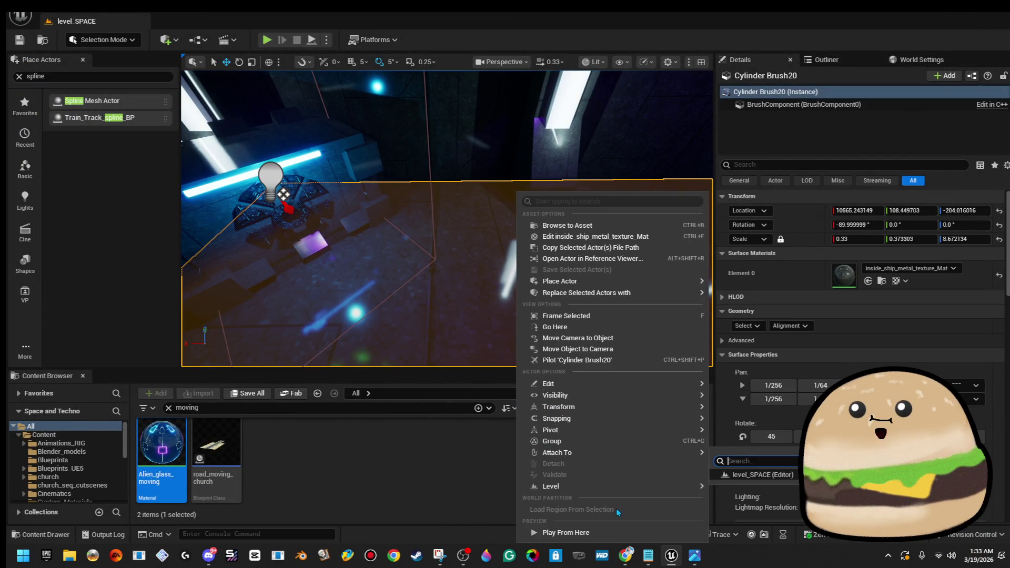
- Play the level from the station interior and switch to immersive fullscreen
left_click(606, 531)
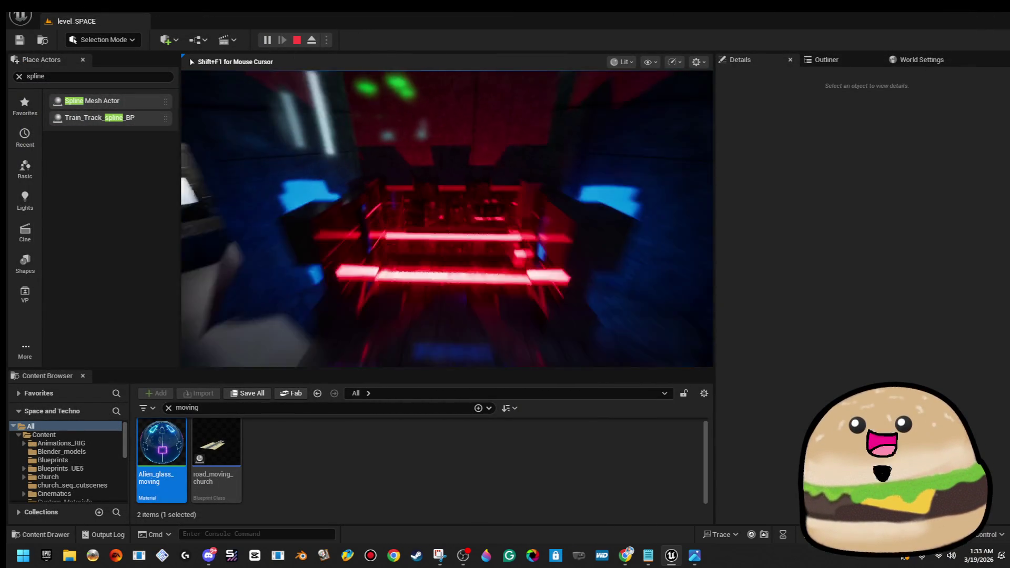
key("F11")
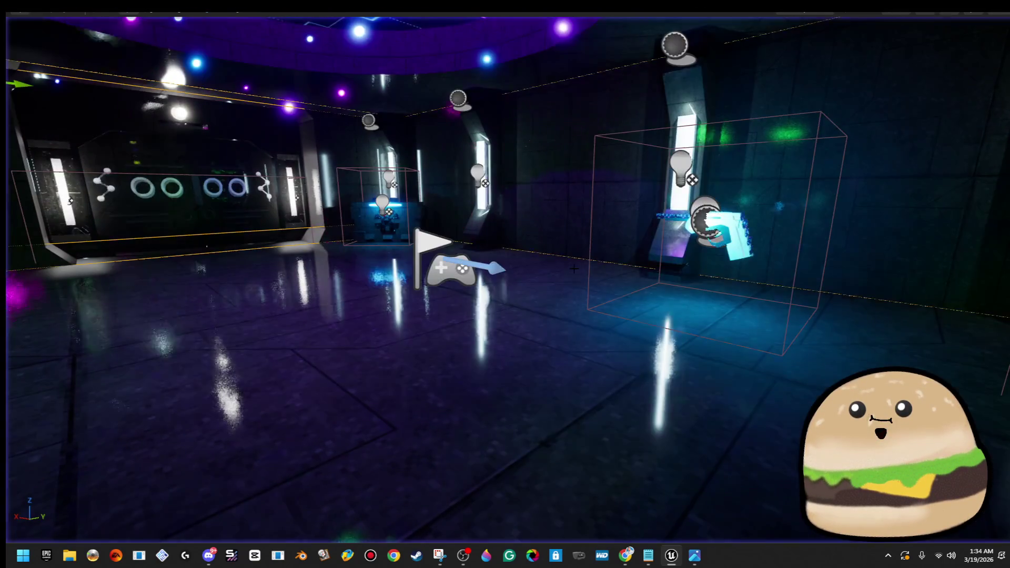
- Restore the full editor layout and select the old Place Actors search text
key("F11")
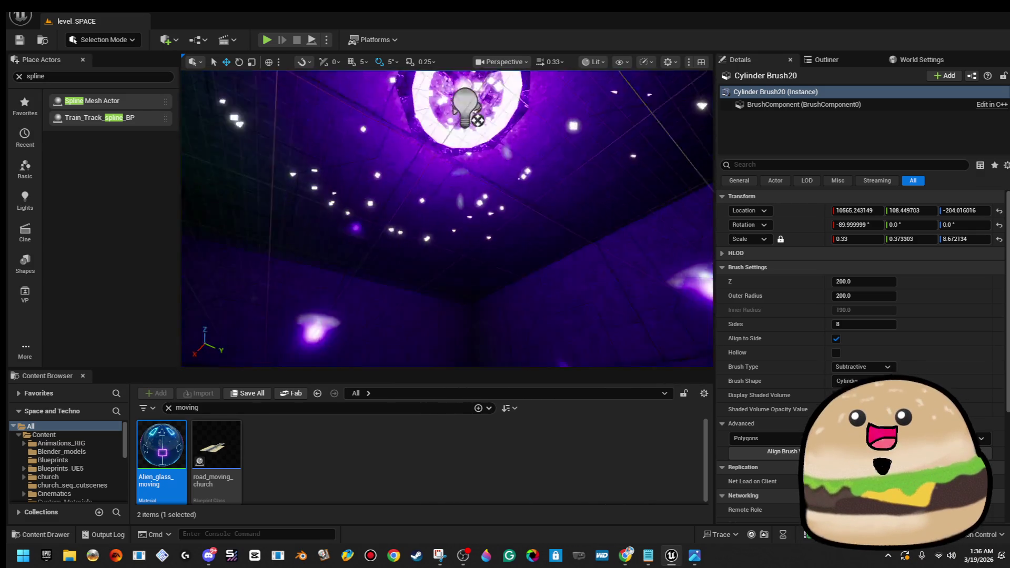
double_click(80, 77)
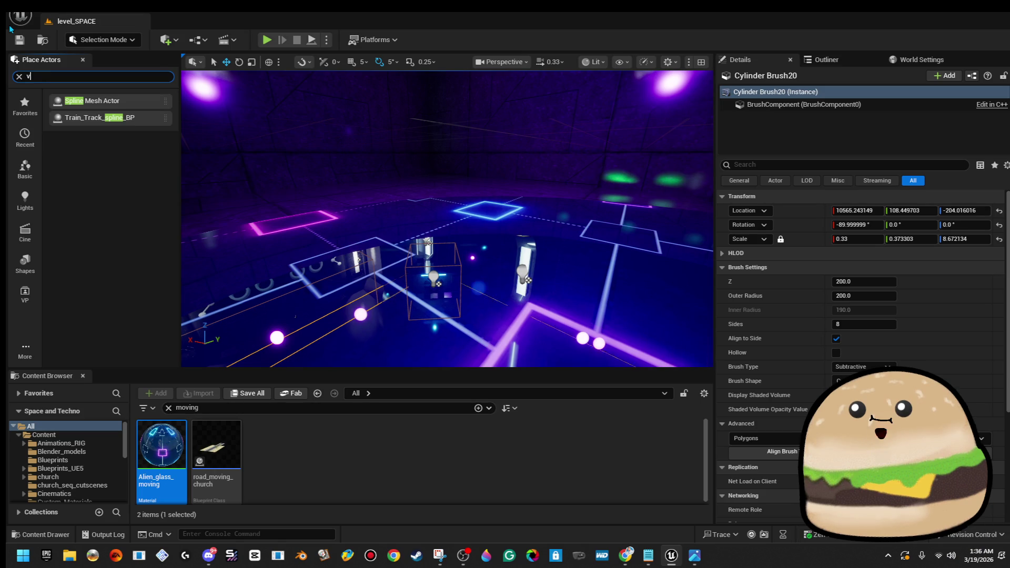
- Search 'volu' in Place Actors and browse volume types like Nav Mesh Bounds and Trigger Volume
type("v")
key("BackSpace")
type("volu")
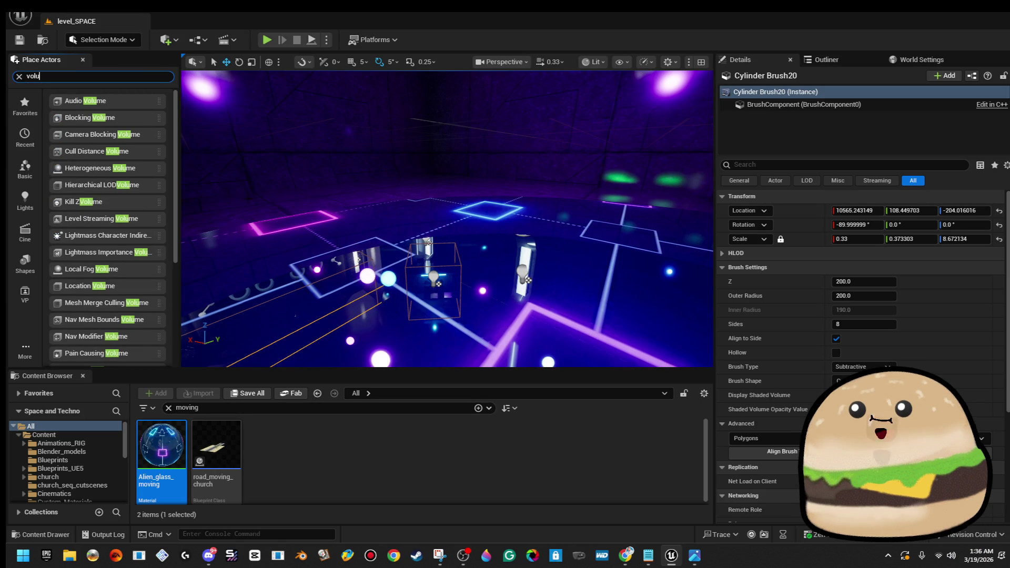
scroll(135, 216, "down", 1)
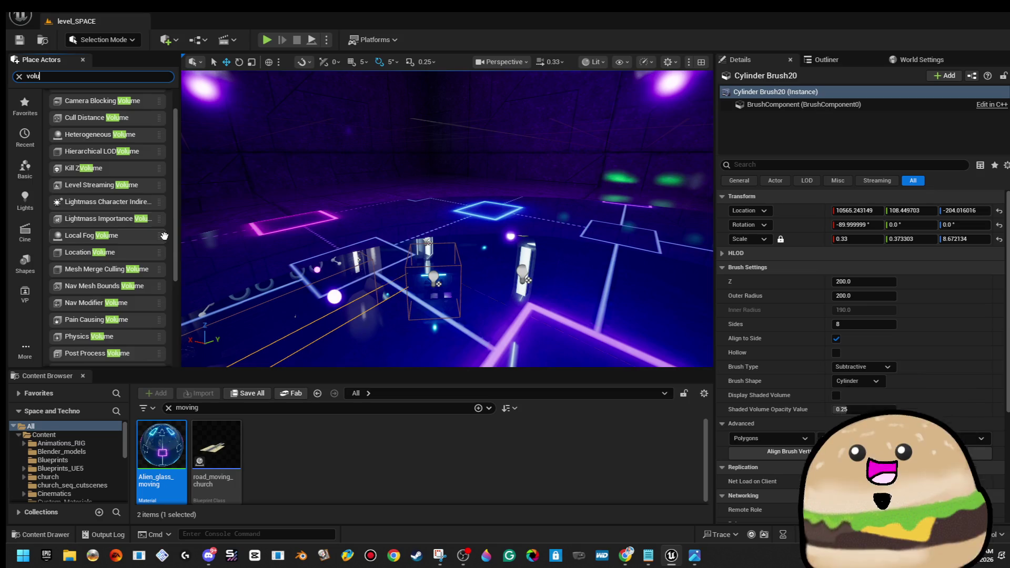
scroll(166, 243, "down", 2)
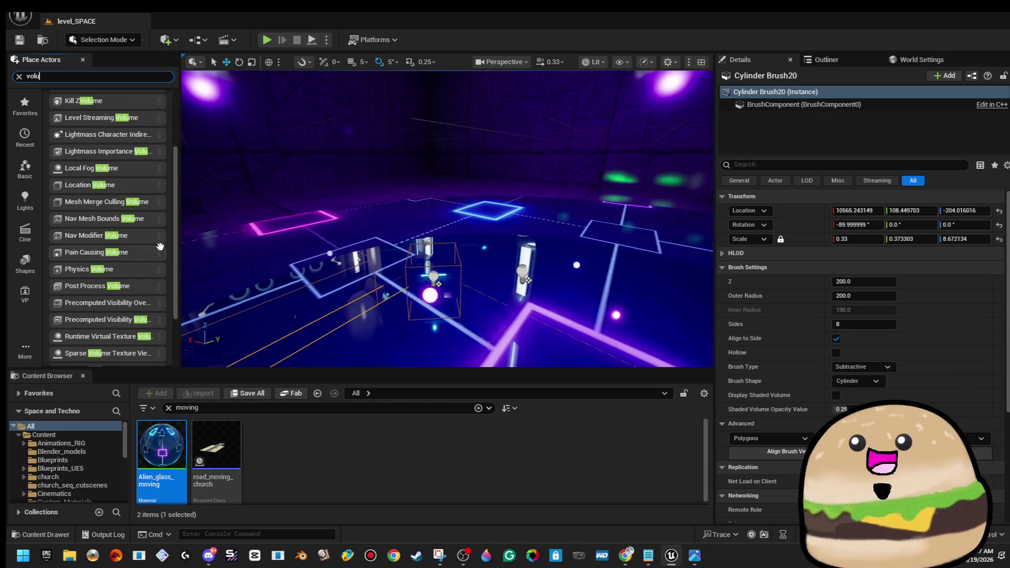
scroll(154, 250, "down", 1)
scroll(152, 252, "up", 1)
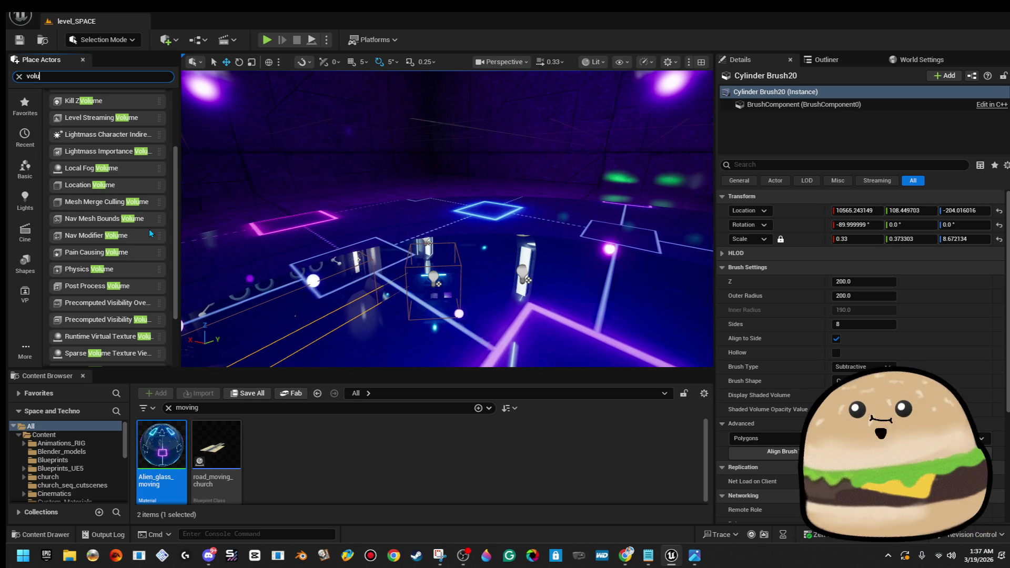
mouse_move(421, 237)
left_mouse_down()
mouse_move(400, 221)
mouse_move(390, 174)
left_mouse_up()
mouse_move(447, 218)
left_mouse_down()
mouse_move(436, 231)
mouse_move(474, 200)
mouse_move(463, 221)
mouse_move(447, 216)
left_mouse_up()
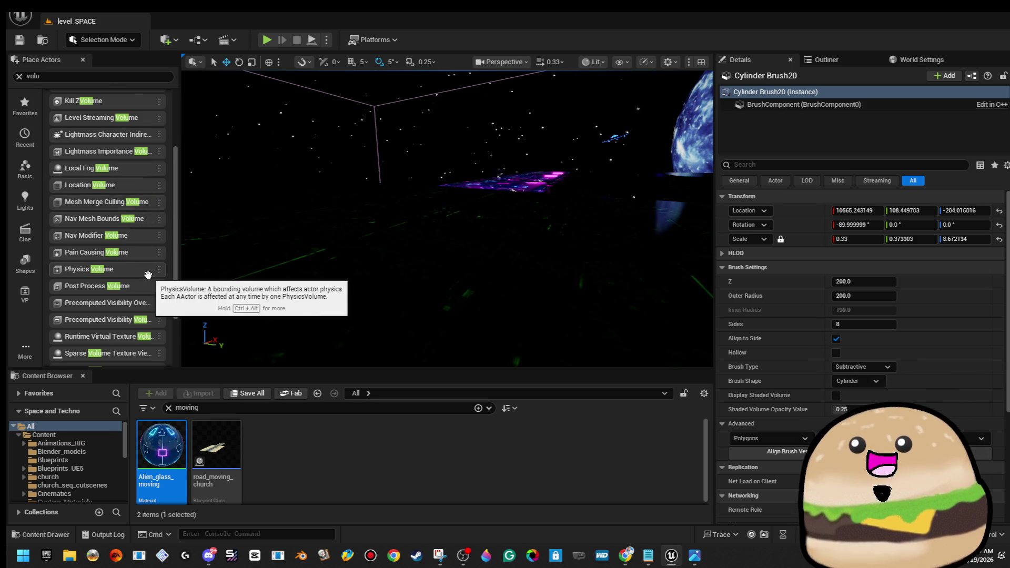
scroll(158, 271, "up", 2)
scroll(157, 157, "up", 4)
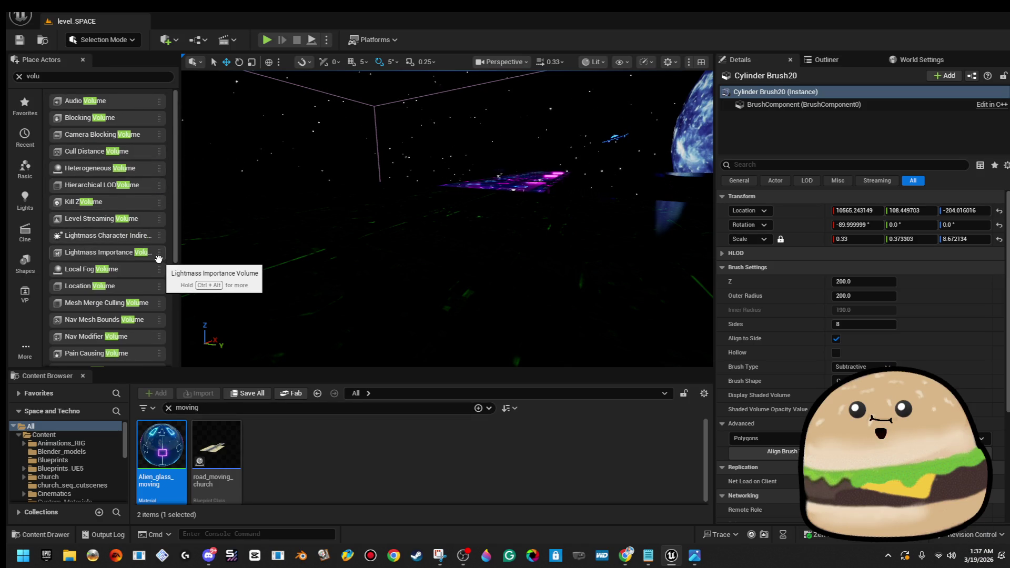
scroll(158, 258, "down", 10)
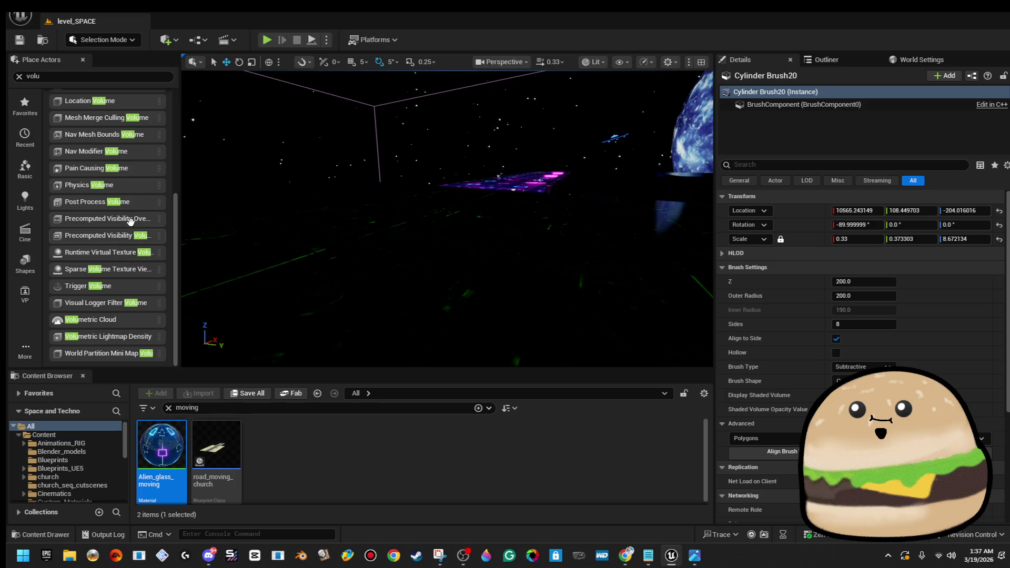
scroll(133, 178, "up", 5)
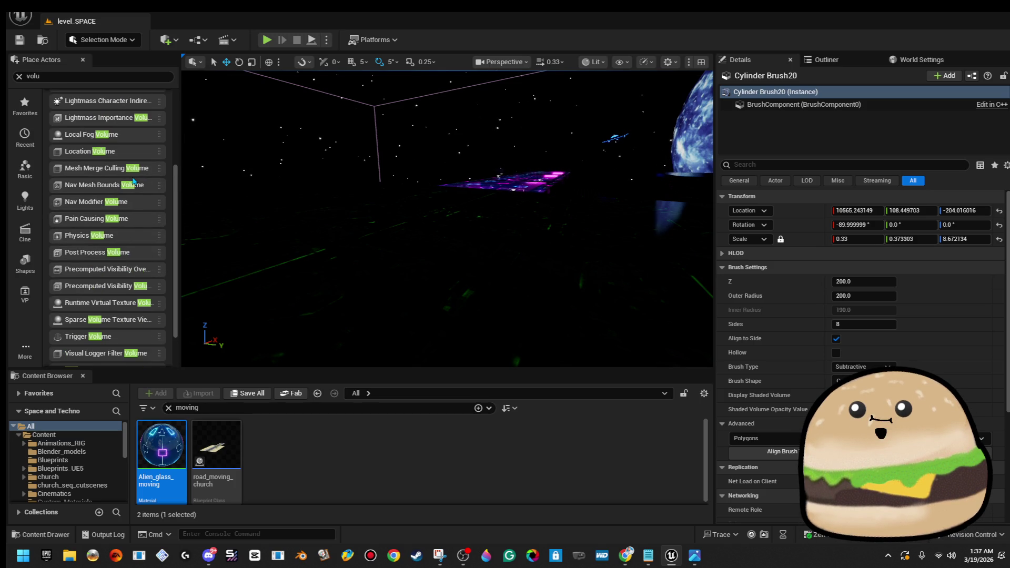
scroll(132, 181, "up", 1)
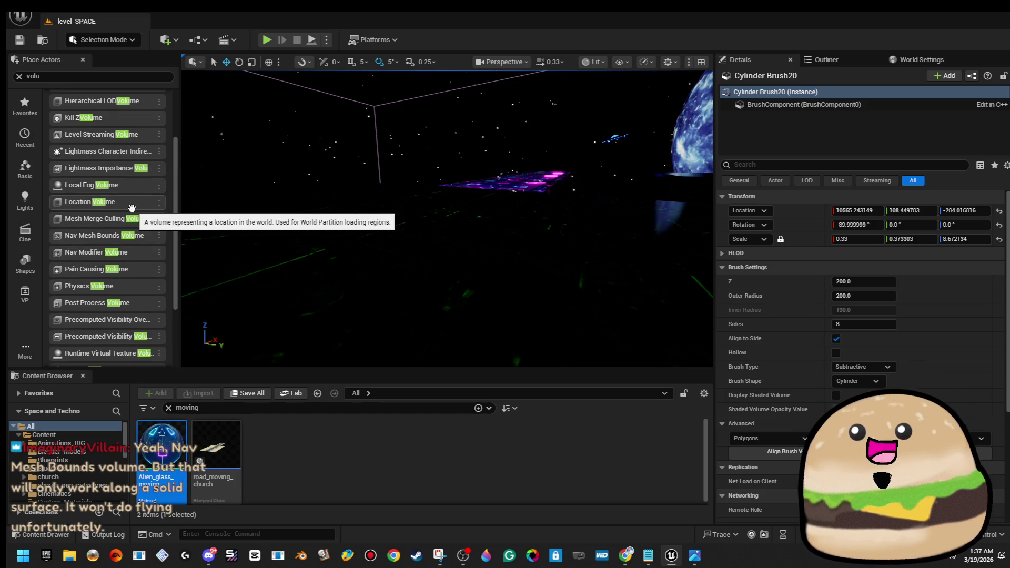